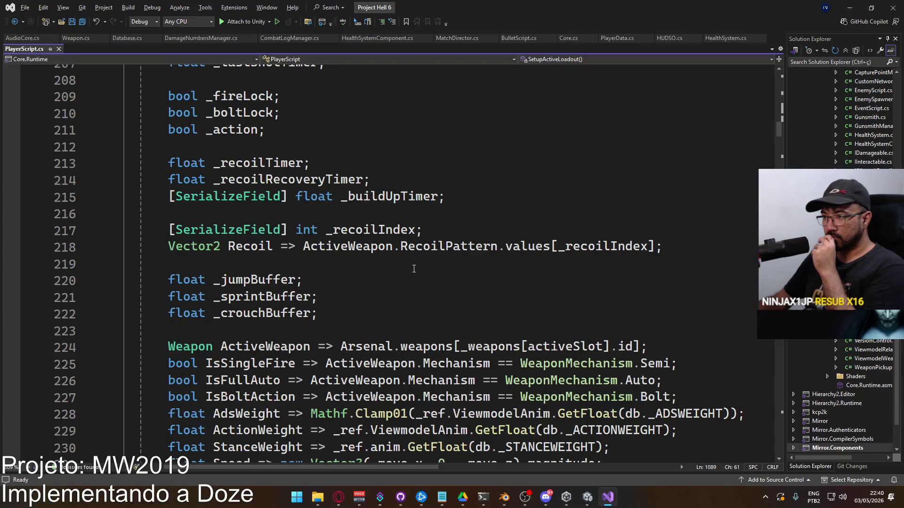
Review the PlayerScript.cs field declarations, then bring up Unity showing the SetupActiveLoadout IndexOutOfRangeException.
scroll(414, 269, up, 8)
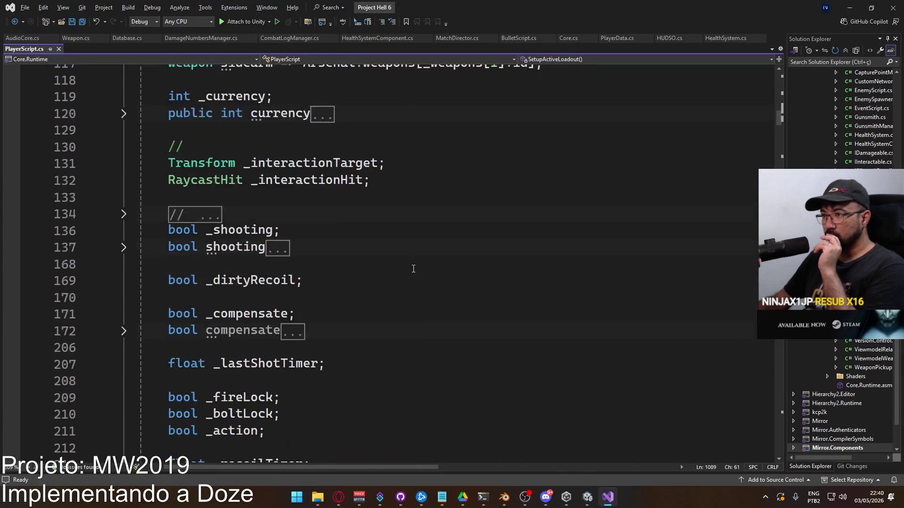
scroll(411, 268, up, 2)
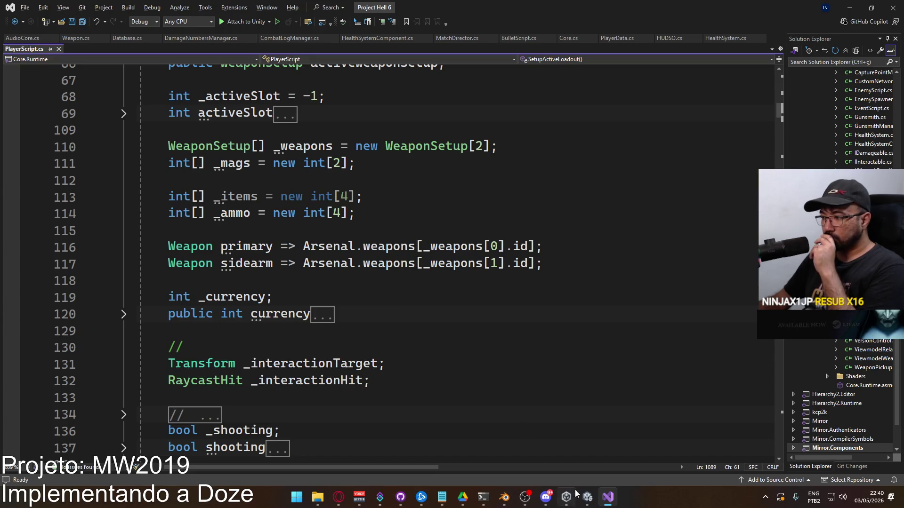
key(alt+Tab)
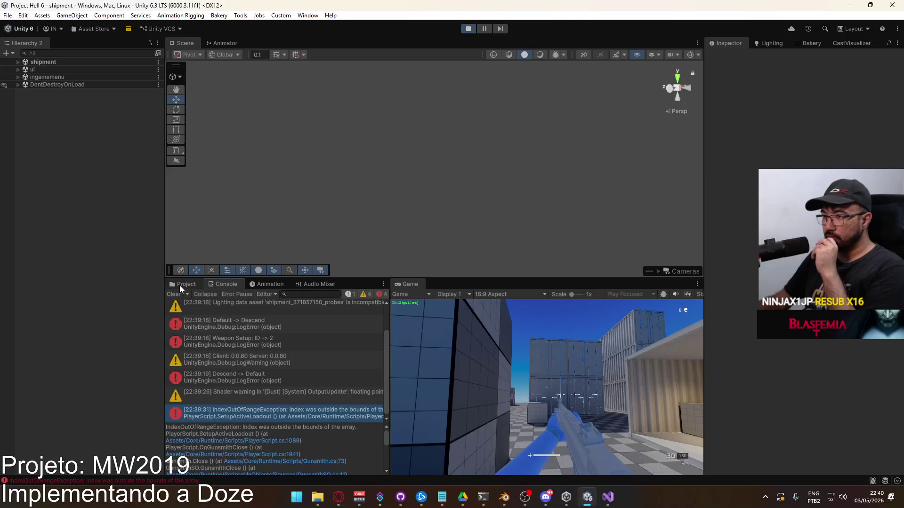
Check the Weapon FAL asset's Ammo Type options (Medium) in ScriptableObjects, then return to Visual Studio.
click(180, 285)
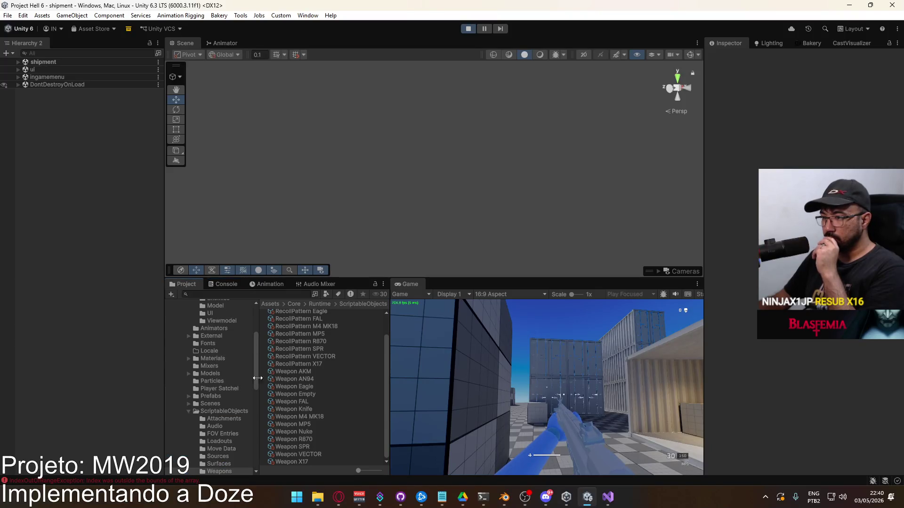
click(313, 404)
click(795, 153)
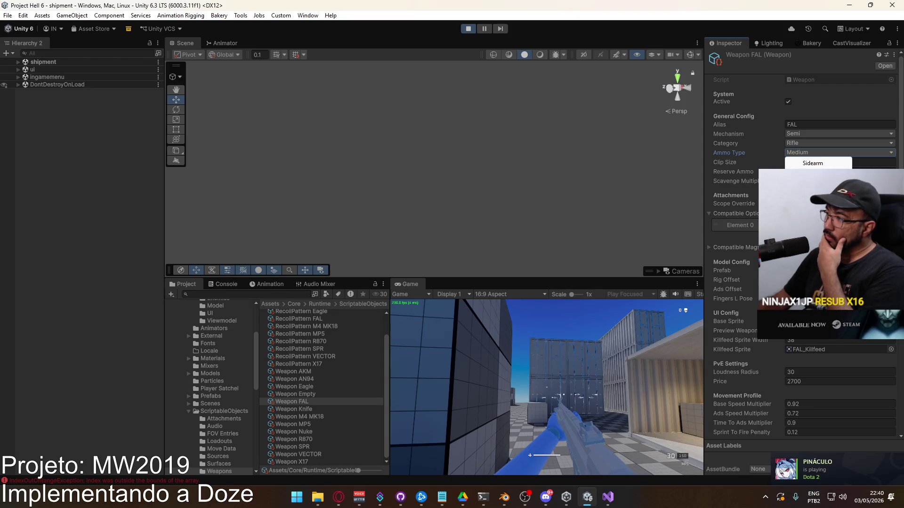
click(608, 496)
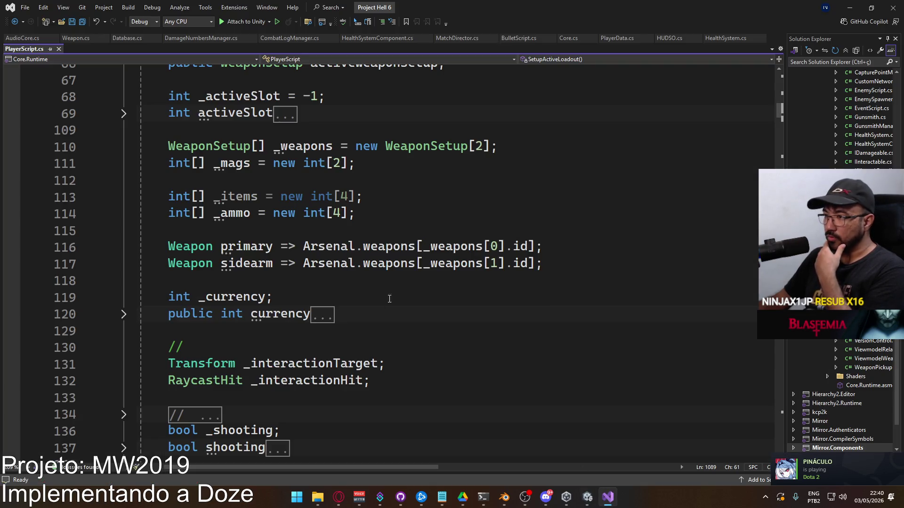
Change the _ammo array on line 114 from new int[4] to new int[5], save, and reload Unity.
click(334, 214)
text(5)
click(435, 216)
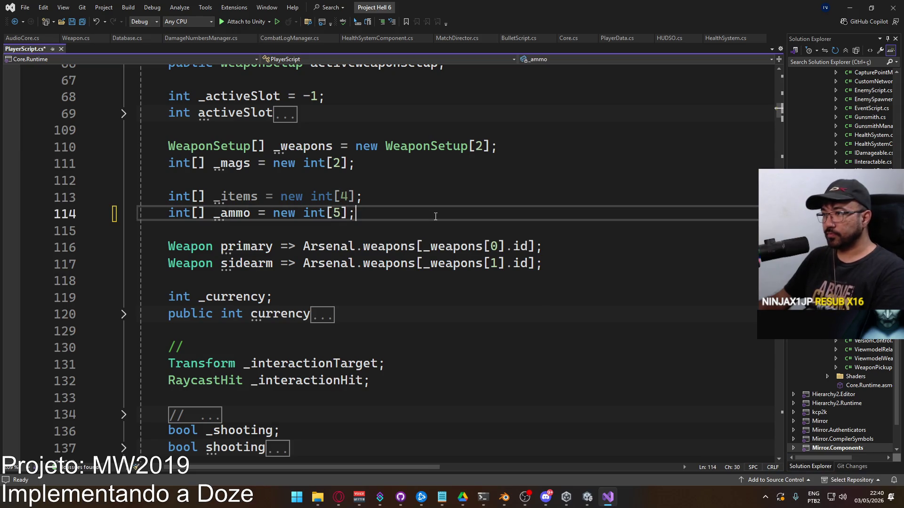
key(ctrl+s)
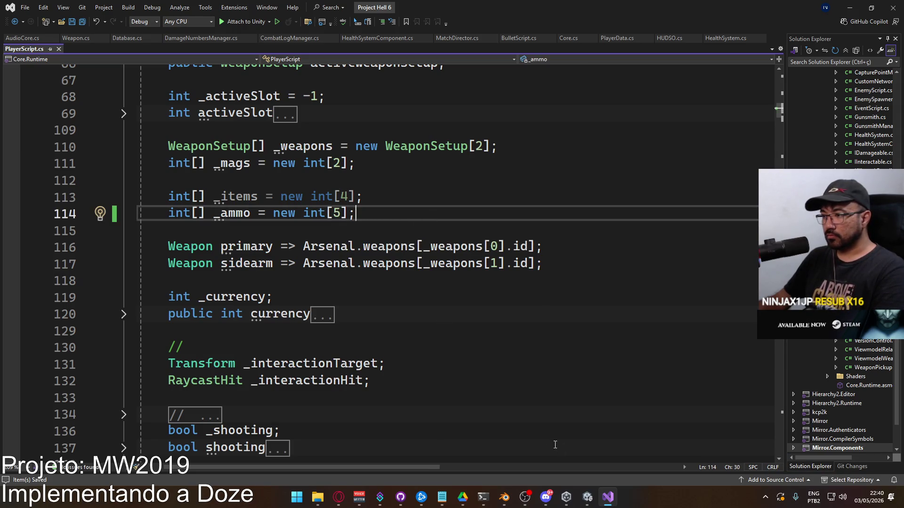
click(587, 497)
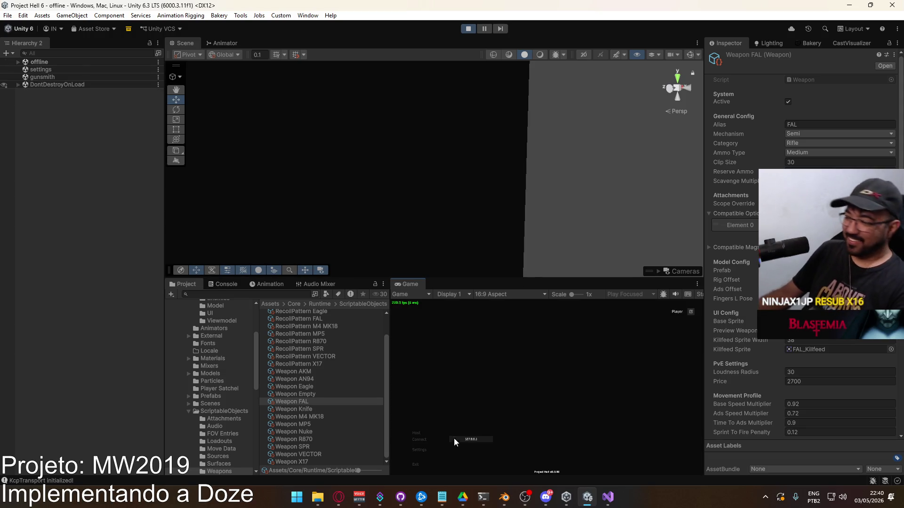
Create a match and make the Shotgun the Loadout 1 primary weapon.
click(486, 467)
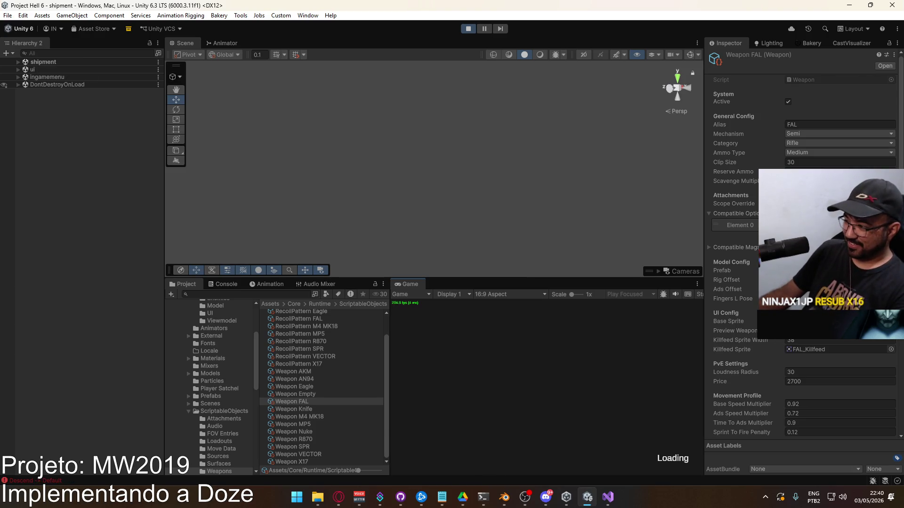
click(437, 400)
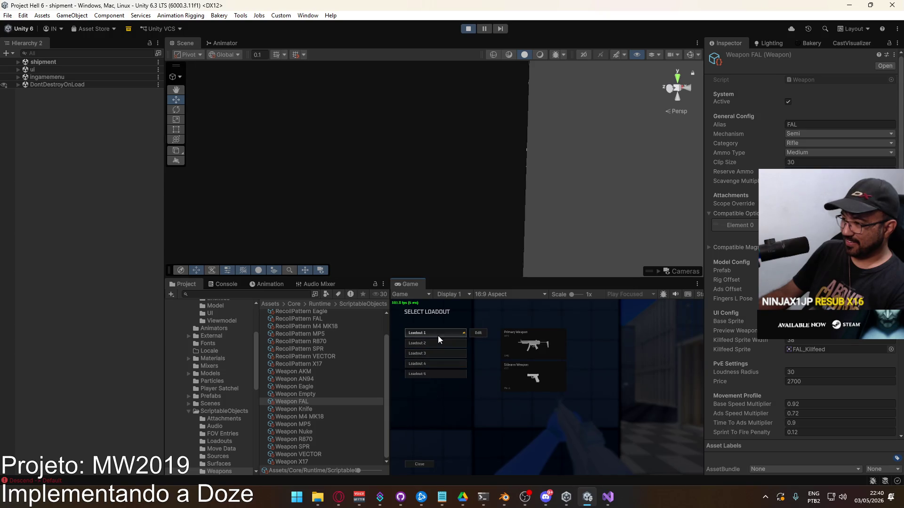
click(437, 336)
click(512, 322)
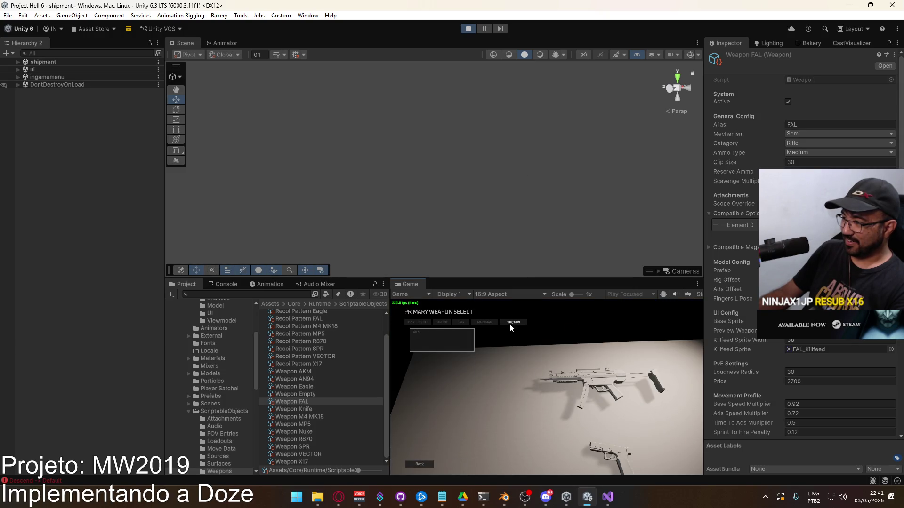
click(442, 340)
click(456, 464)
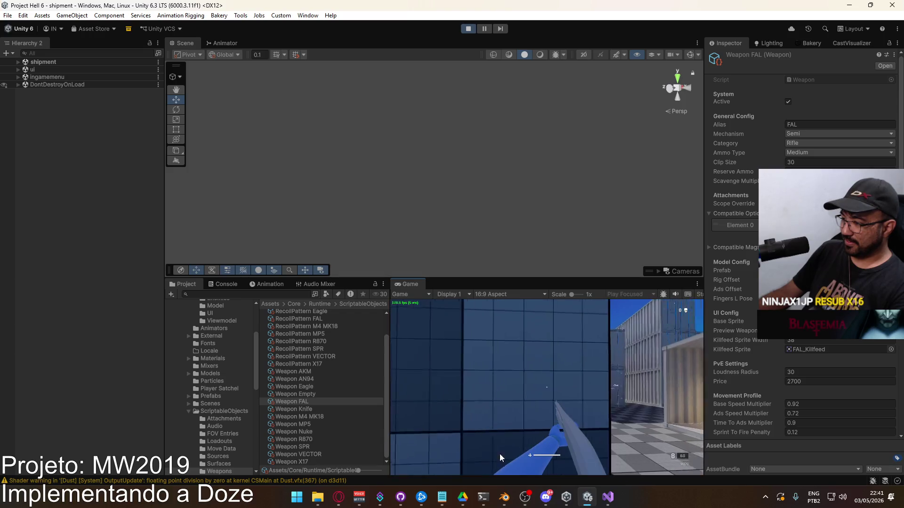
Fire the shotgun twice, walk toward the containers and reload.
click(541, 416)
key(w)
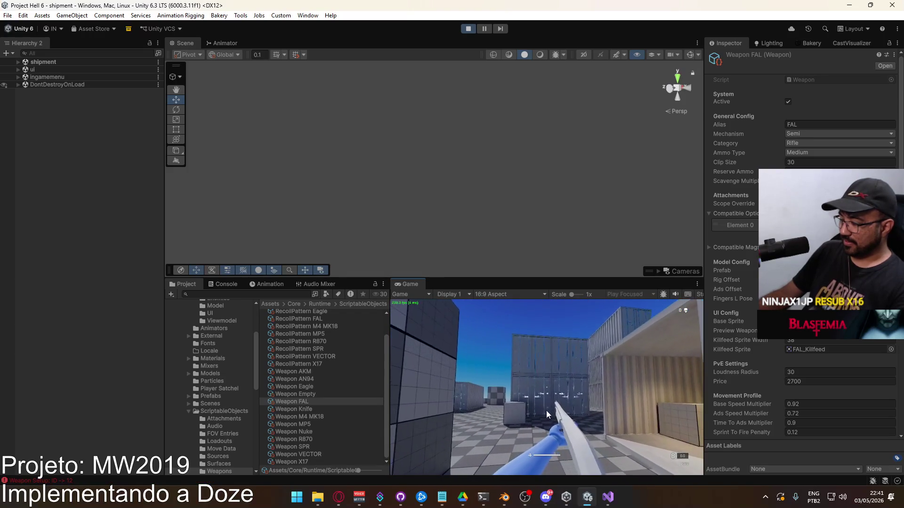
click(548, 408)
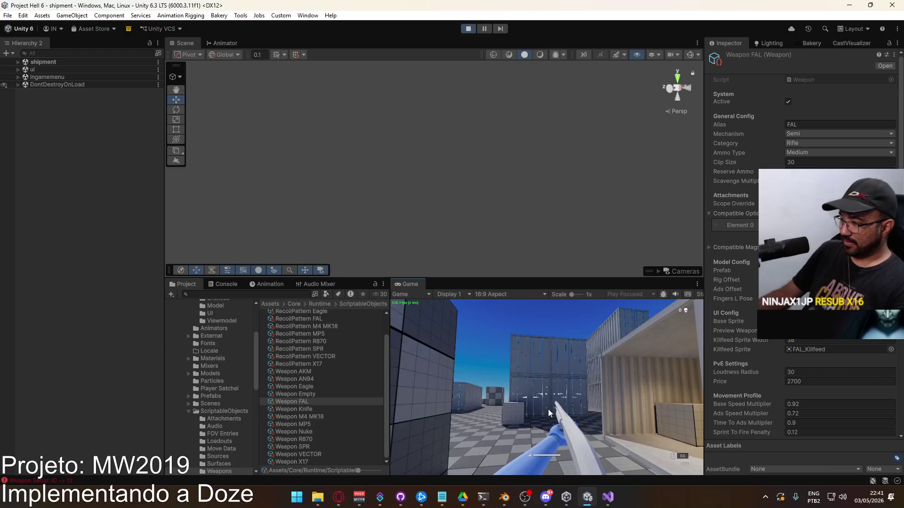
key(w)
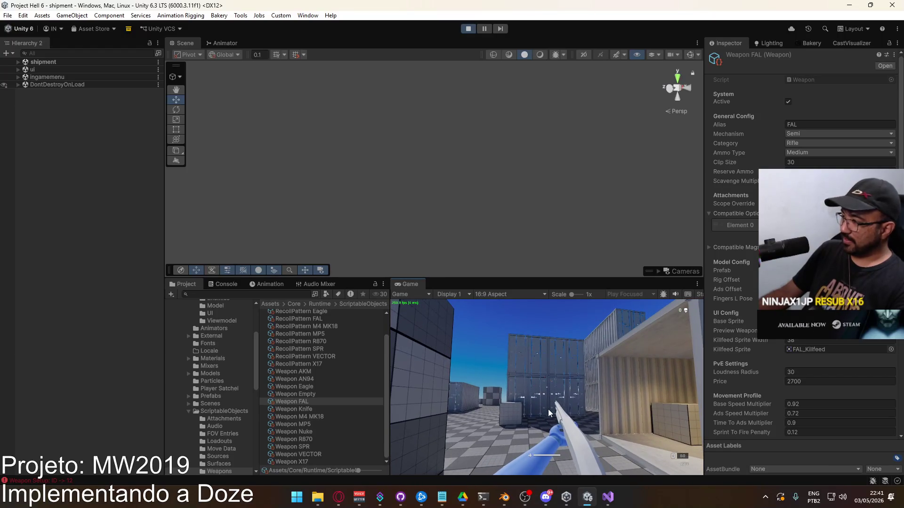
key(r)
key(w)
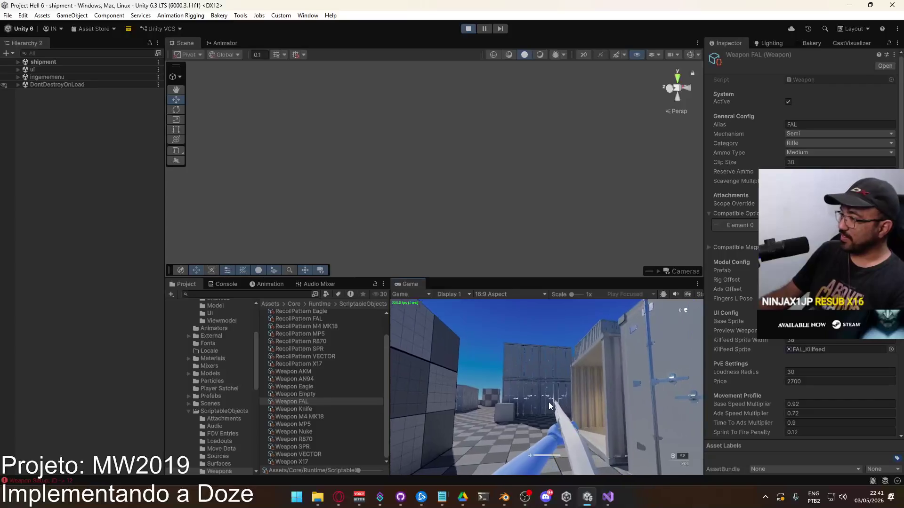
key(super)
click(614, 363)
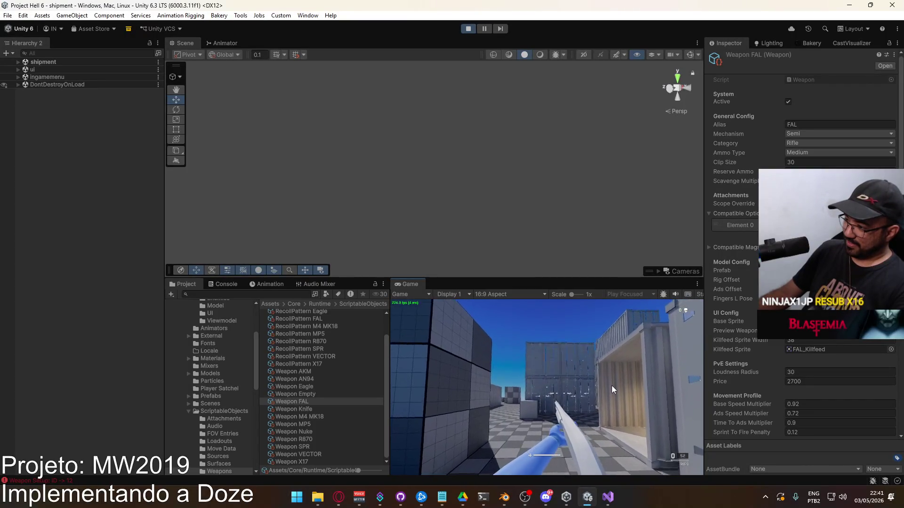
Reload again while moving among the containers, then stop play mode.
key(r)
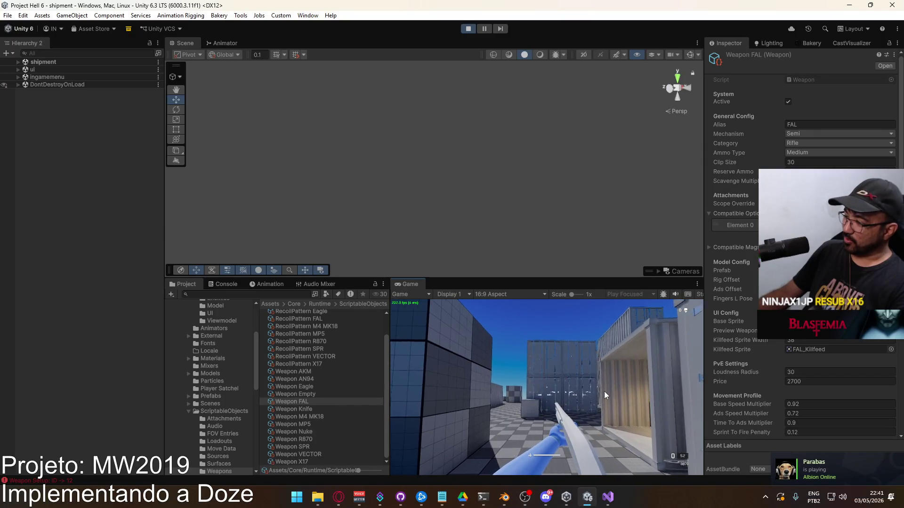
key(w)
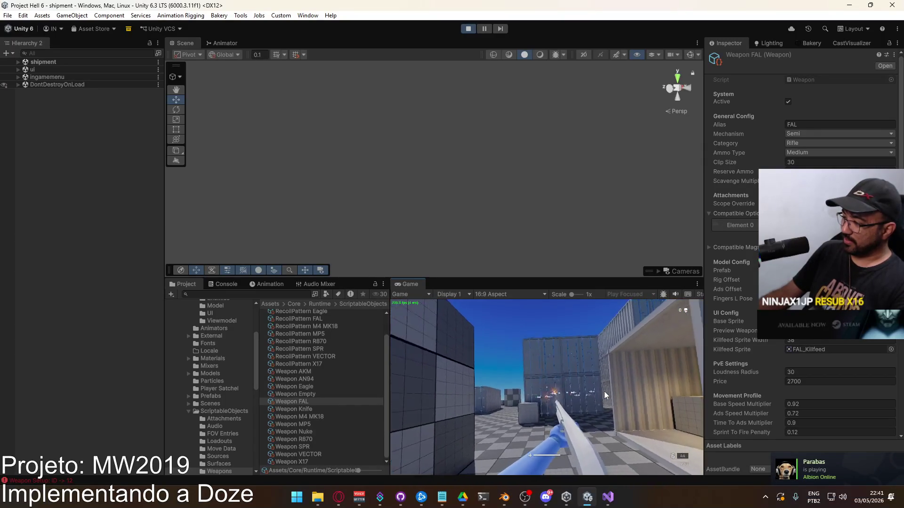
key(r)
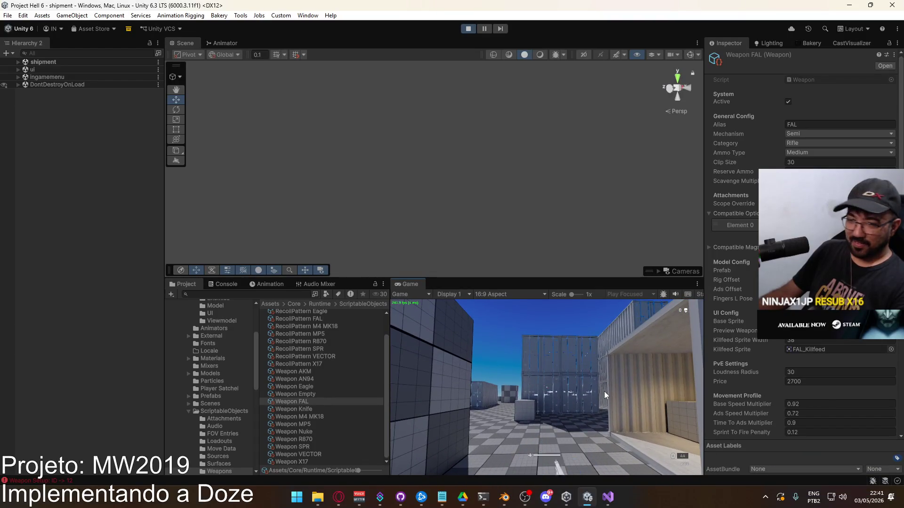
key(super)
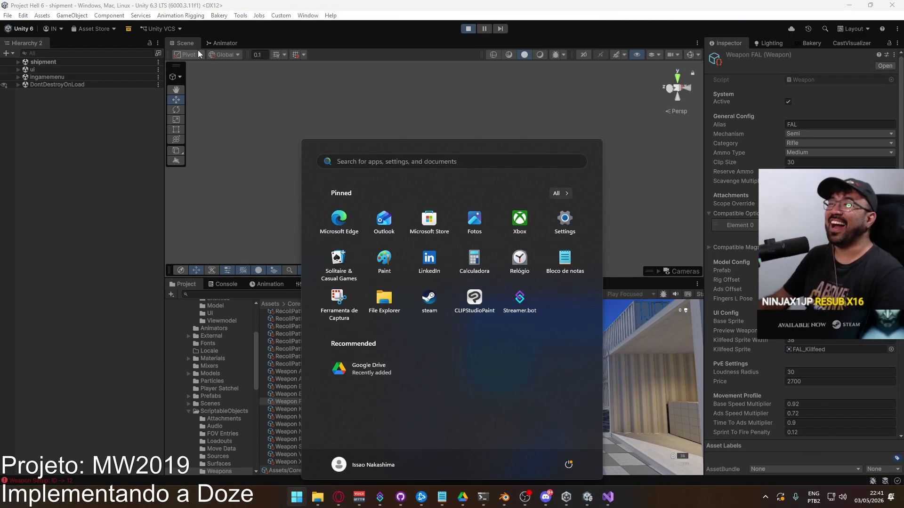
click(587, 54)
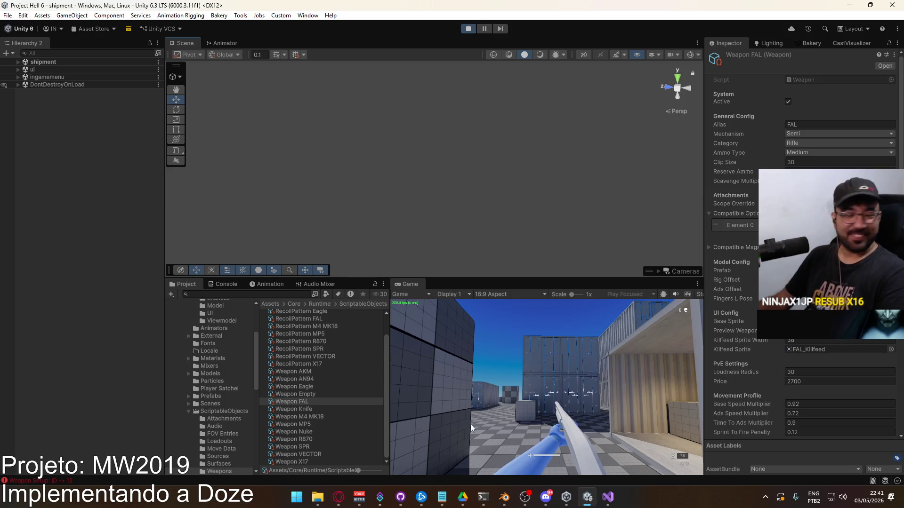
key(a)
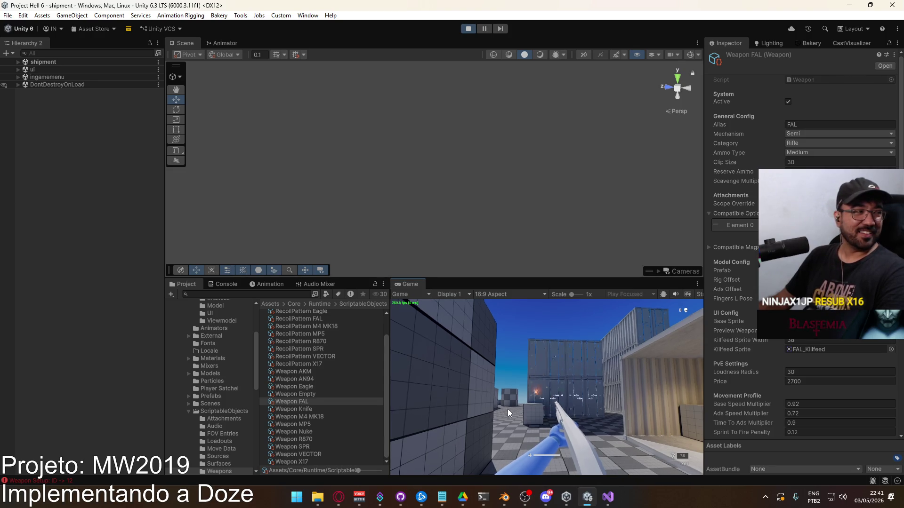
key(d)
key(w)
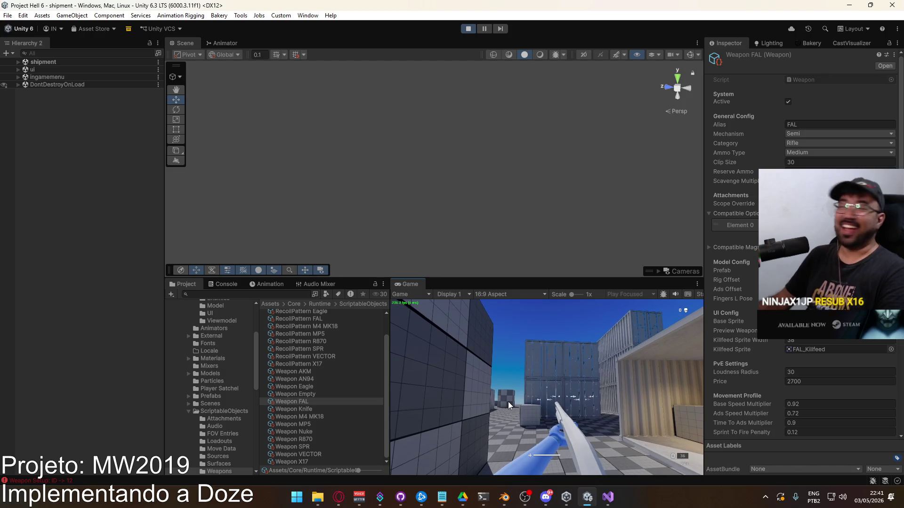
key(s)
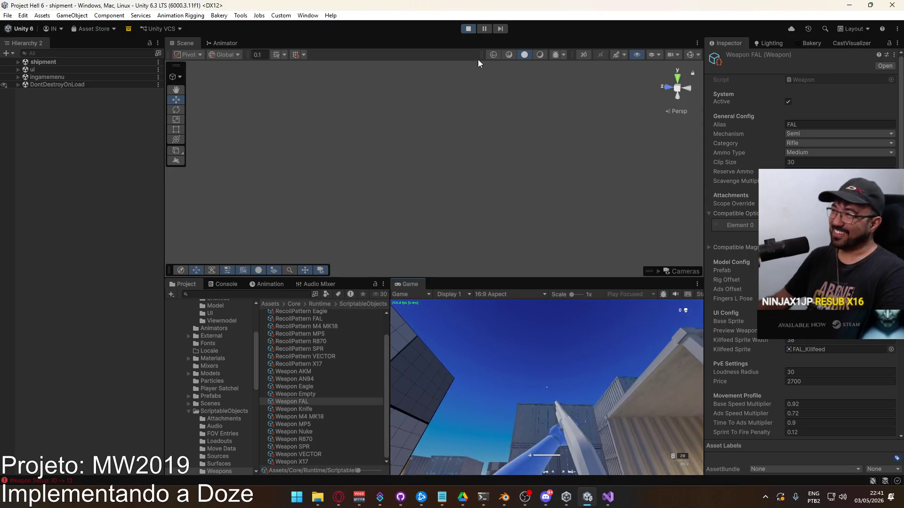
key(ctrl+p)
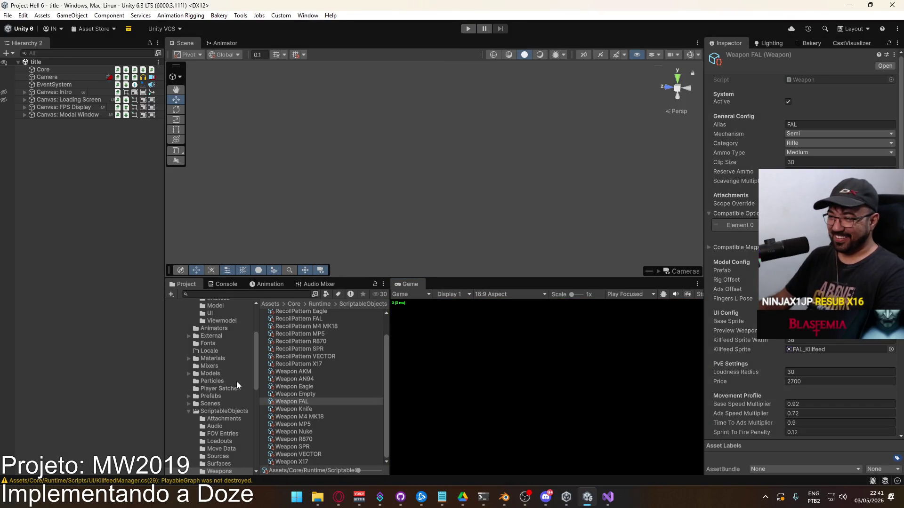
Open the Weapon R870 prefab and assign R870 Fire Random to the Mixed Layer sound.
click(221, 395)
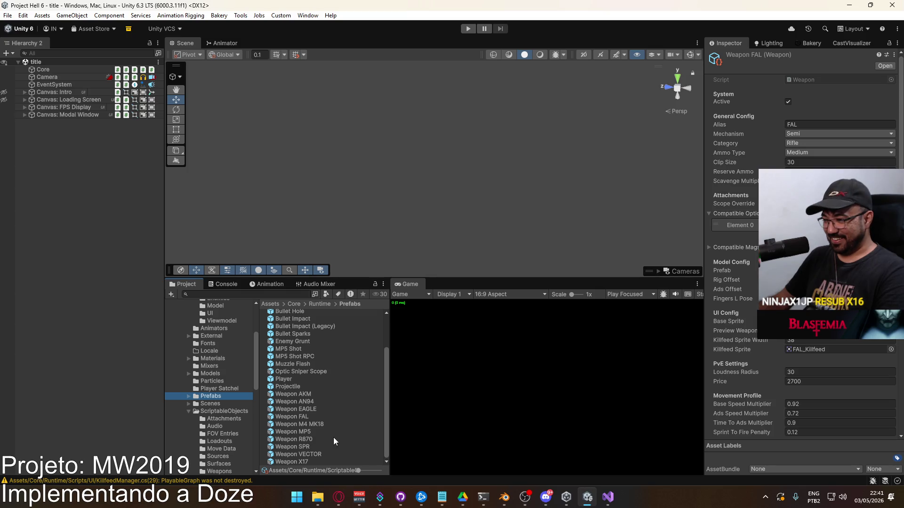
click(298, 439)
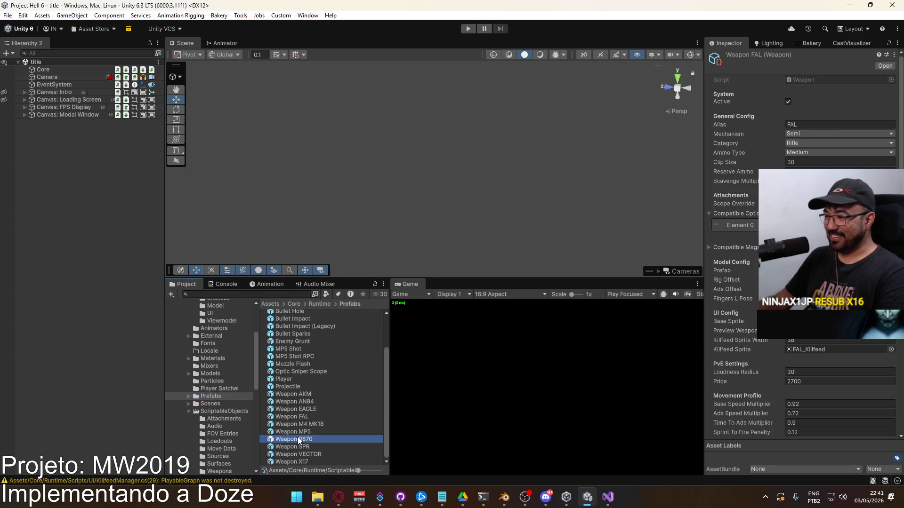
double_click(298, 439)
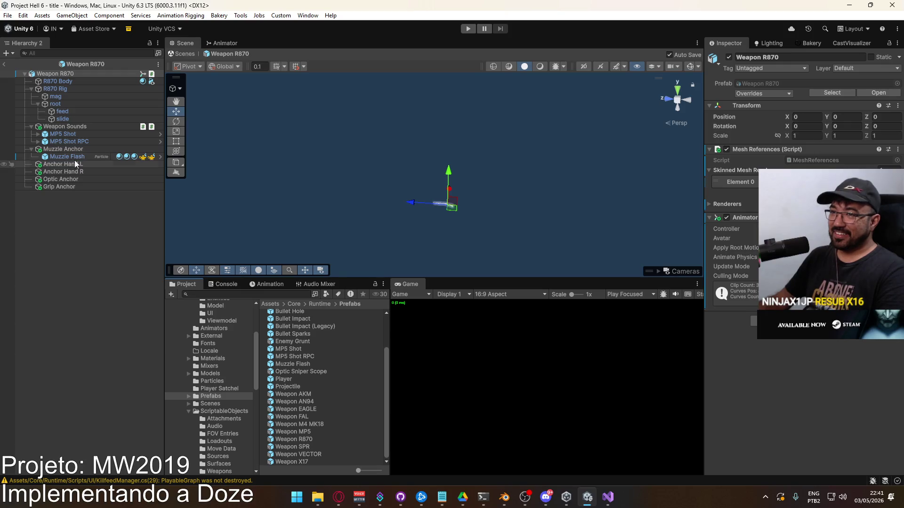
click(76, 135)
click(38, 134)
click(72, 142)
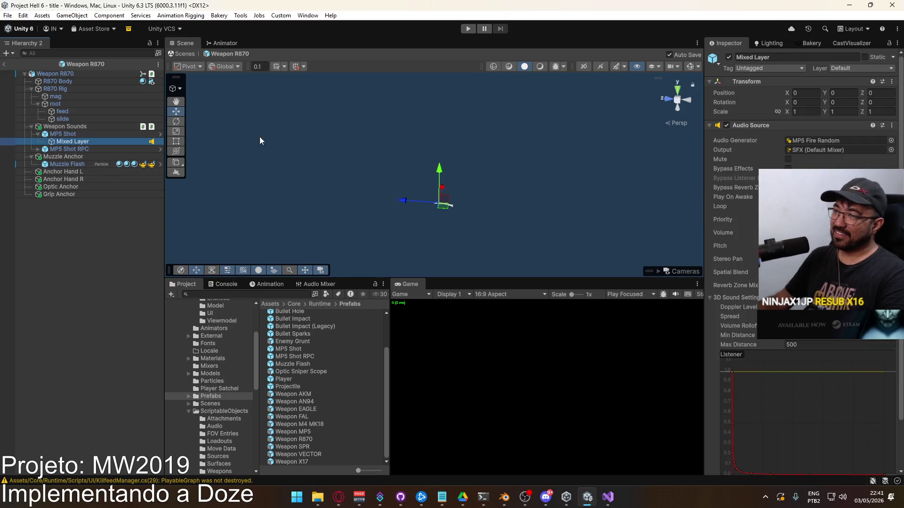
click(890, 141)
text(r870)
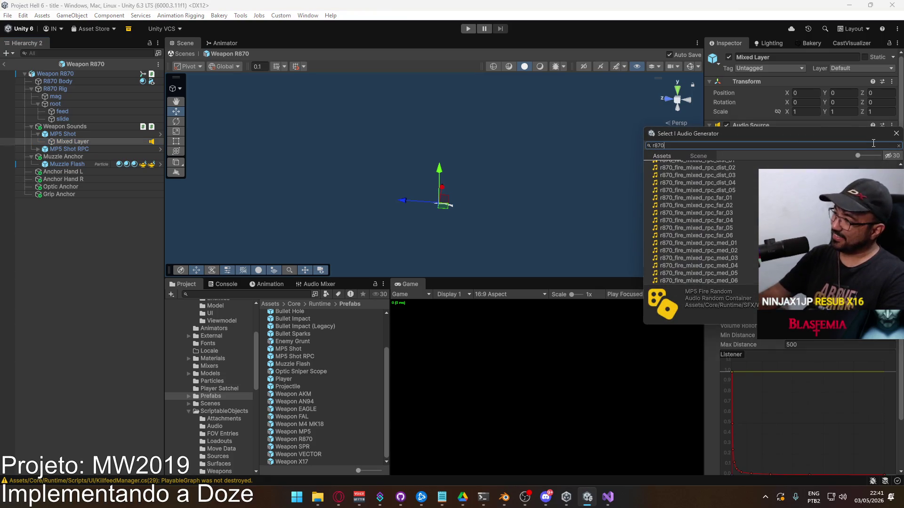
text( random)
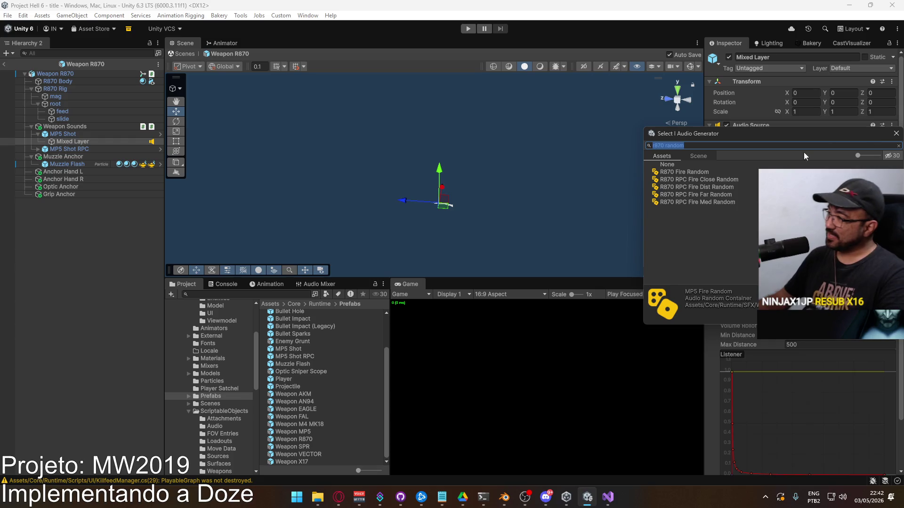
double_click(711, 173)
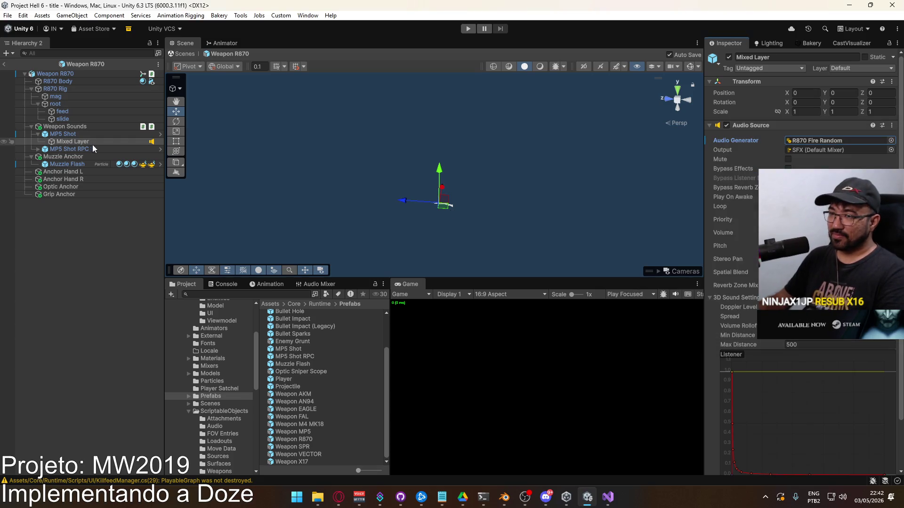
Assign R870 RPC Fire Close Random and Fire Med Random to the Fire Close and Fire Med sounds.
click(37, 149)
click(69, 157)
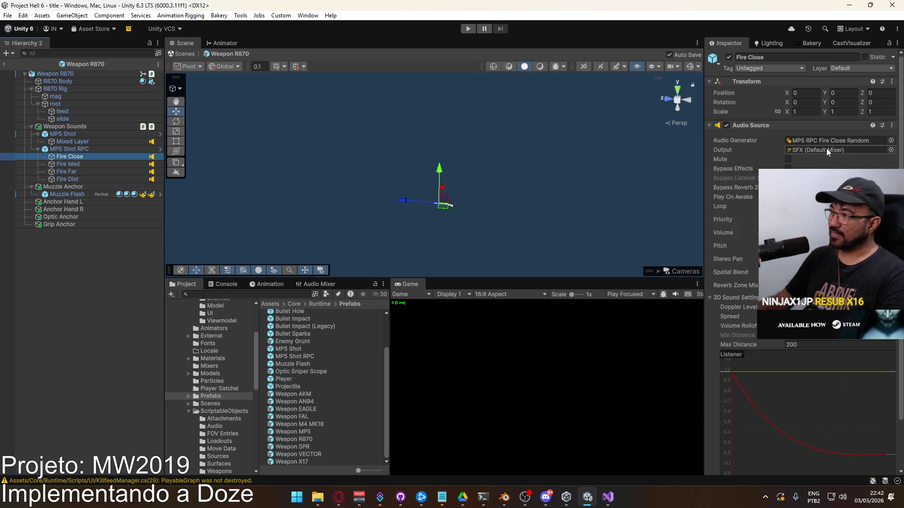
click(891, 140)
text(r870 random)
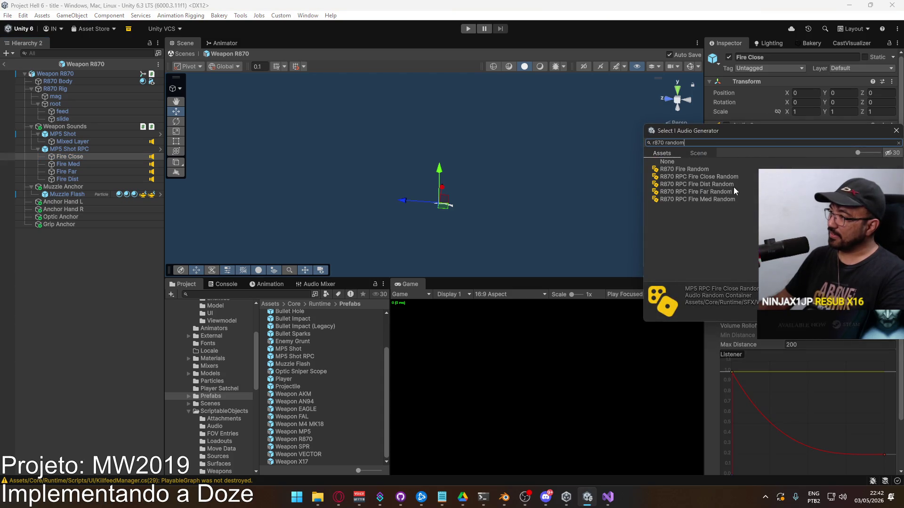
double_click(721, 175)
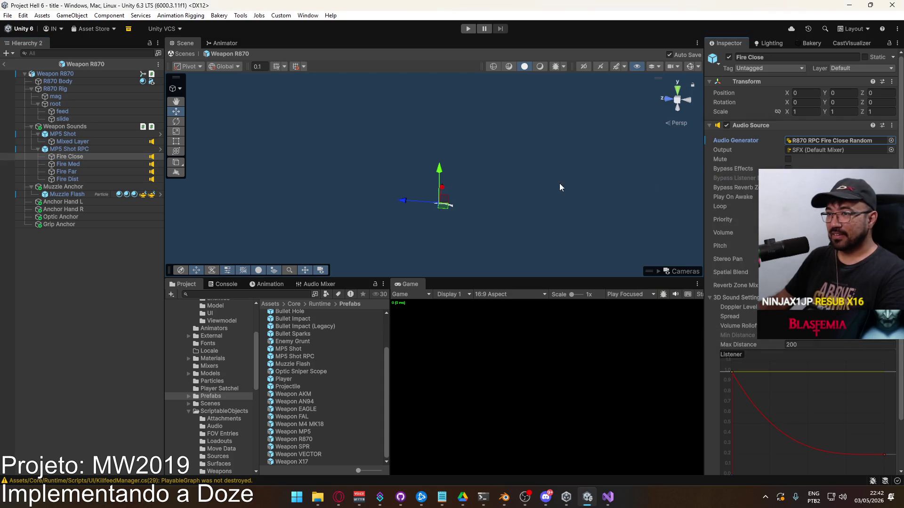
click(119, 164)
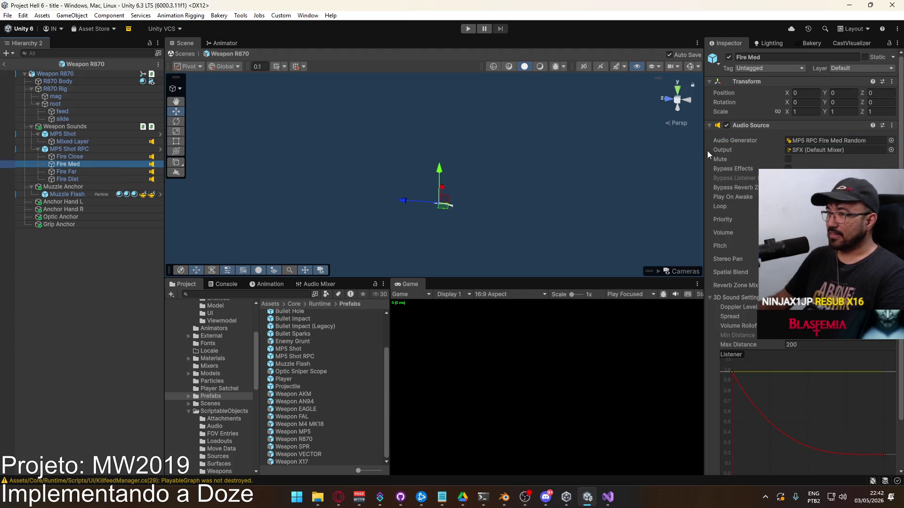
click(891, 140)
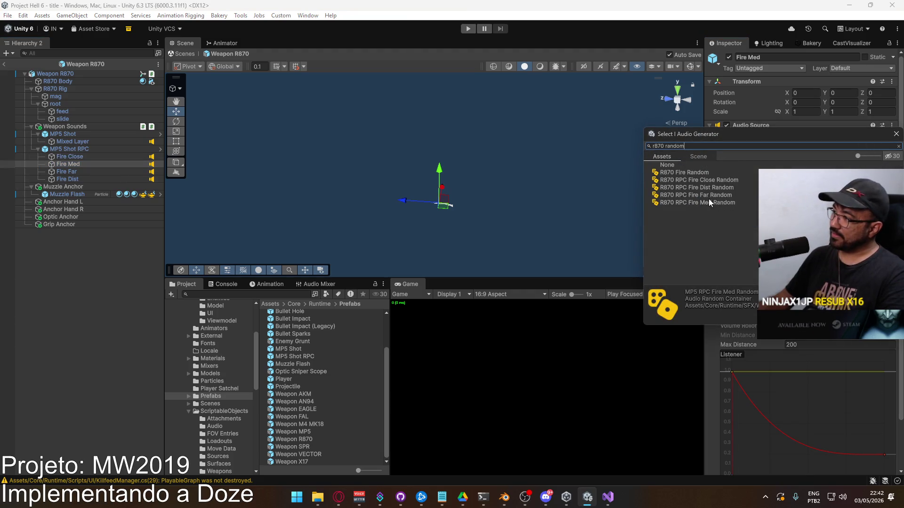
double_click(709, 200)
Assign R870 RPC Fire Far Random and Fire Dist Random to the Fire Far and Fire Dist sounds.
click(89, 171)
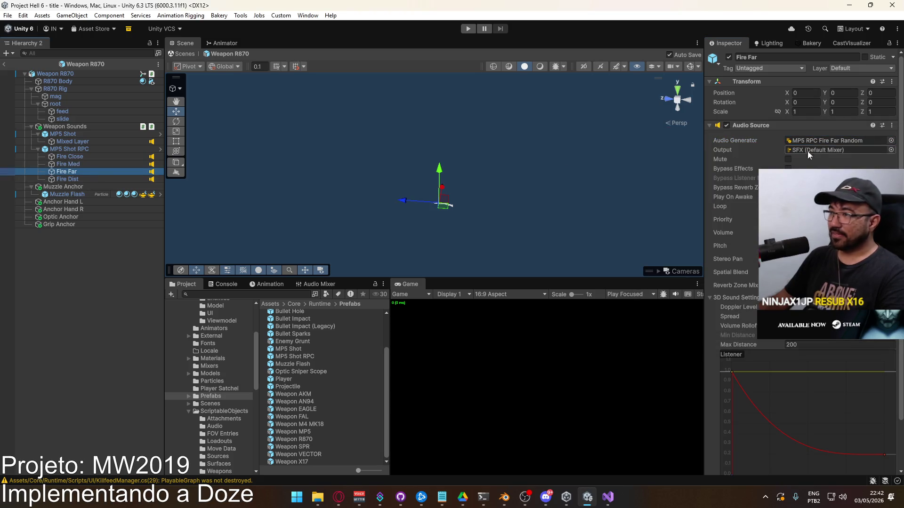
click(892, 140)
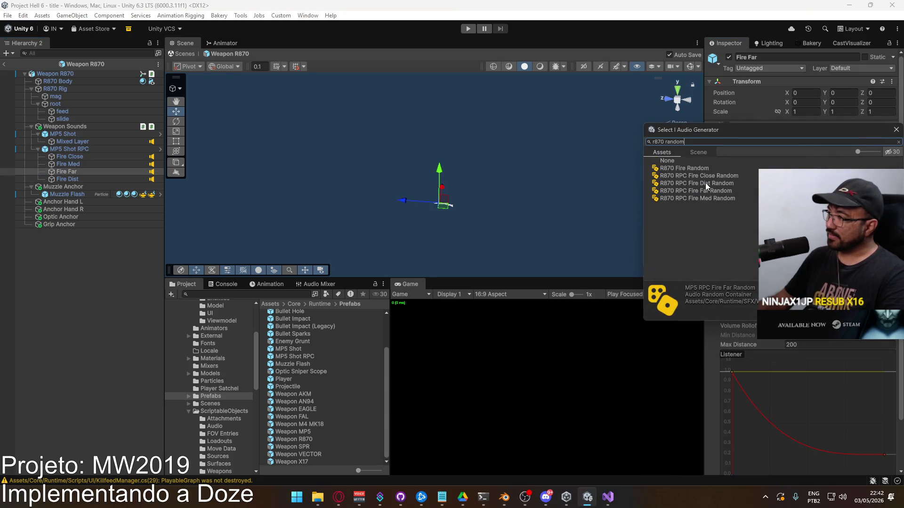
double_click(702, 188)
click(100, 179)
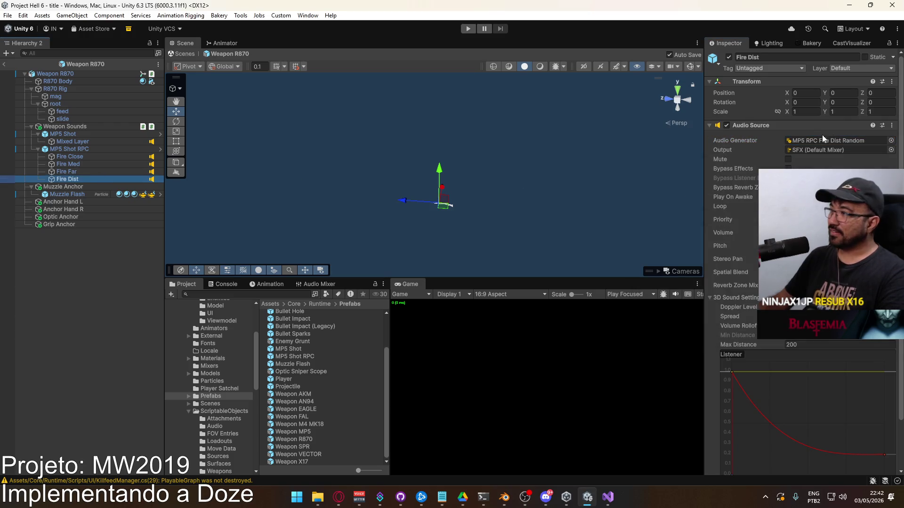
click(891, 140)
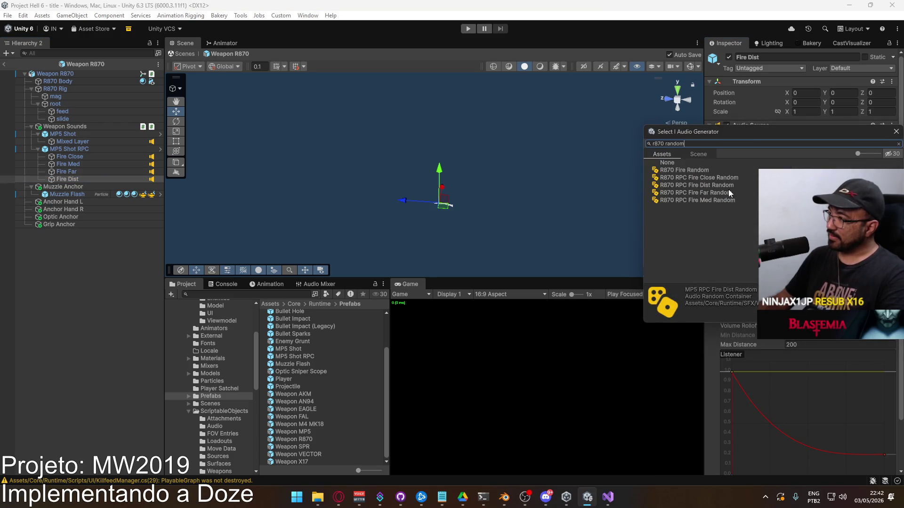
double_click(726, 185)
ctrl+click(75, 179)
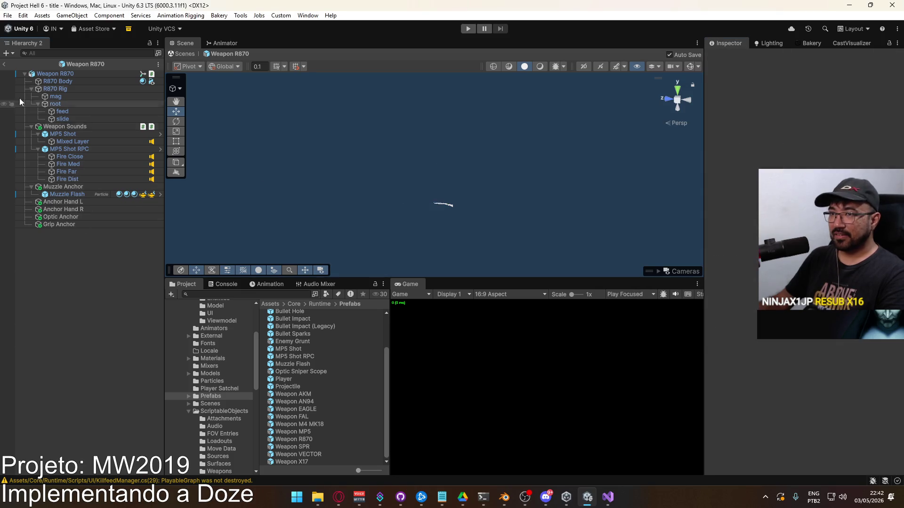
Leave prefab mode, start a shipment match, and spawn with the R870 as Loadout 1 primary.
click(4, 66)
click(468, 29)
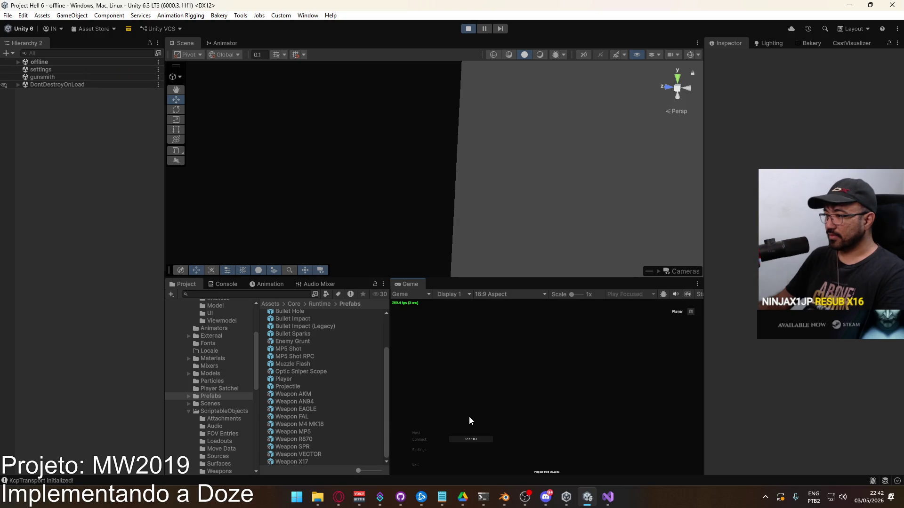
click(484, 467)
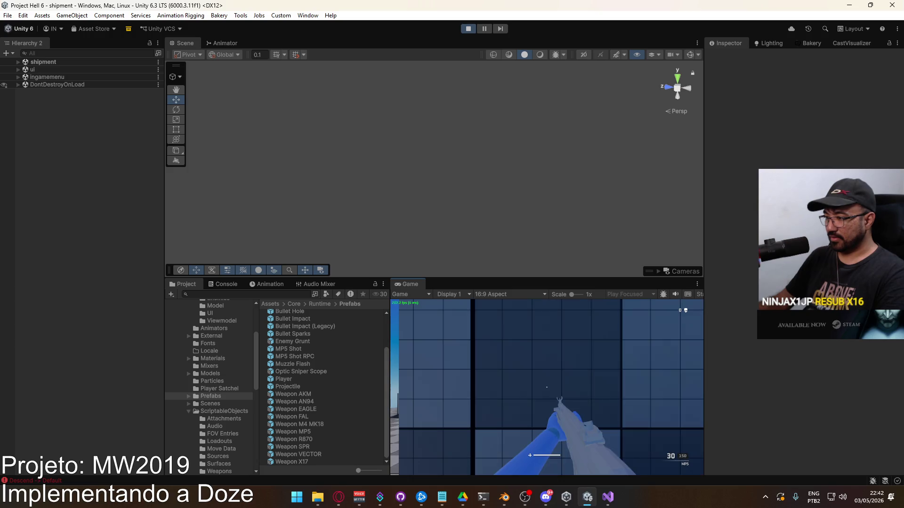
key(Escape)
click(431, 402)
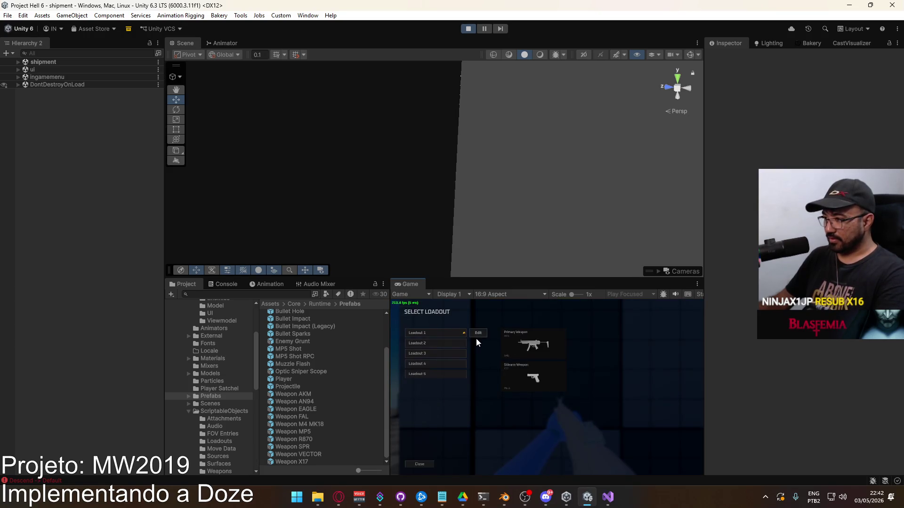
click(433, 342)
click(442, 335)
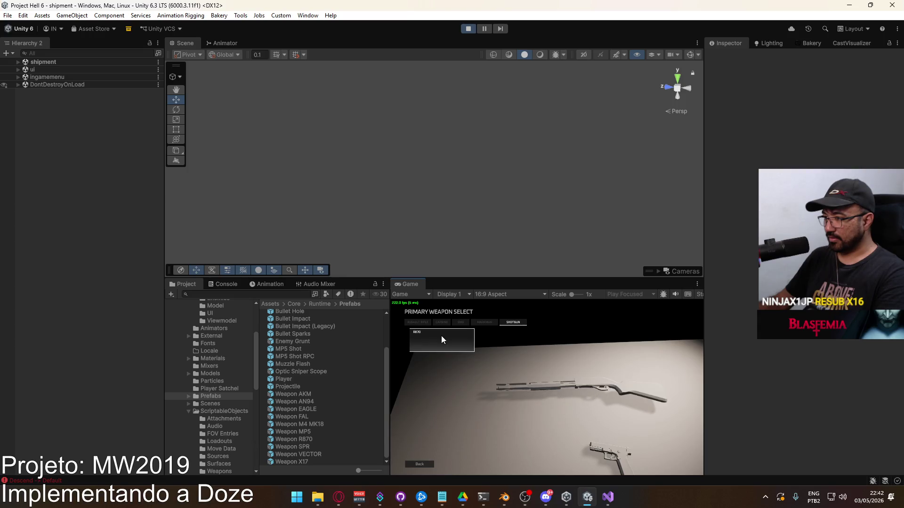
click(542, 467)
click(460, 466)
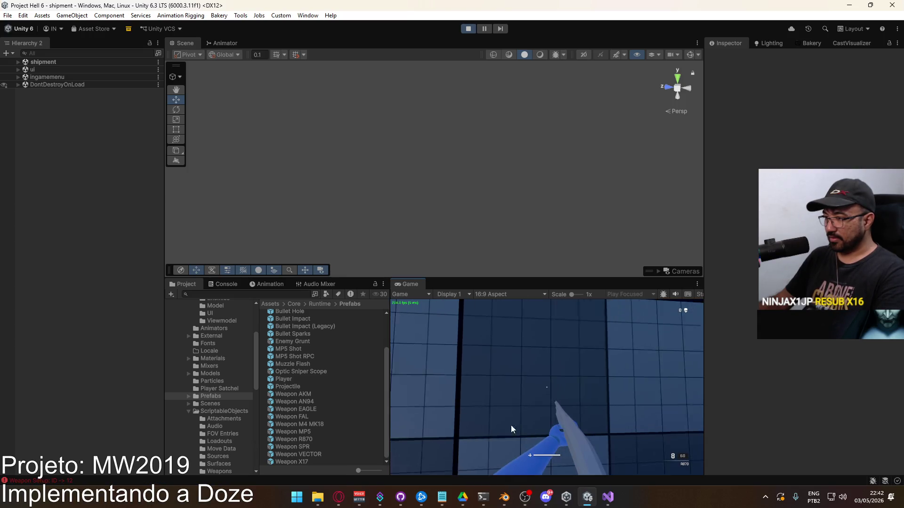
Fire the R870 at the containers, reload, and fire again.
click(535, 388)
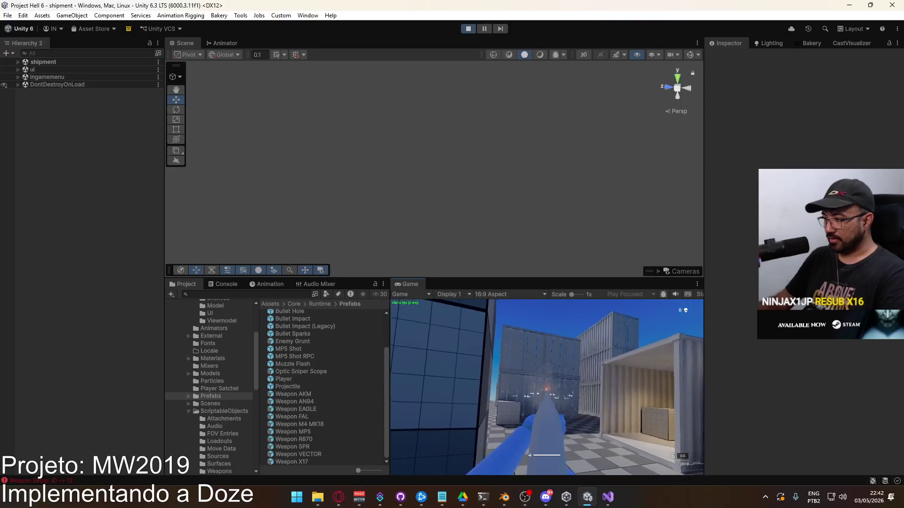
click(535, 388)
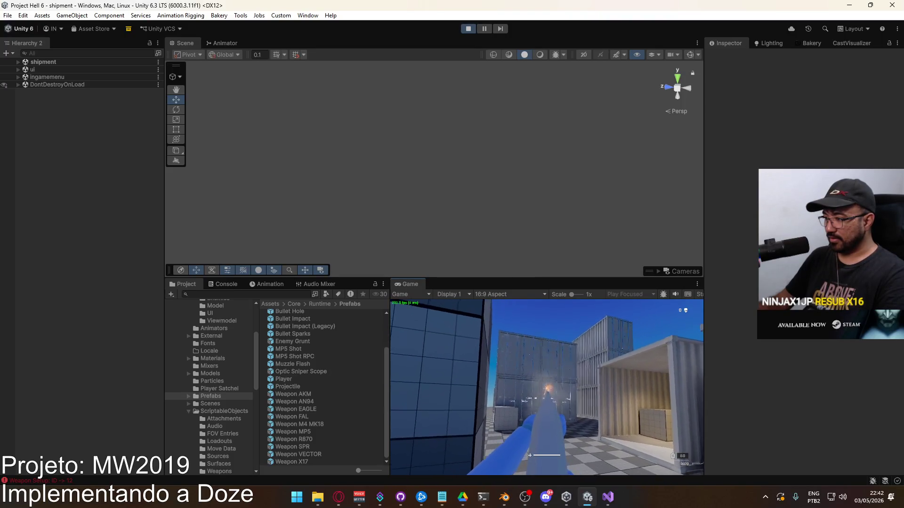
key(r)
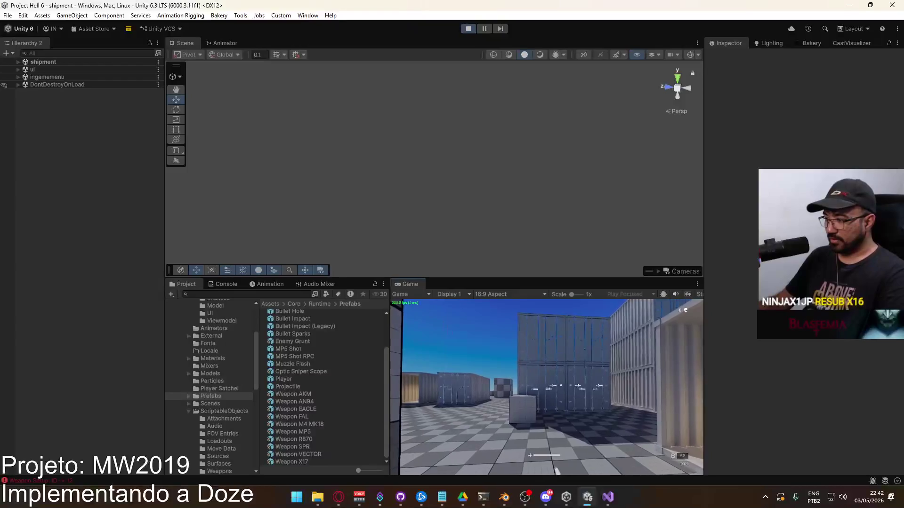
click(547, 387)
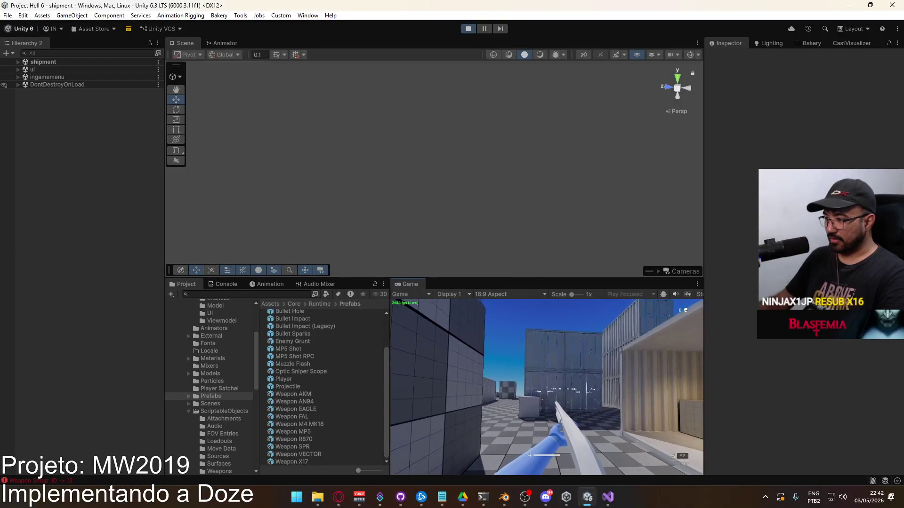
key(super)
click(271, 81)
key(super)
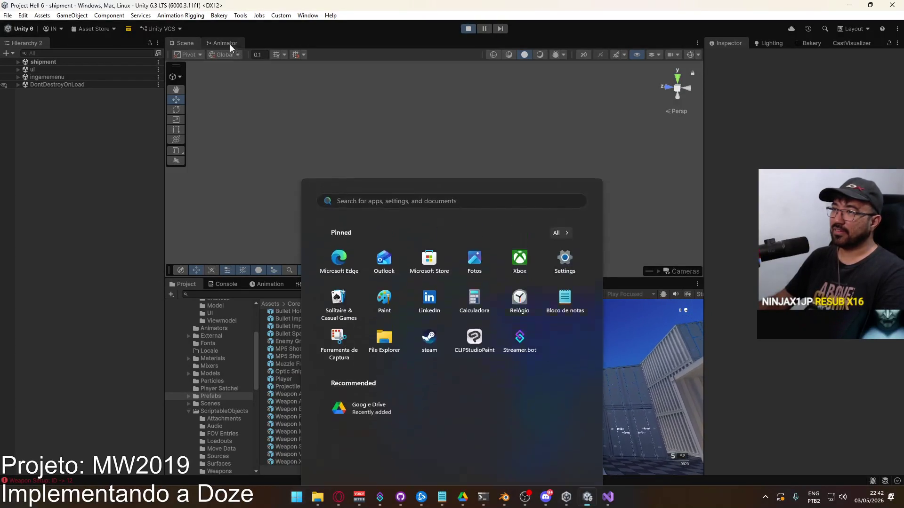
Frame the Player and expand its Viewmodel hierarchy to inspect Weapon Anchor L.
click(229, 43)
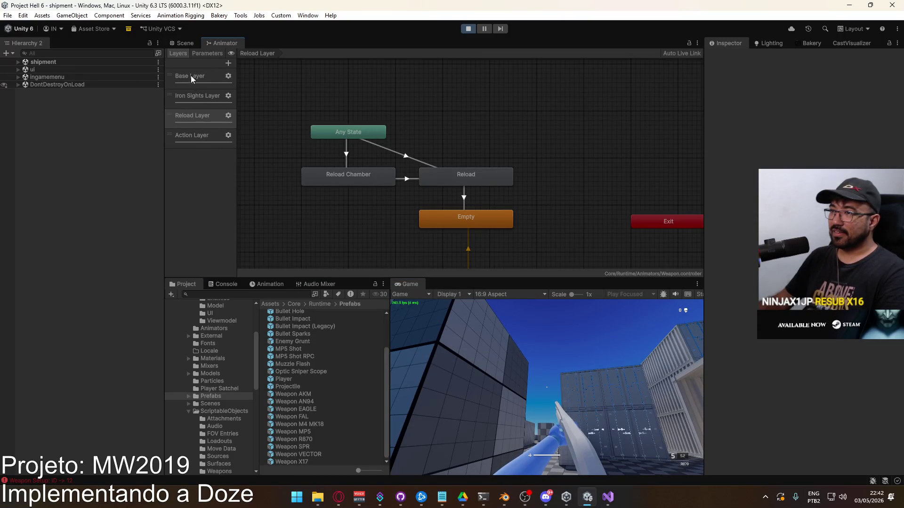
click(19, 63)
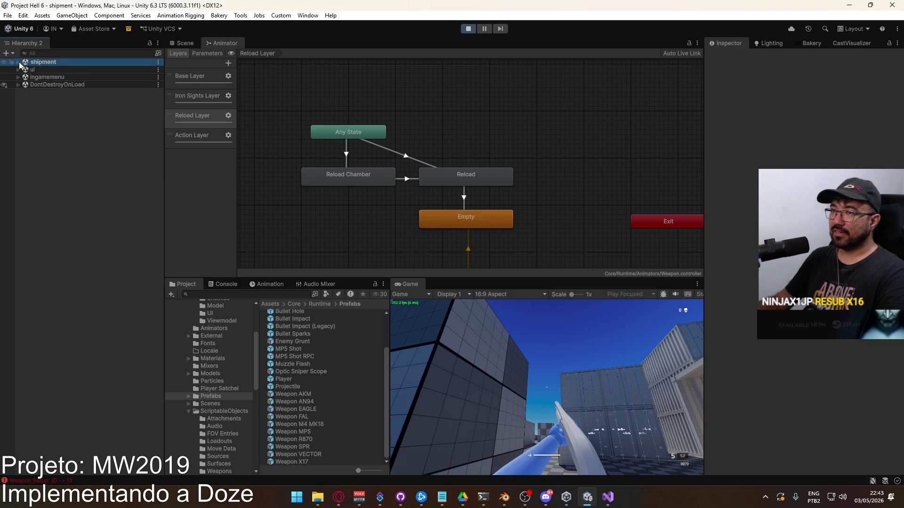
click(19, 62)
click(196, 42)
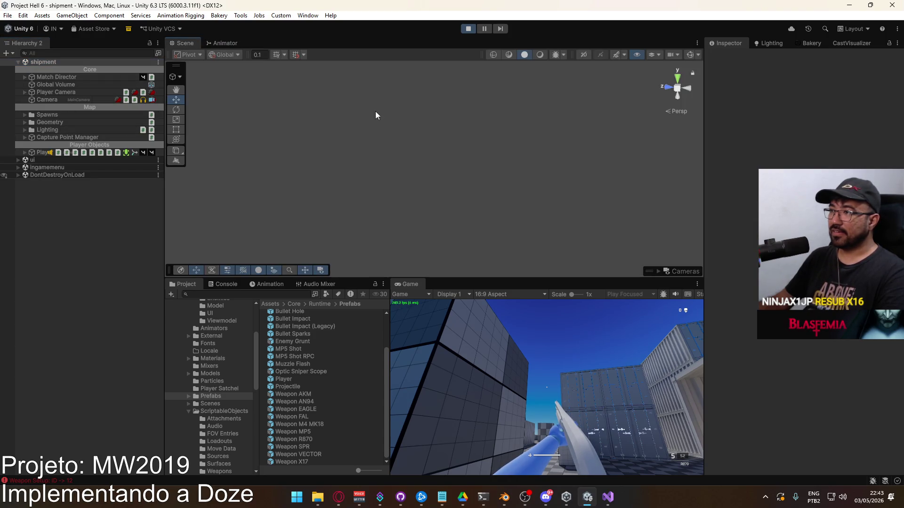
double_click(115, 153)
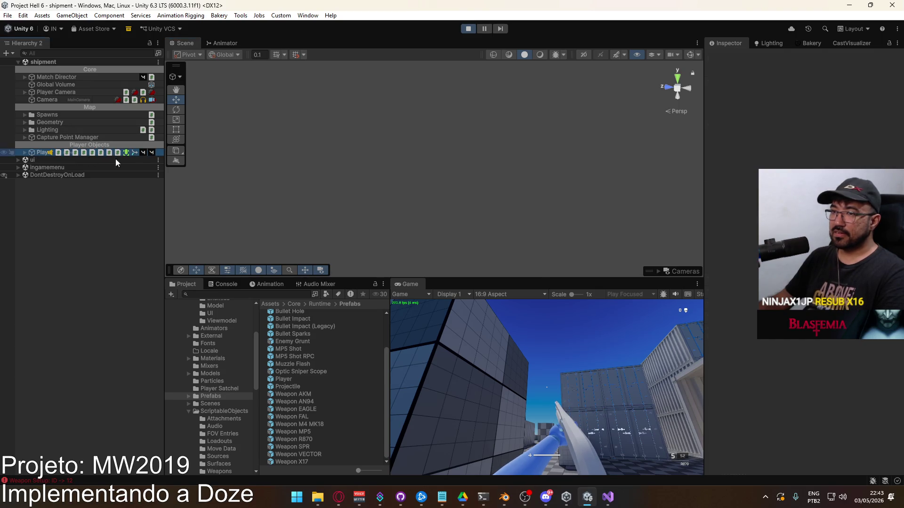
drag(442, 160, 434, 188)
scroll(433, 188, up, 8)
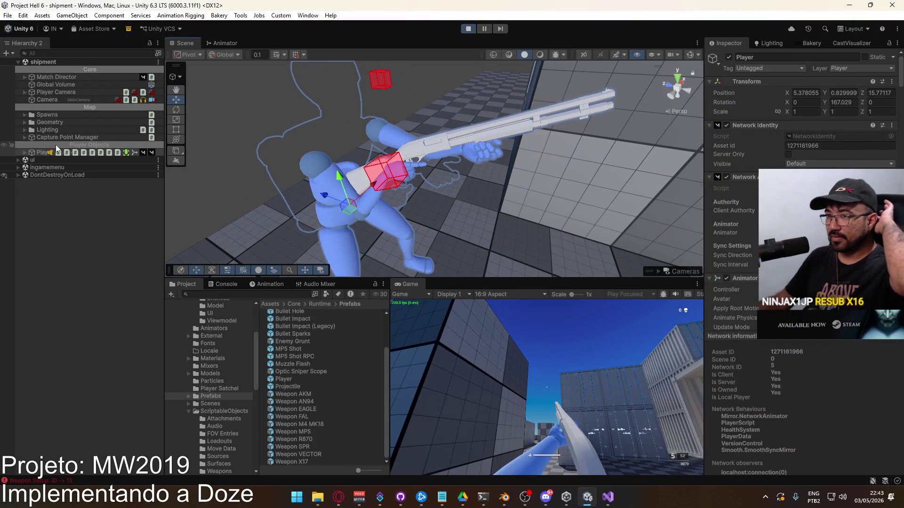
click(25, 152)
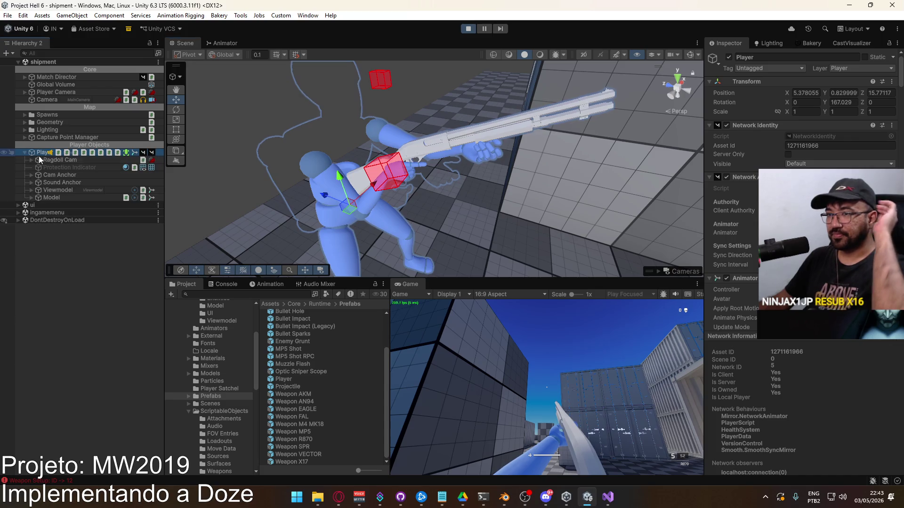
click(31, 189)
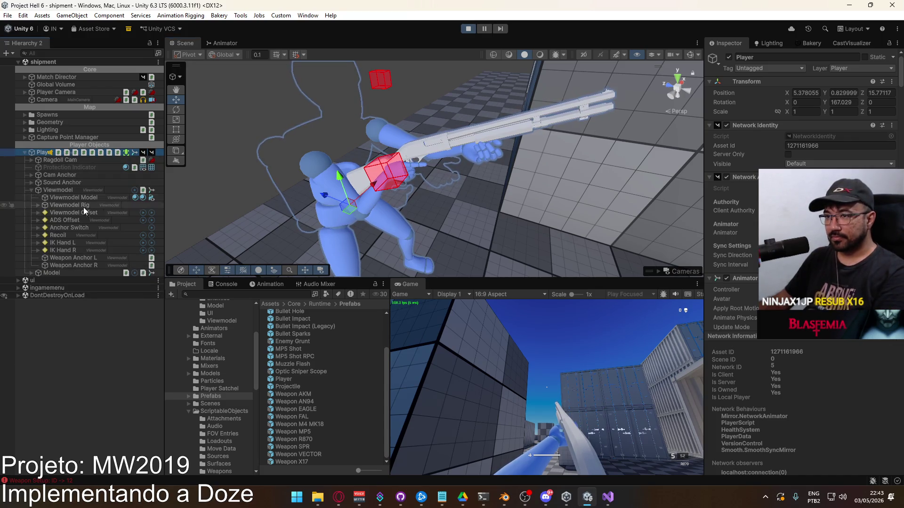
click(81, 256)
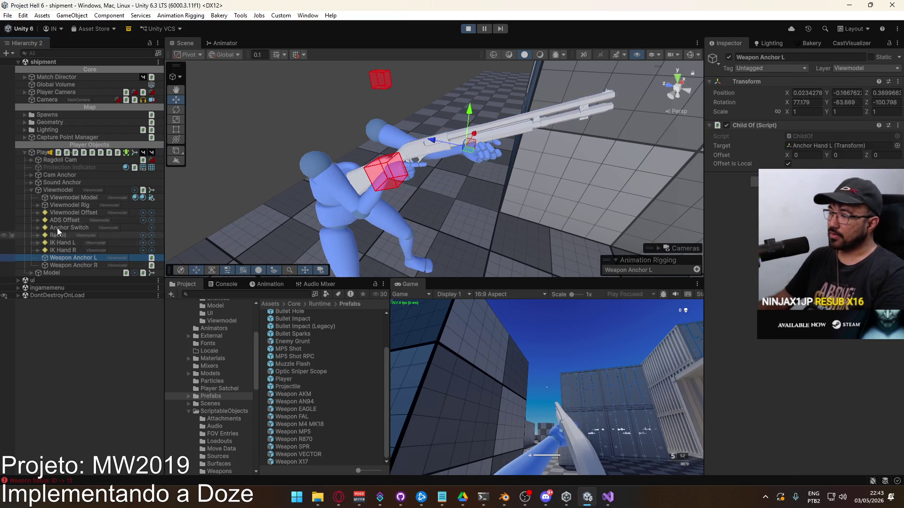
Inspect the R870's body, muzzle and hand anchors, then move Anchor Hand L under Socket Hand L.
click(415, 154)
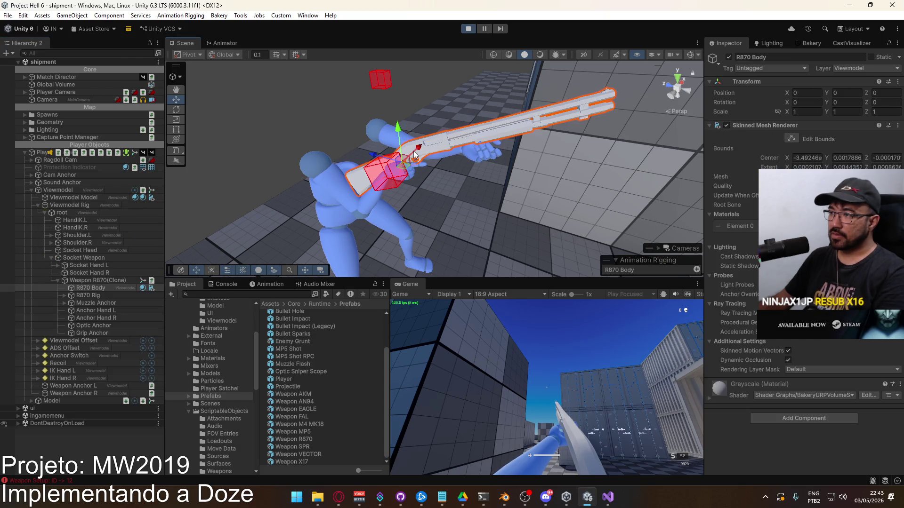
click(111, 319)
ctrl+click(108, 312)
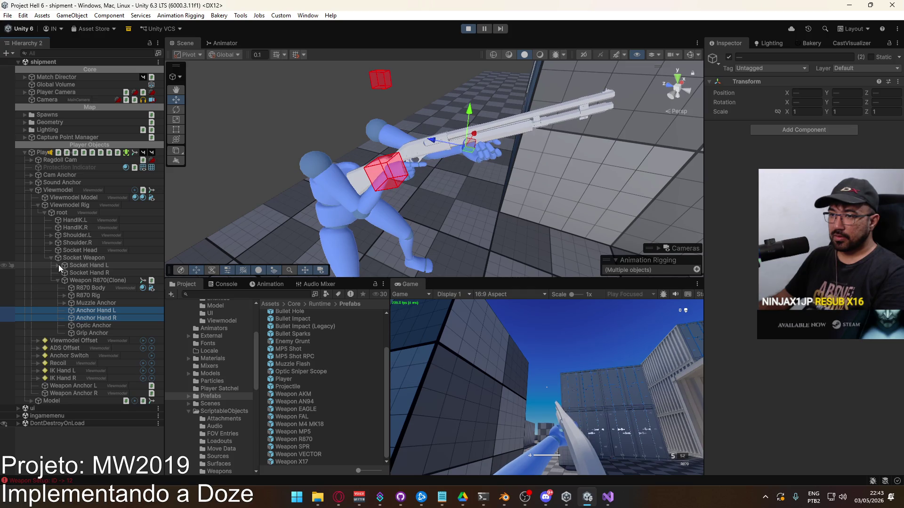
click(98, 303)
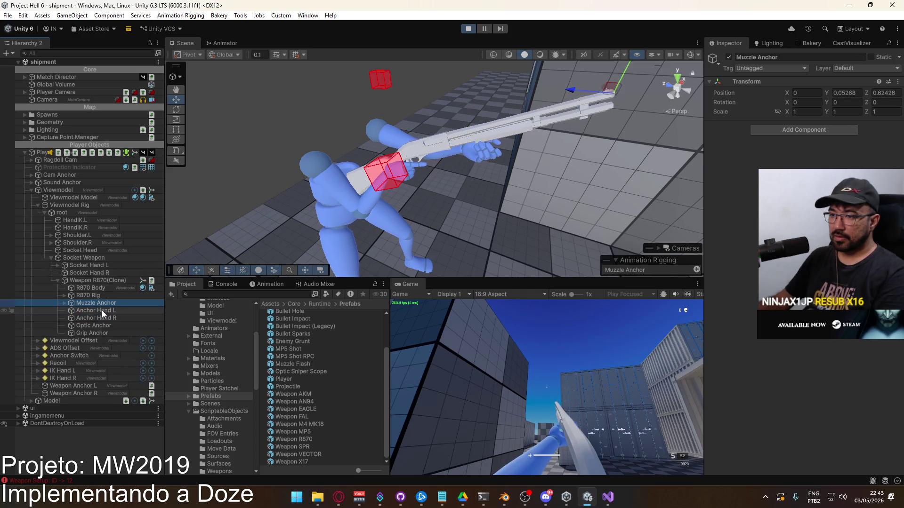
click(108, 310)
mouse_move(102, 273)
mouse_down()
mouse_move(70, 278)
mouse_move(58, 265)
mouse_up()
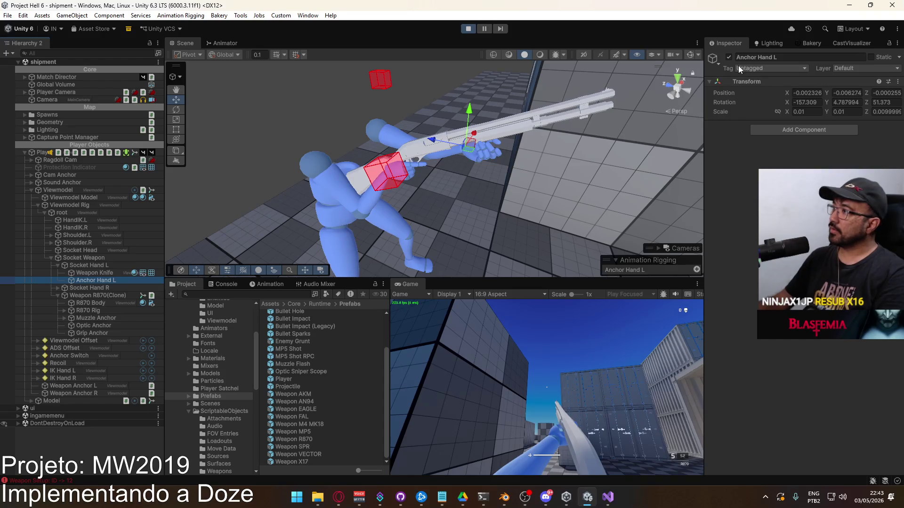
Reset Anchor Hand L's Transform to position 0, 0, 0.
right_click(759, 86)
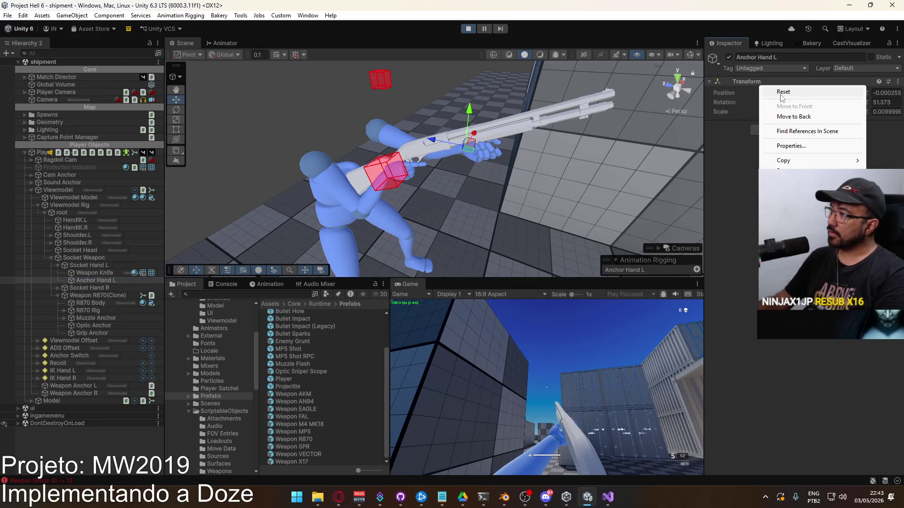
mouse_move(797, 165)
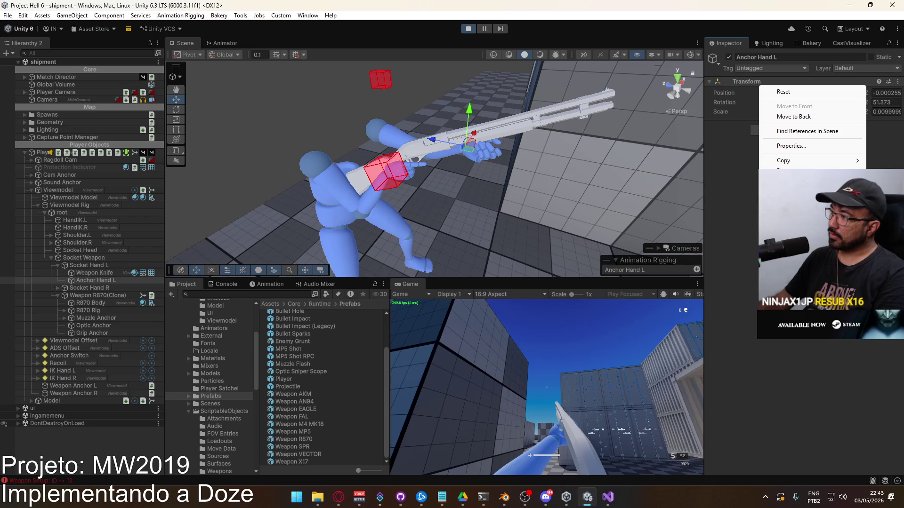
click(740, 183)
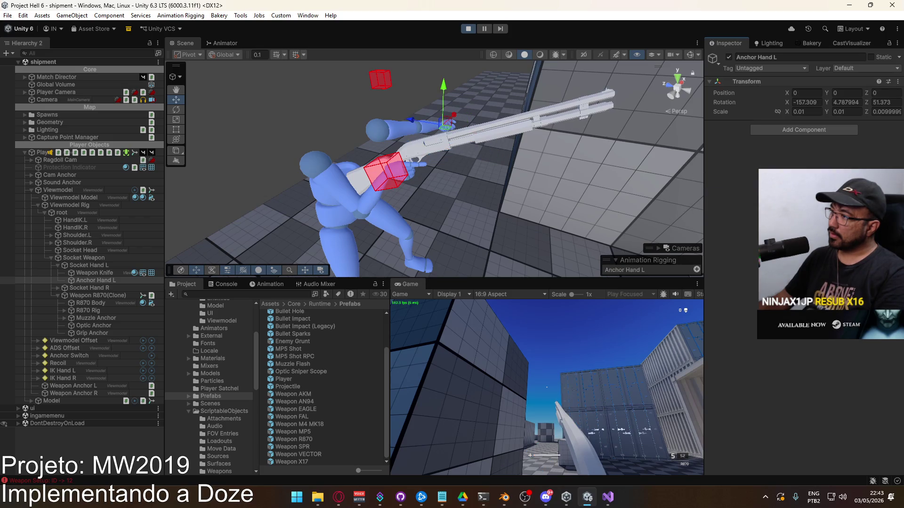
right_click(728, 101)
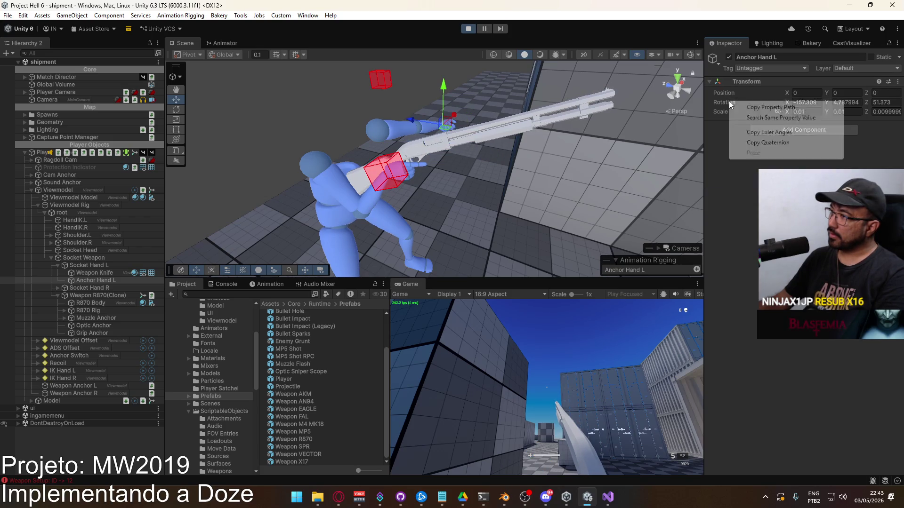
click(785, 132)
drag(423, 179, 311, 181)
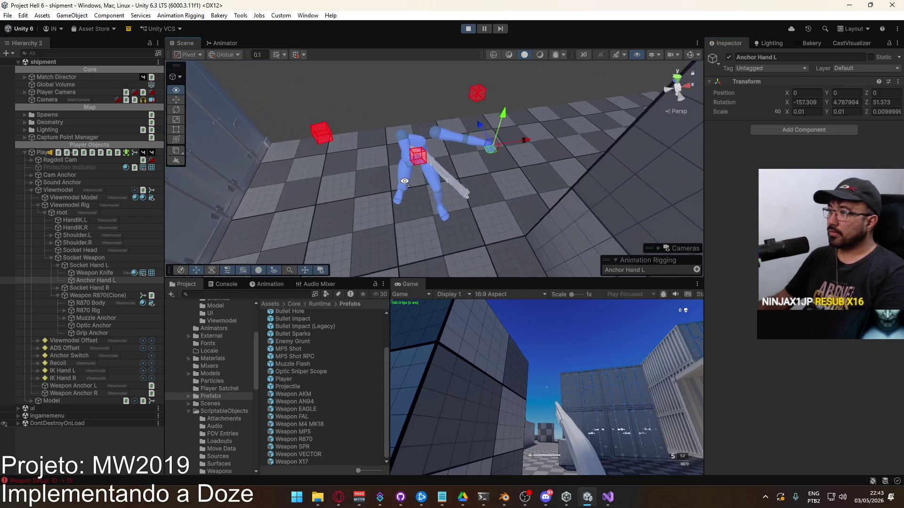
Inspect Socket Hand L, Socket Hand R and the Anchor Hand R under it.
click(89, 266)
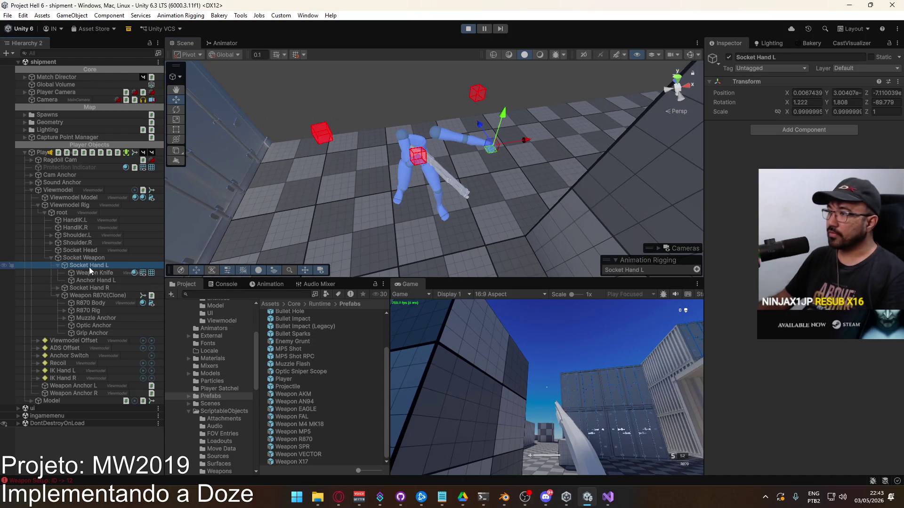
click(105, 290)
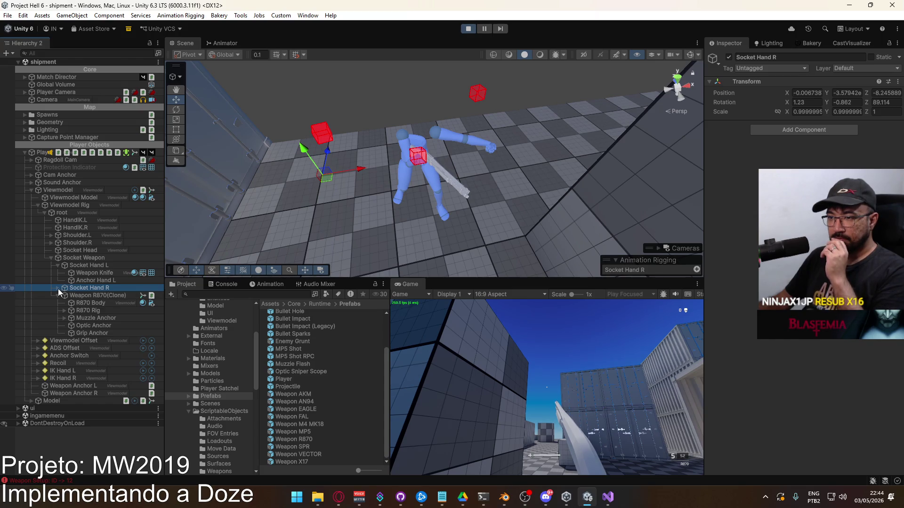
click(58, 289)
click(88, 295)
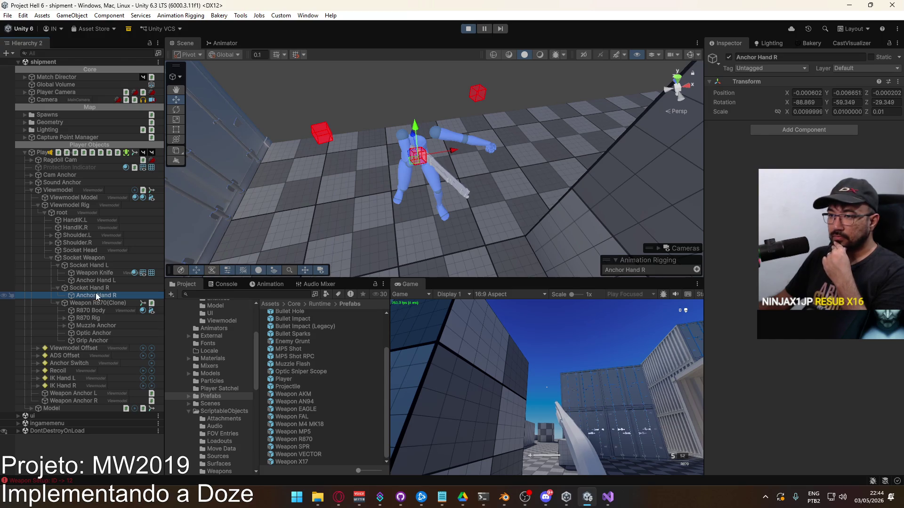
click(95, 289)
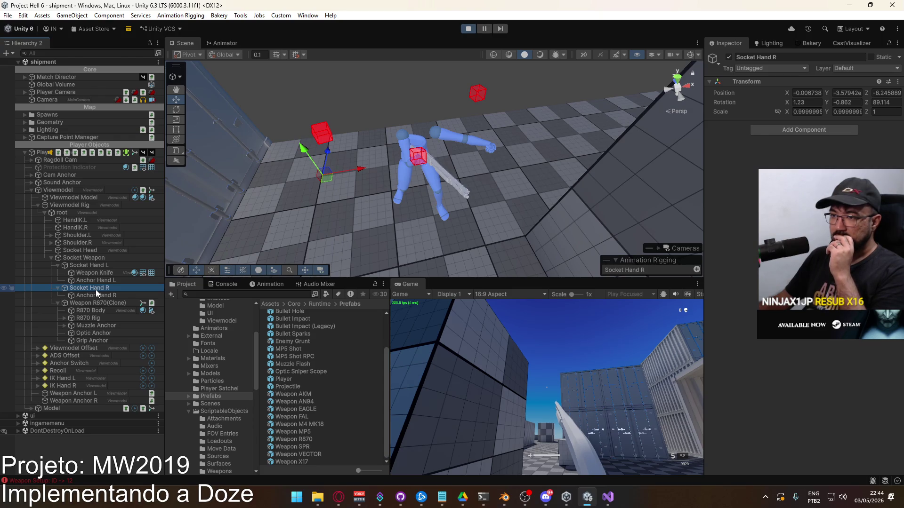
Switch the running game's weapon to the X17 with key 1.
click(455, 338)
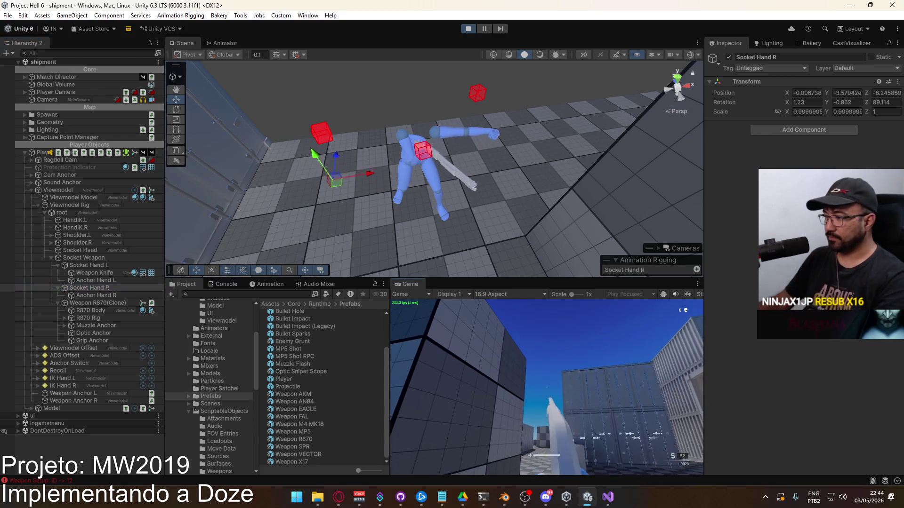
key(1)
key(super)
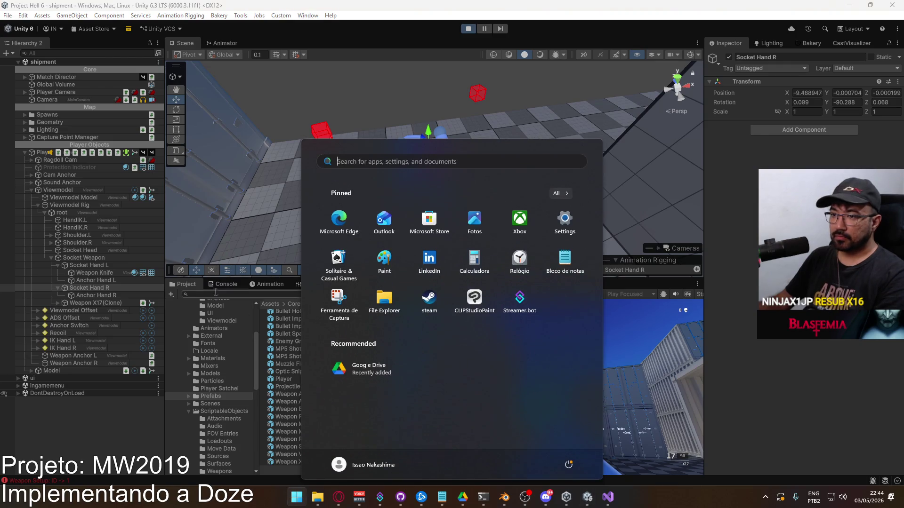
Switch the running game back to the R870 with key 2, then check both hand sockets and Viewmodel.
click(95, 266)
click(454, 337)
key(2)
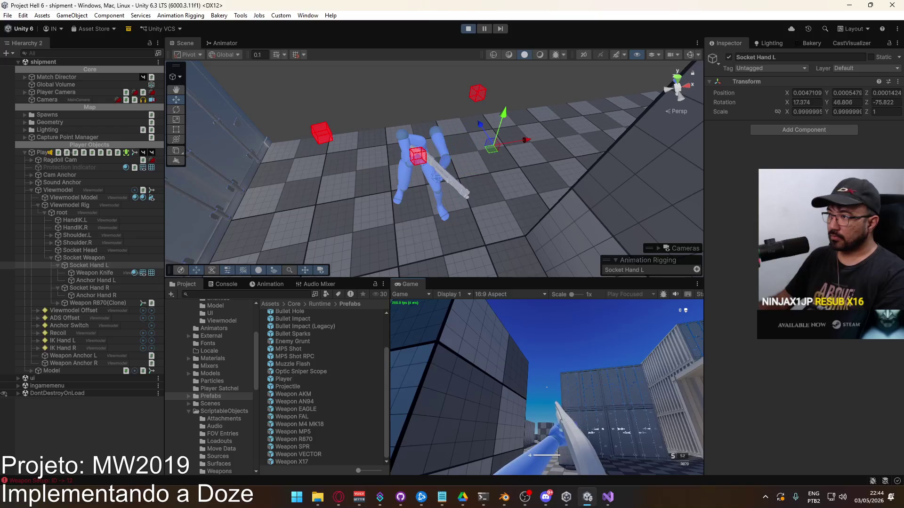
key(super)
click(100, 286)
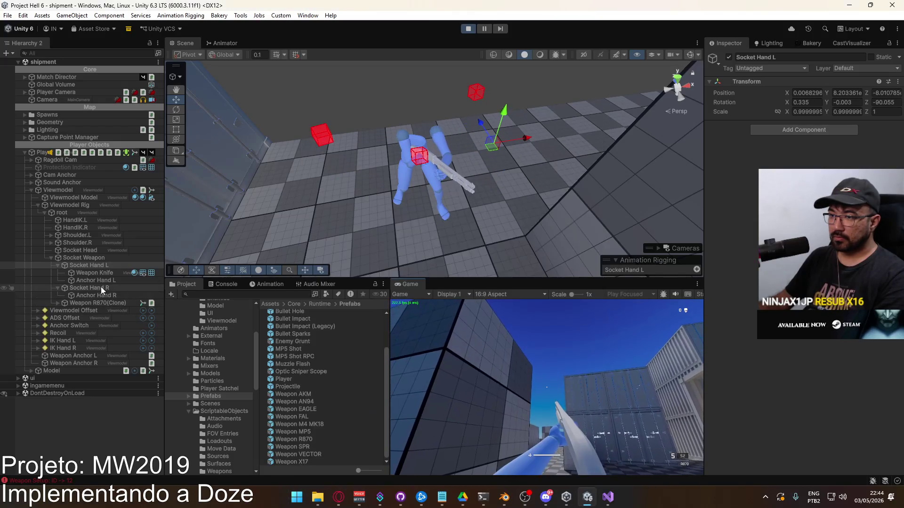
click(101, 288)
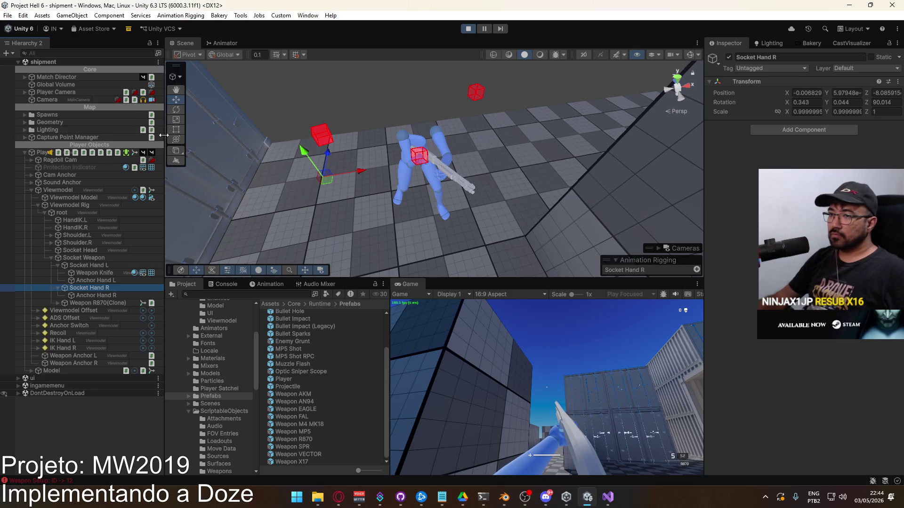
click(64, 191)
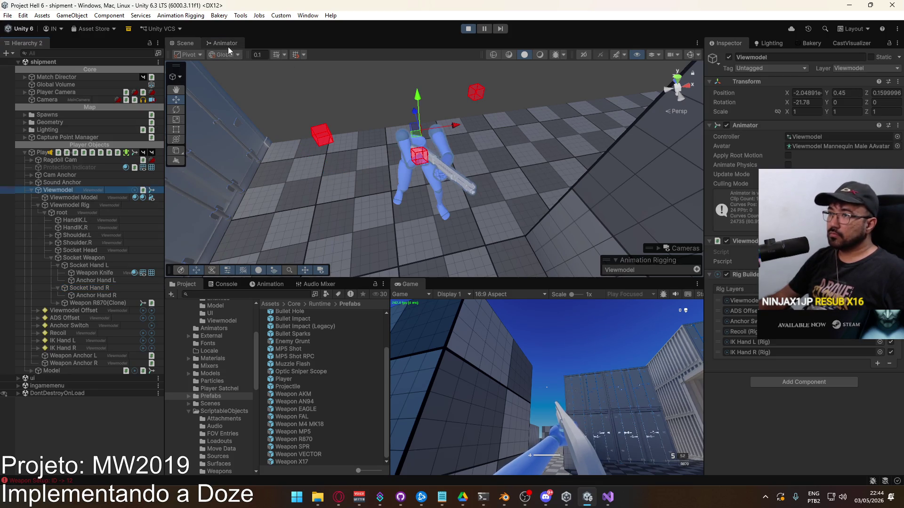
Open the Fire layer's weapon blend tree in the Animator and add an empty motion slot.
click(226, 44)
click(193, 220)
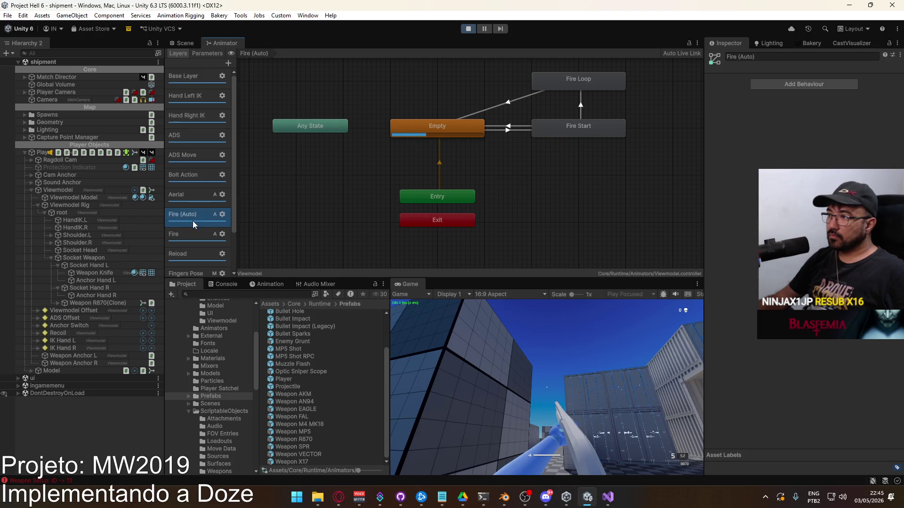
click(175, 234)
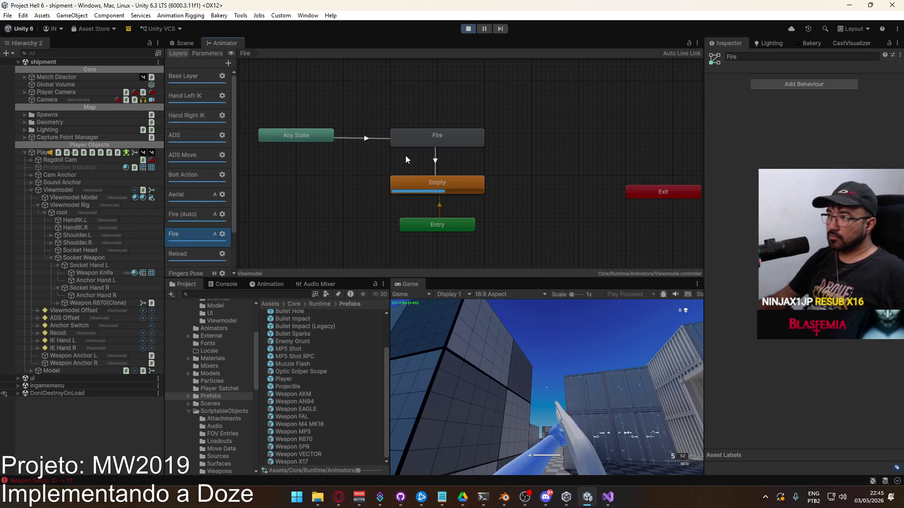
double_click(433, 140)
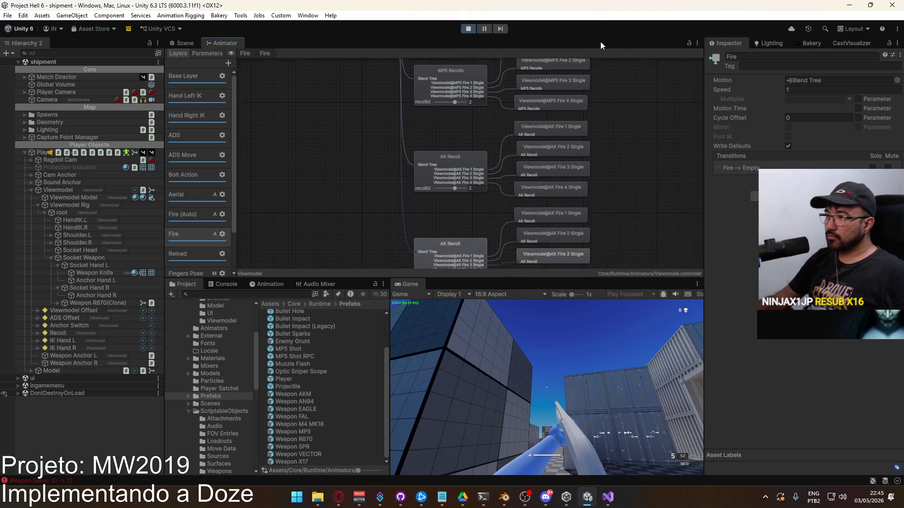
click(366, 128)
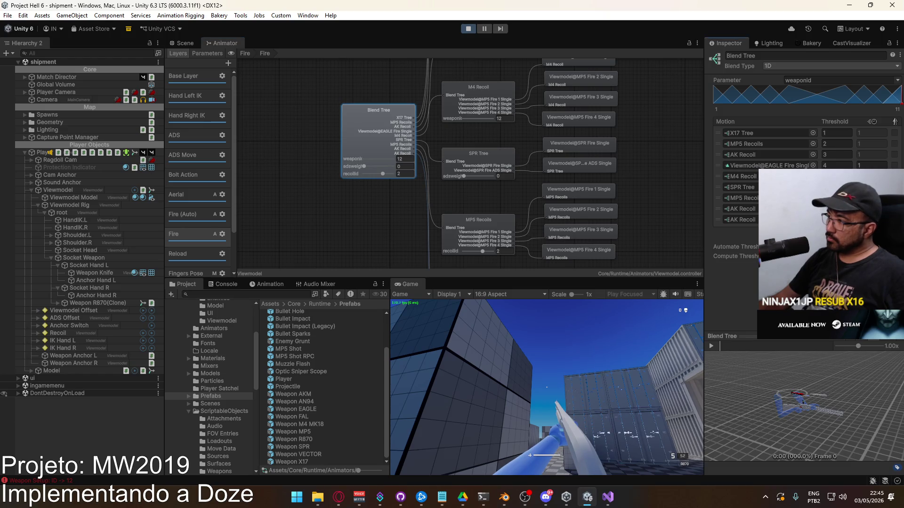
click(895, 122)
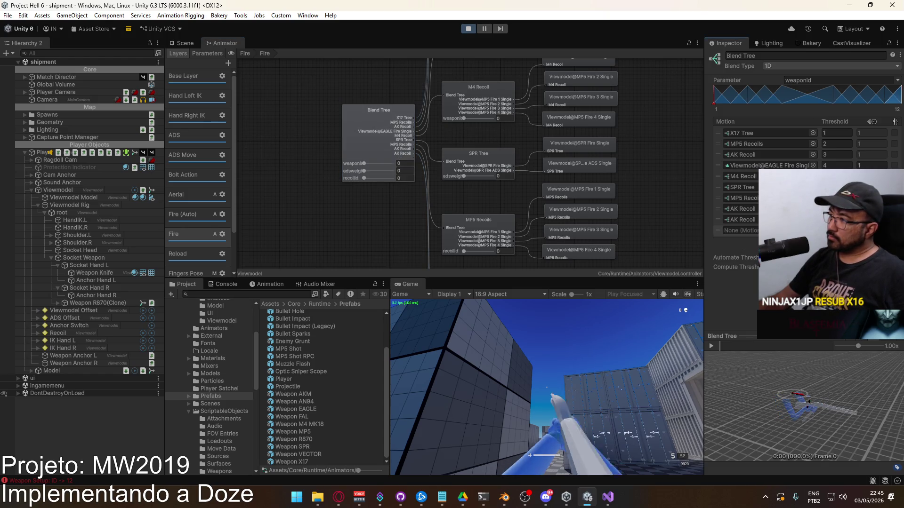
Delete the None (Motion) row and add a new child BlendTree in its place.
drag(483, 212, 474, 94)
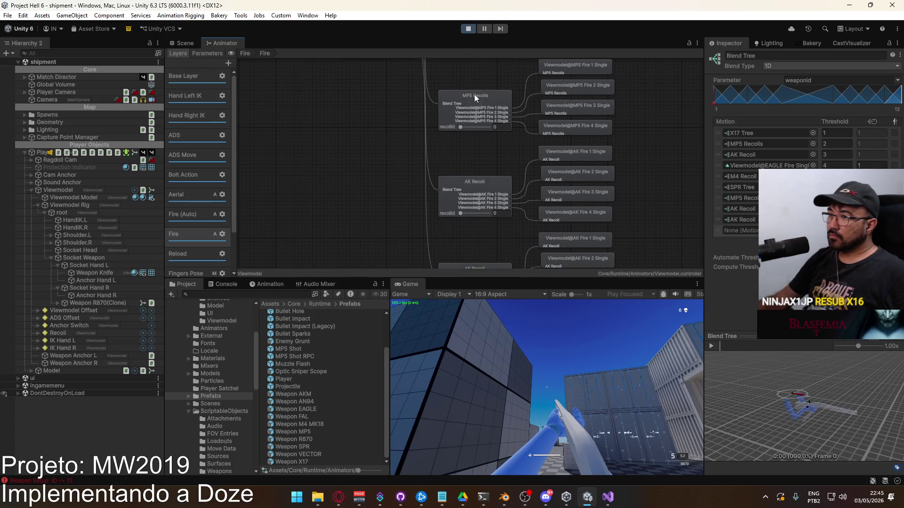
mouse_move(470, 216)
mouse_down()
mouse_move(485, 104)
mouse_move(481, 286)
mouse_up()
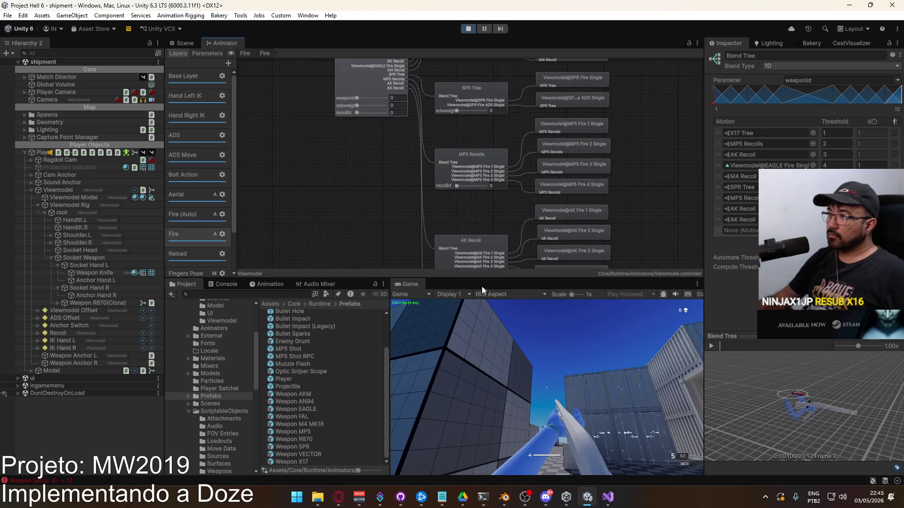
mouse_move(500, 147)
mouse_down()
mouse_move(490, 184)
mouse_move(465, 118)
mouse_up()
mouse_move(460, 208)
mouse_down()
mouse_move(469, 144)
mouse_move(472, 163)
mouse_up()
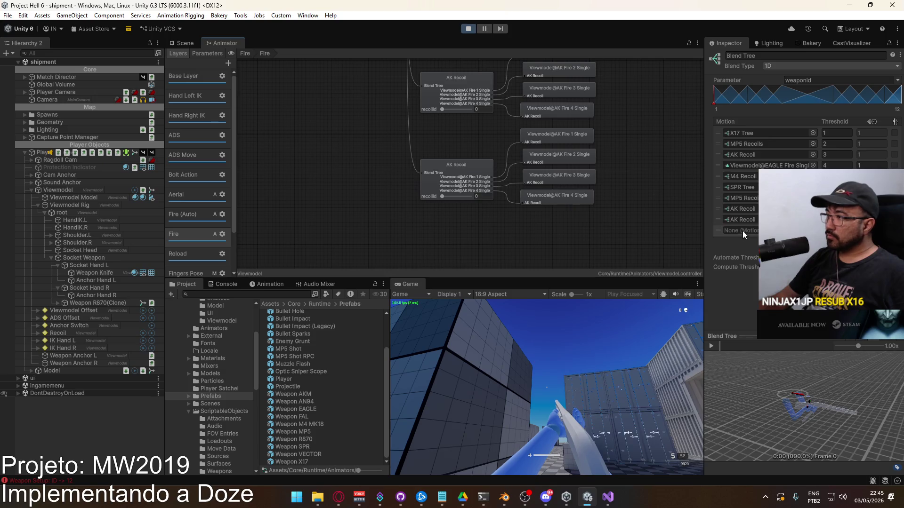
right_click(742, 231)
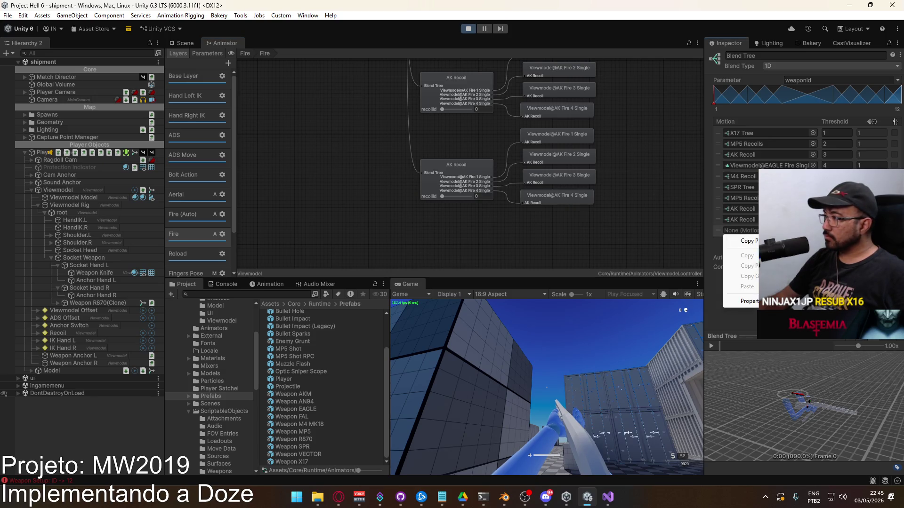
key(Escape)
click(727, 234)
key(Delete)
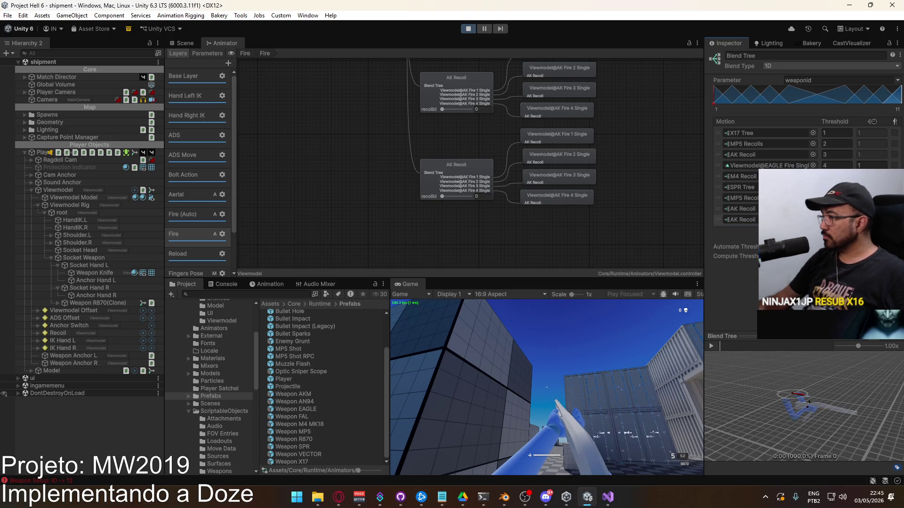
click(884, 228)
double_click(752, 230)
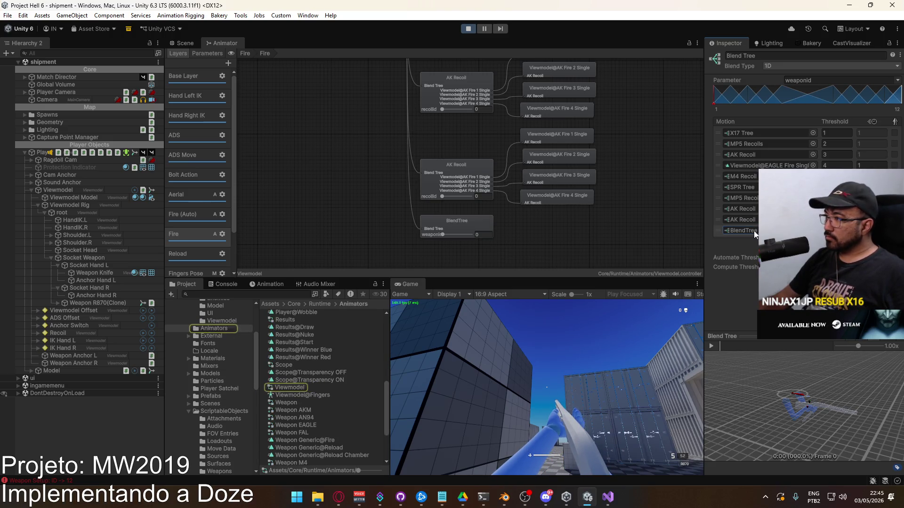
Rename the new child blend tree under the weapon tree to R870 Tree.
click(751, 55)
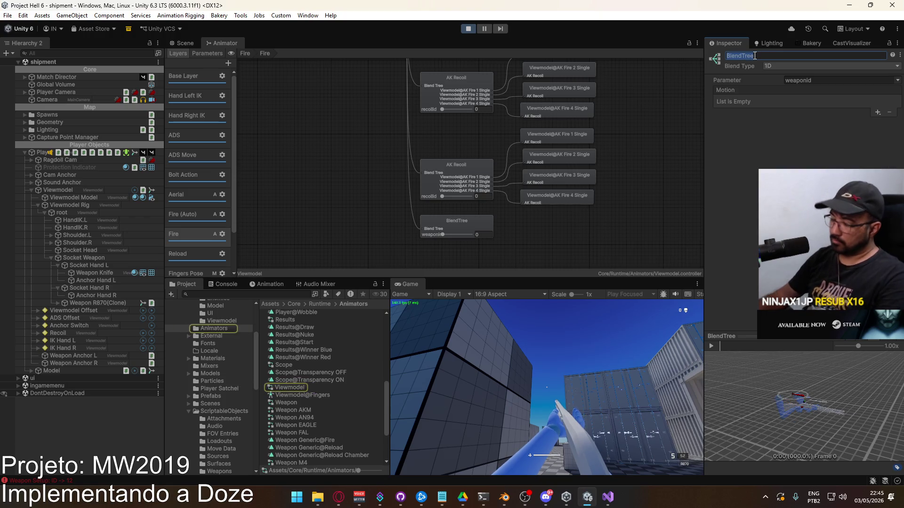
text(R0 E)
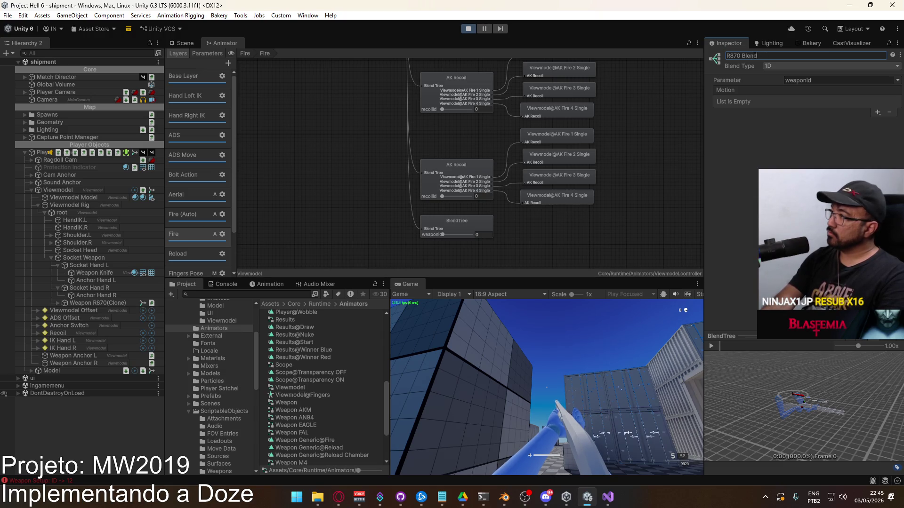
text(ee)
key(Return)
click(479, 204)
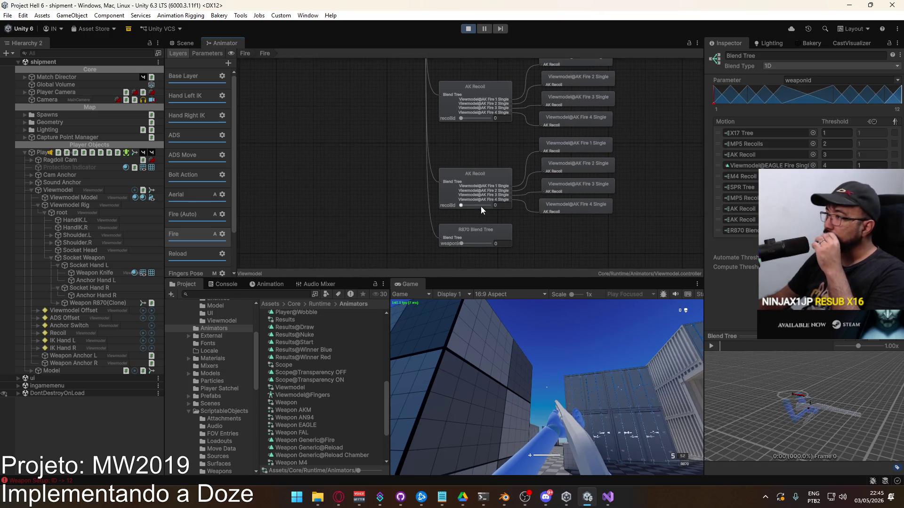
click(468, 220)
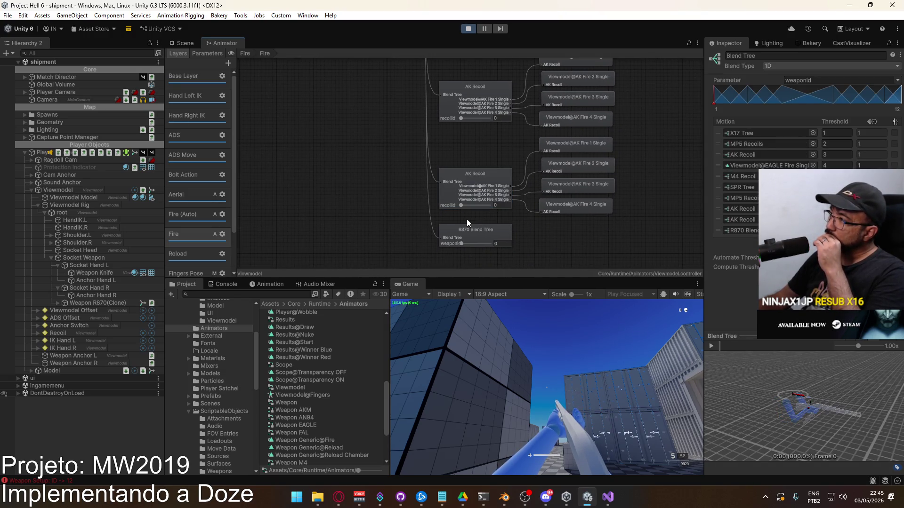
click(465, 182)
click(467, 231)
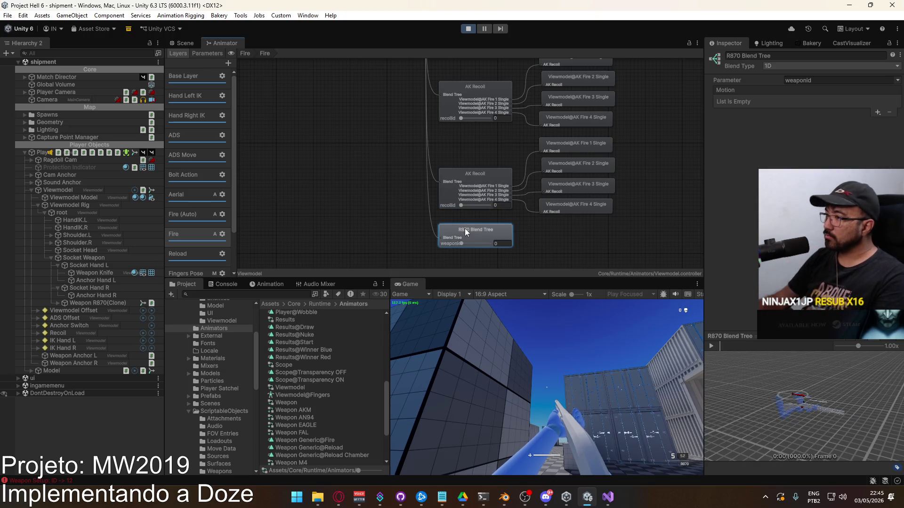
click(754, 55)
double_click(747, 55)
key(BackSpace)
key(BackSpace)
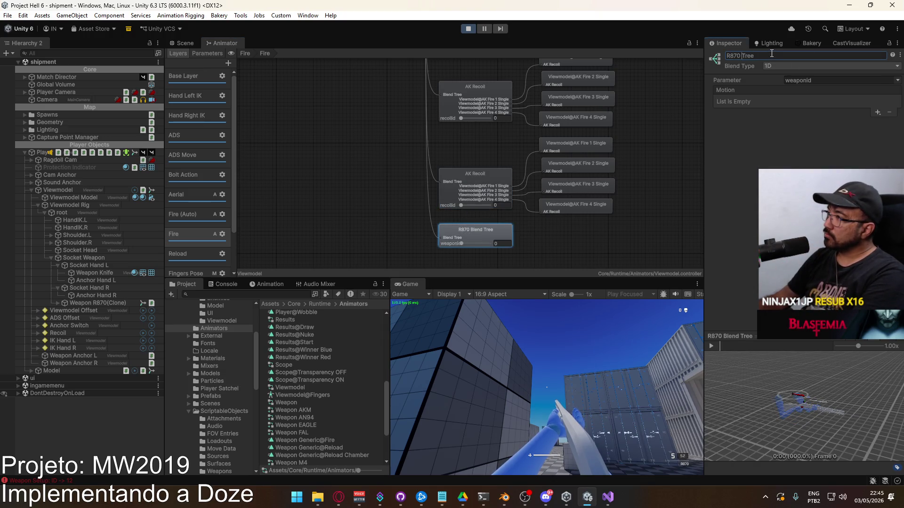
key(Return)
Make R870 Tree blend on adsweight and add two empty motion slots.
mouse_move(540, 148)
mouse_down()
mouse_move(543, 324)
mouse_move(539, 131)
mouse_up()
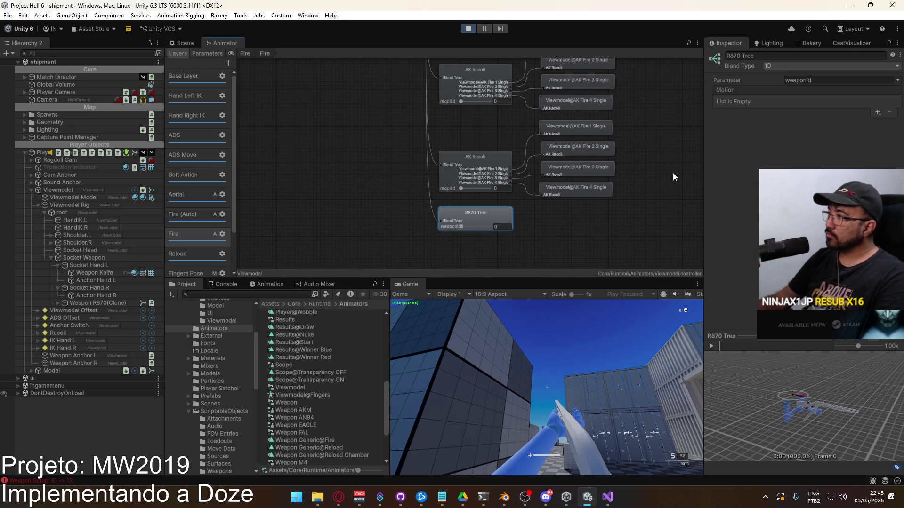
click(880, 78)
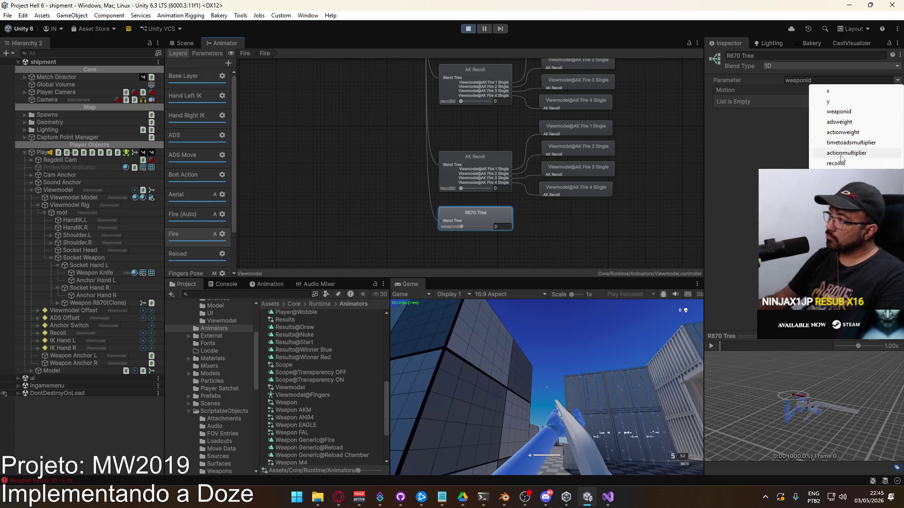
click(833, 122)
click(877, 112)
click(828, 121)
click(876, 120)
click(821, 123)
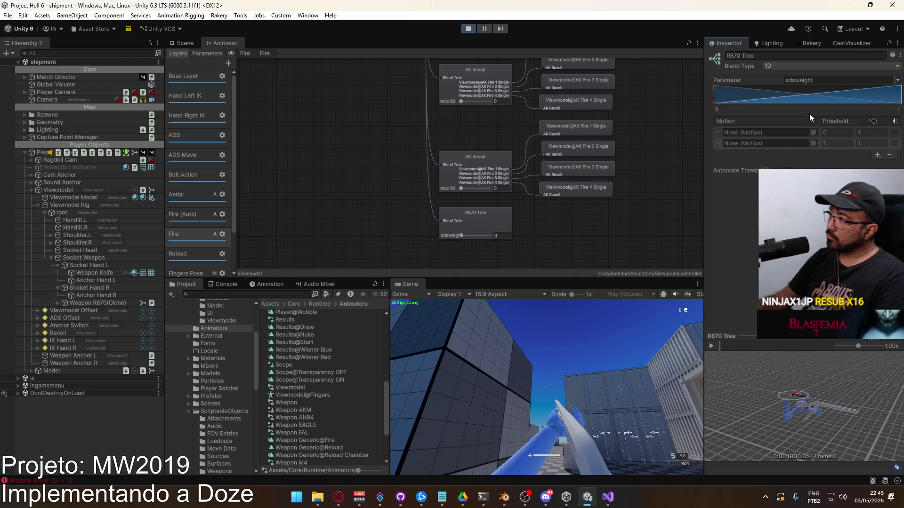
click(811, 132)
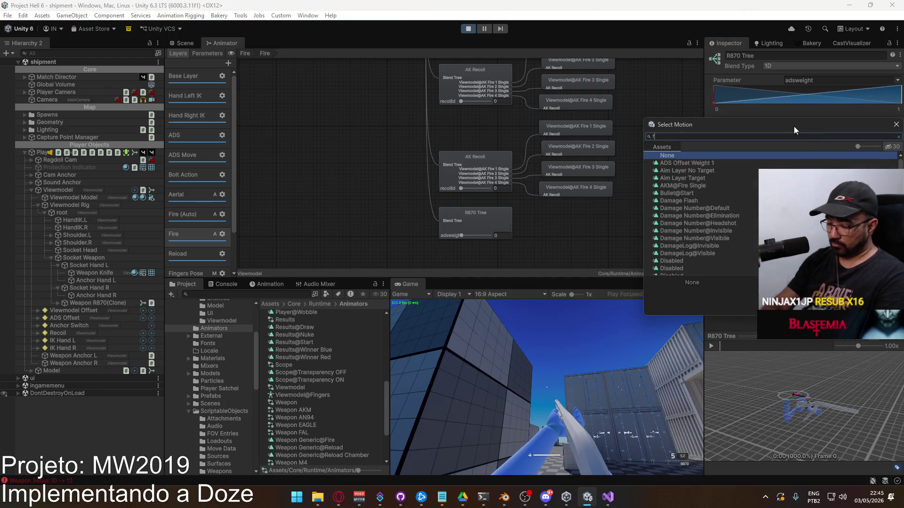
Assign R870 Fire Single and R870 Fire ADS Single to the slots, then locate both clips.
text(ire s)
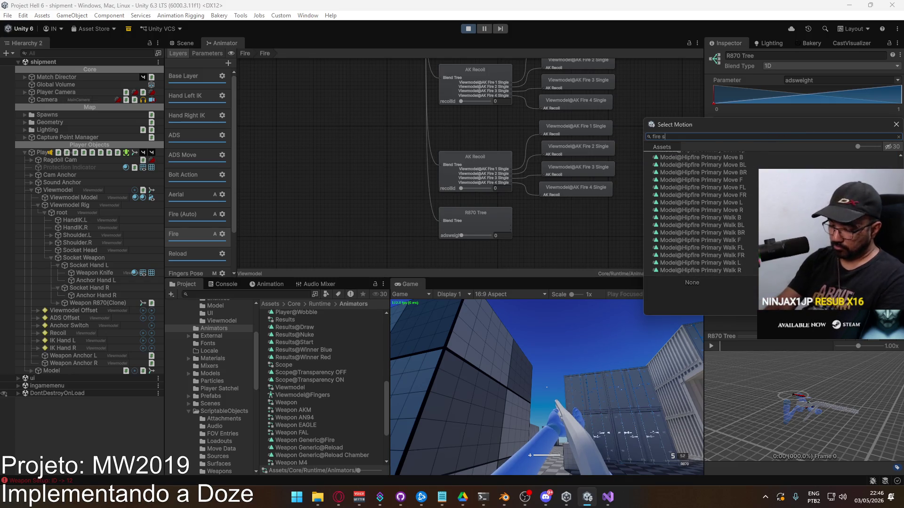
text(ingle)
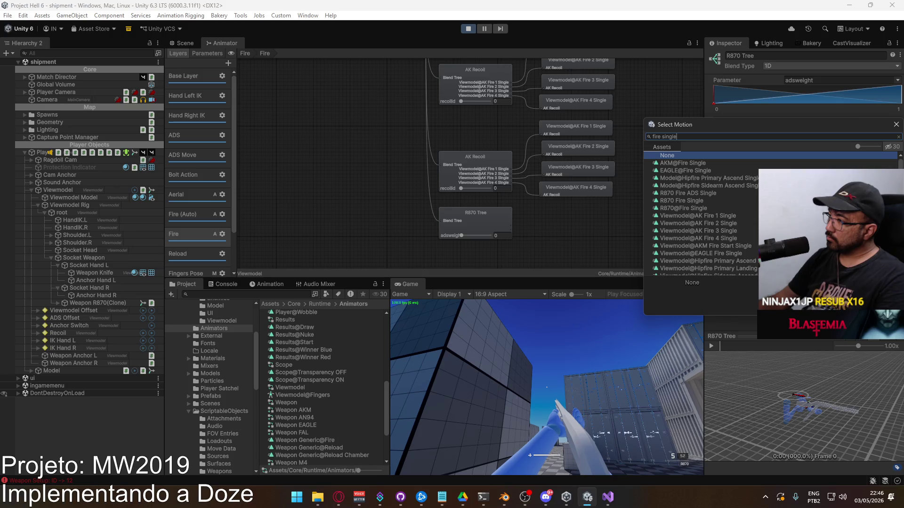
double_click(707, 199)
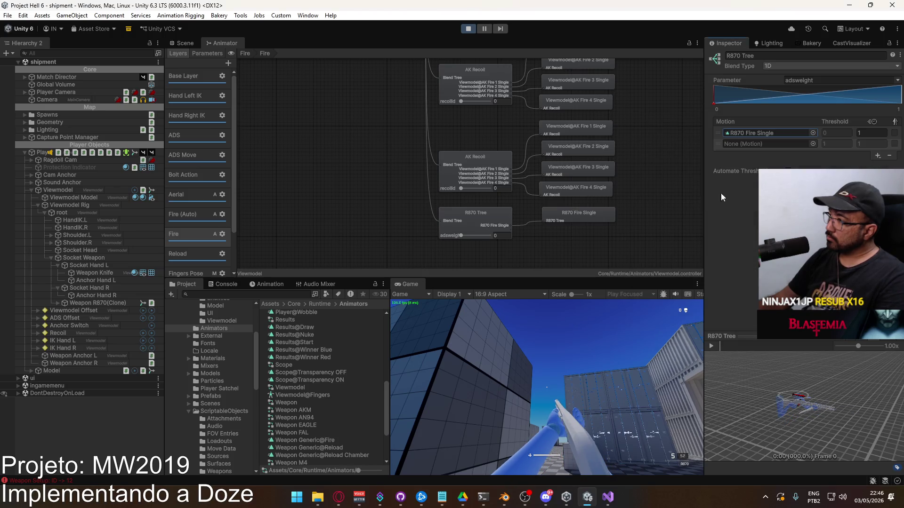
click(812, 144)
text(fire ads)
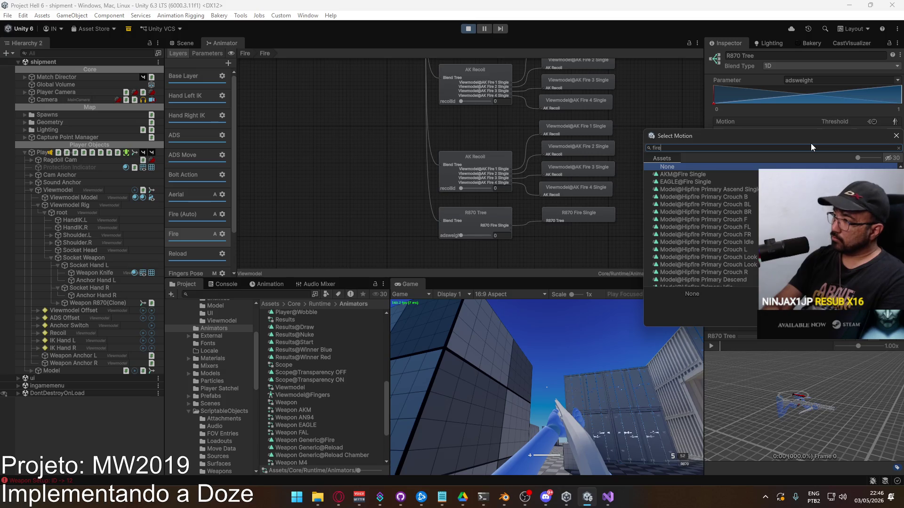
click(713, 177)
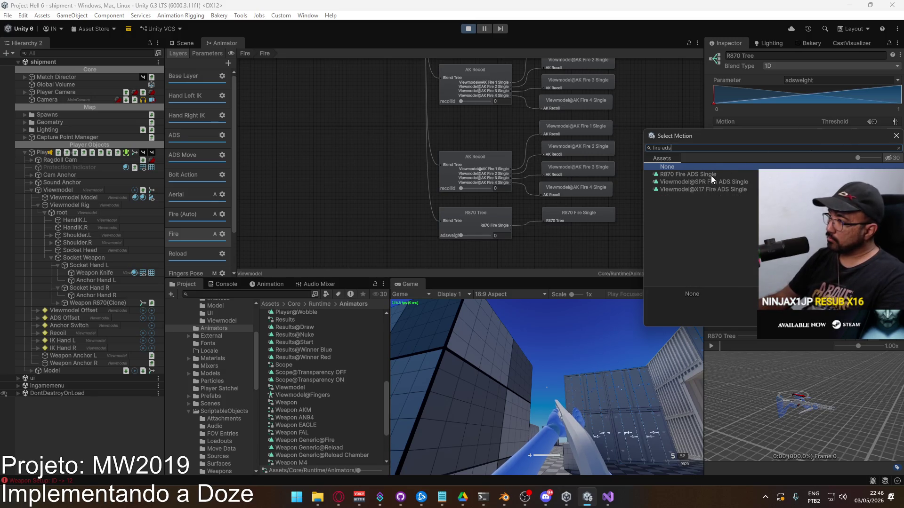
double_click(711, 177)
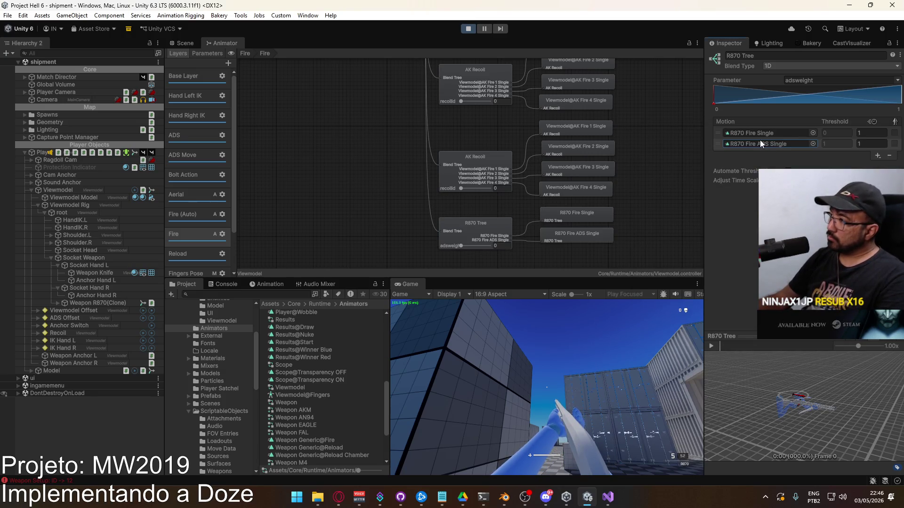
click(767, 143)
click(766, 133)
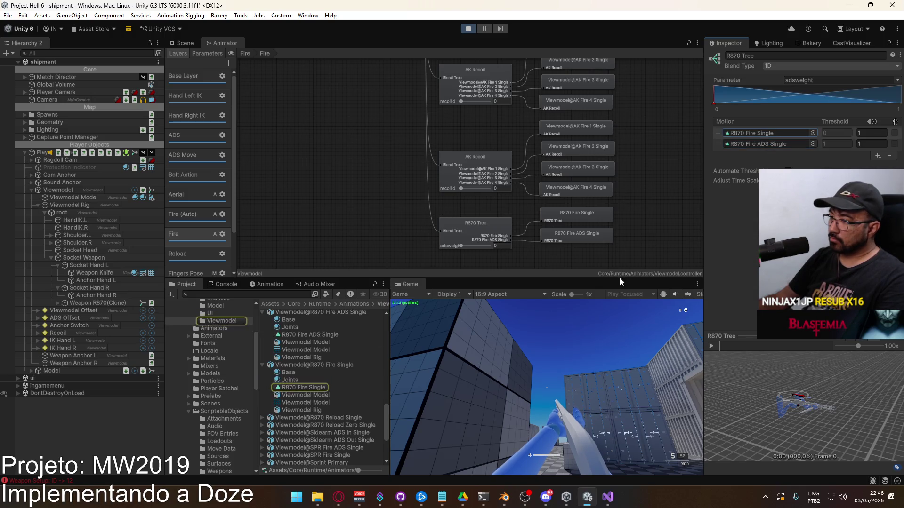
Reimport the Viewmodel@R870 Fire Single and Viewmodel@R870 Fire ADS Single assets.
click(304, 366)
right_click(303, 366)
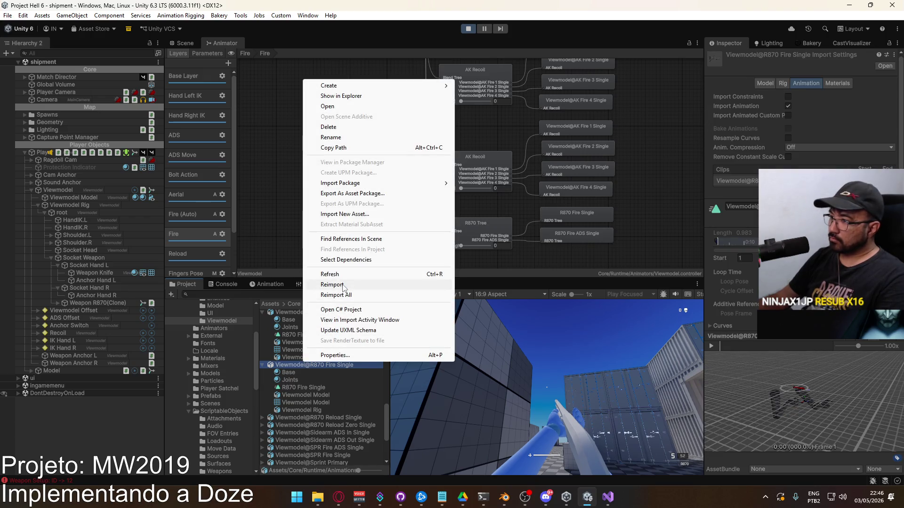
click(332, 284)
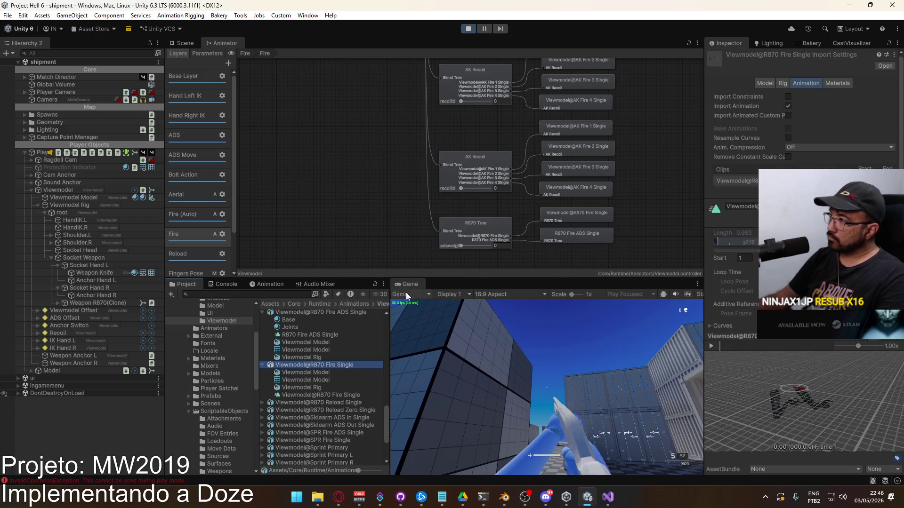
click(310, 334)
click(312, 319)
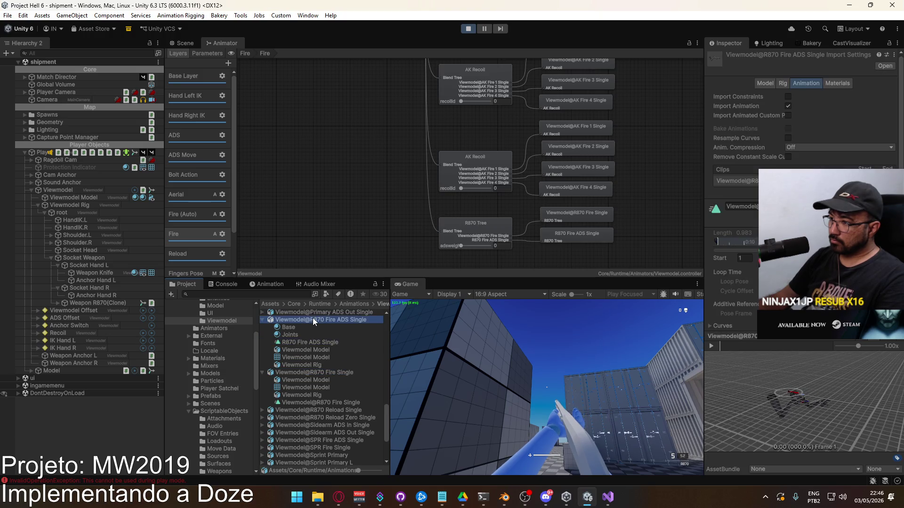
right_click(312, 319)
click(341, 240)
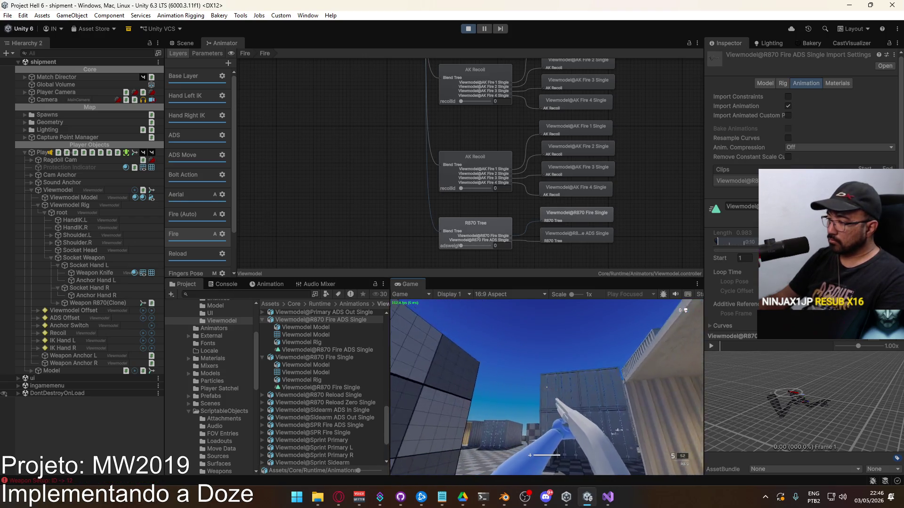
Fire three test shots with the R870 in the running game.
click(547, 387)
click(546, 388)
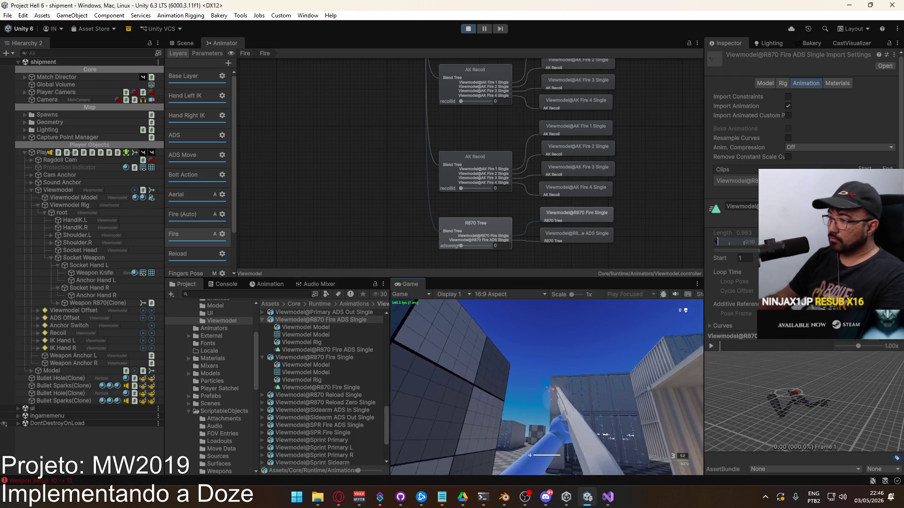
click(547, 388)
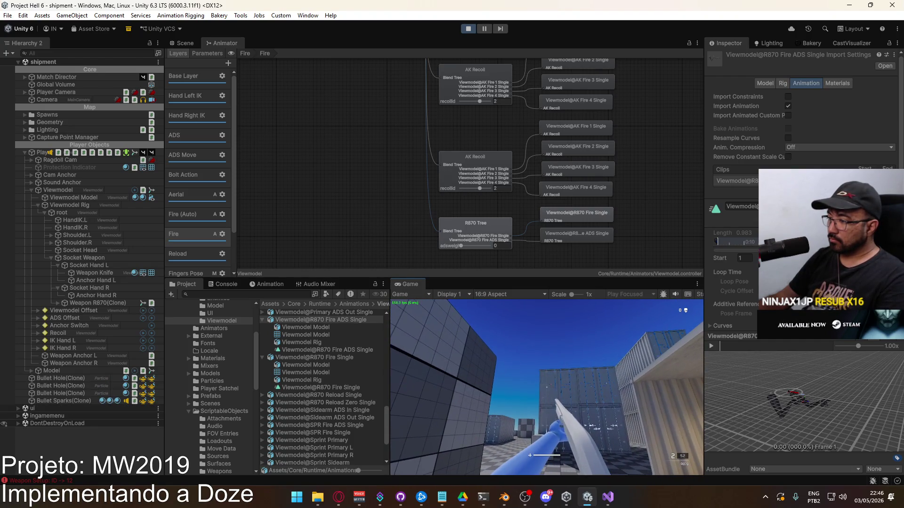
key(super)
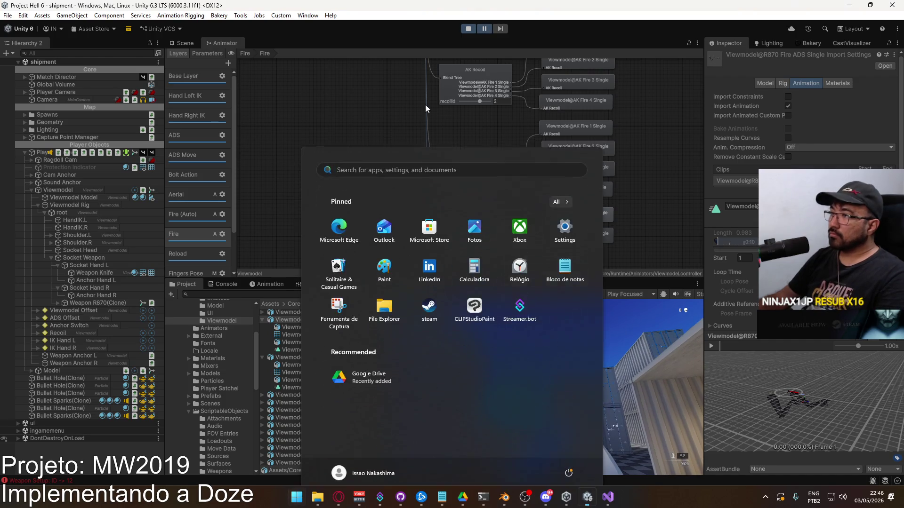
Inspect the rig's Anchor Hand L and Anchor Hand R transforms in the Scene view.
click(185, 43)
drag(383, 122, 465, 146)
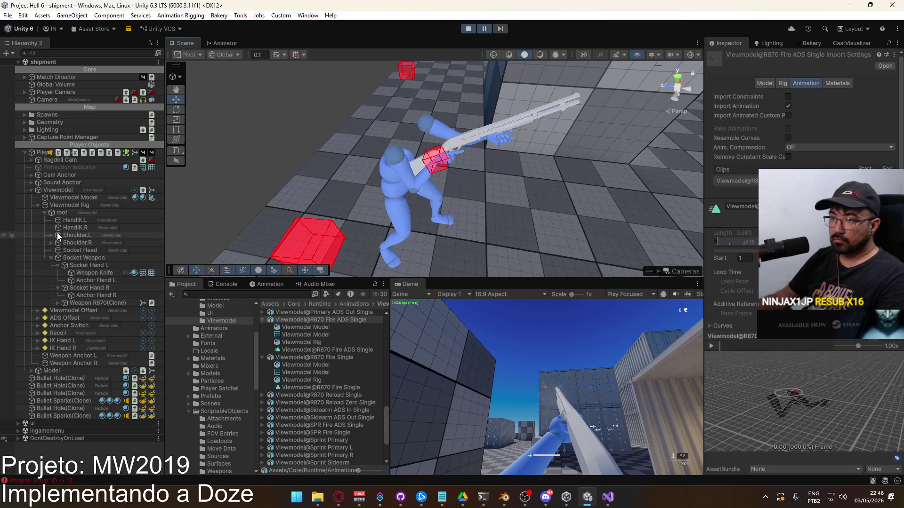
click(100, 280)
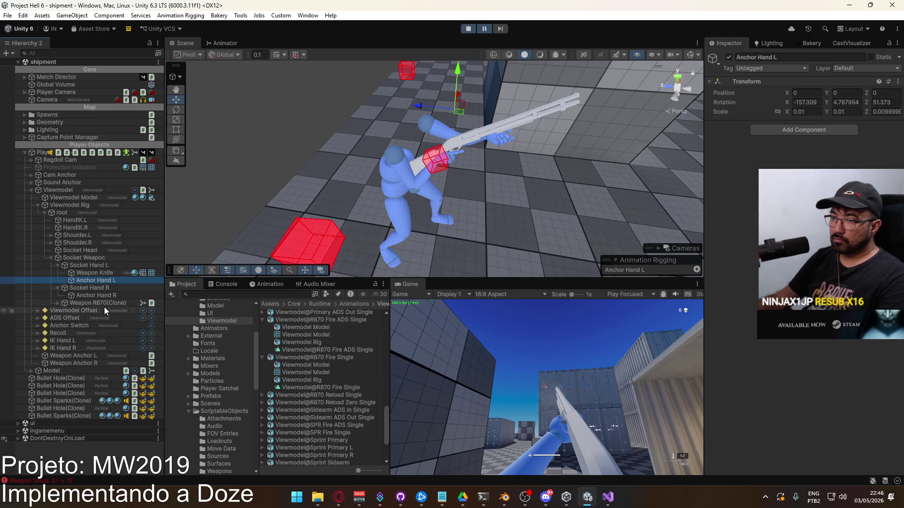
click(104, 297)
mouse_move(447, 206)
mouse_down()
mouse_move(278, 214)
mouse_move(282, 200)
mouse_move(274, 213)
mouse_move(485, 185)
mouse_up()
drag(553, 186, 496, 200)
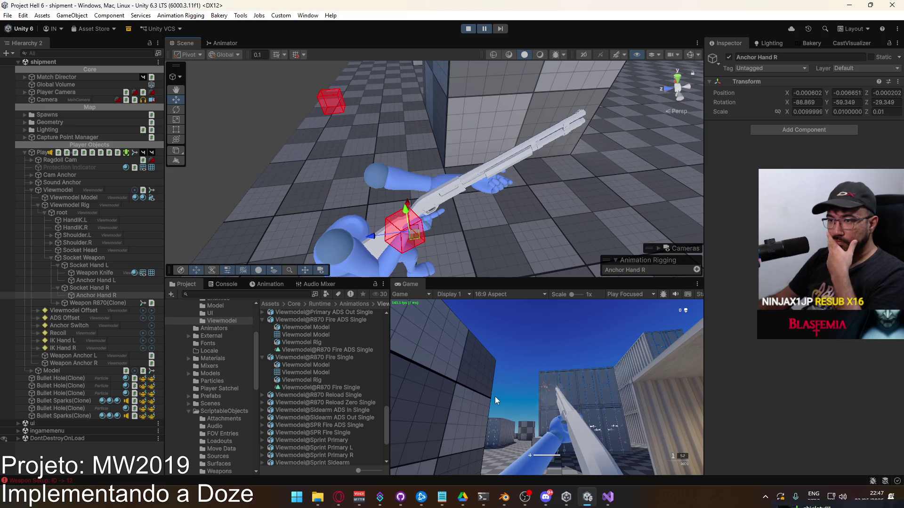
Bring Blender to the front and show its recent files list.
click(503, 497)
click(21, 17)
mouse_move(58, 45)
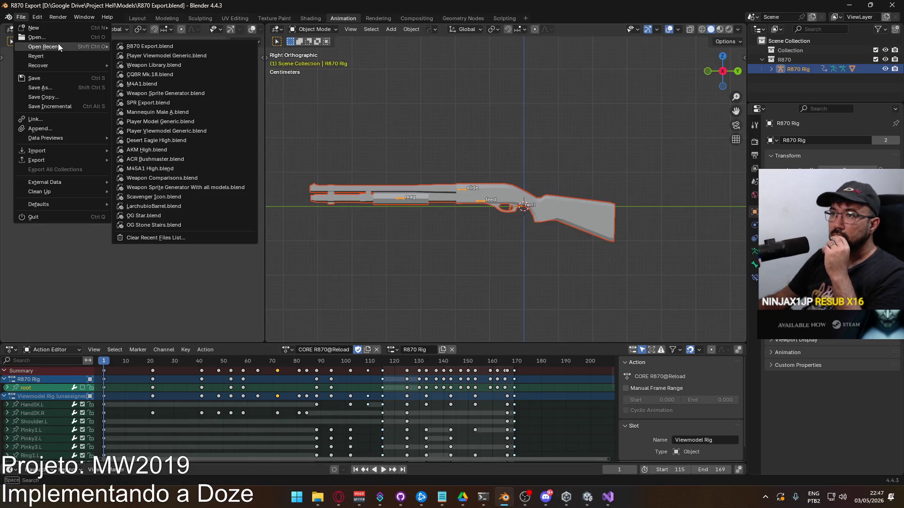
Open Player Viewmodel Generic.blend and swap the MP5 for the R870 shotgun in the scene.
click(216, 57)
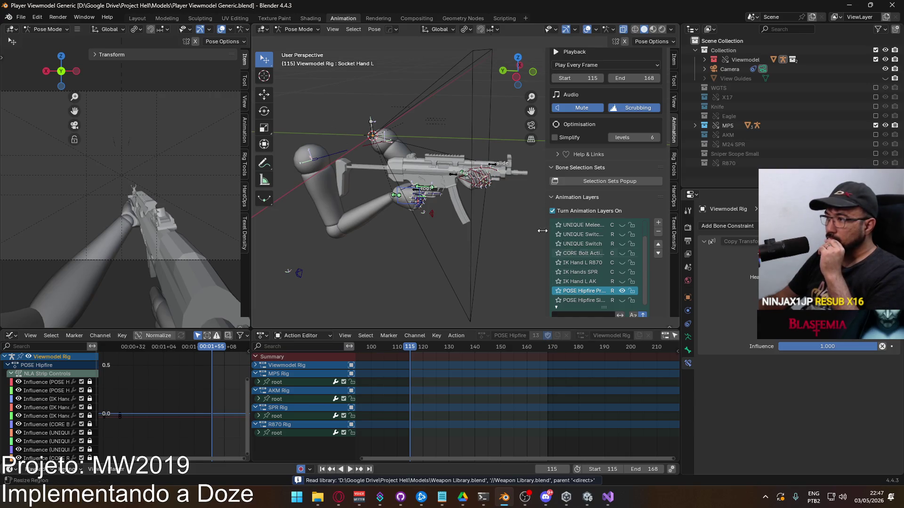
click(622, 262)
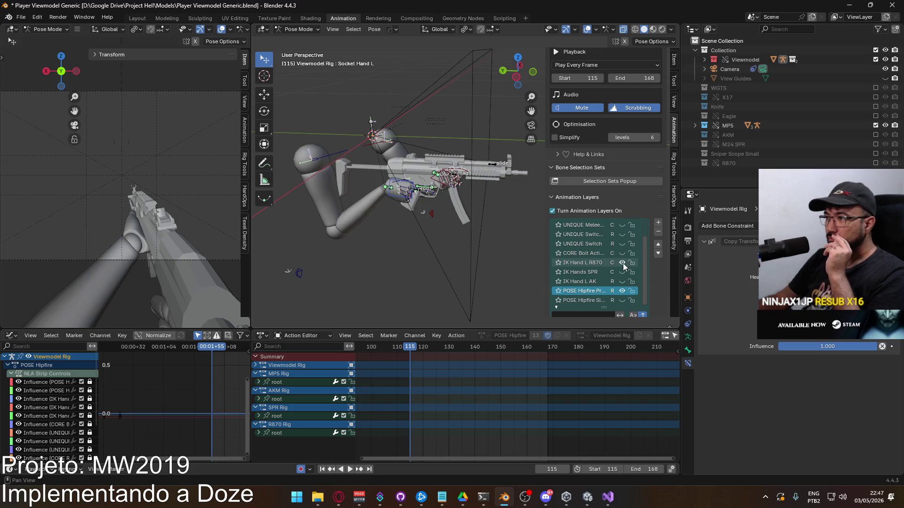
click(622, 263)
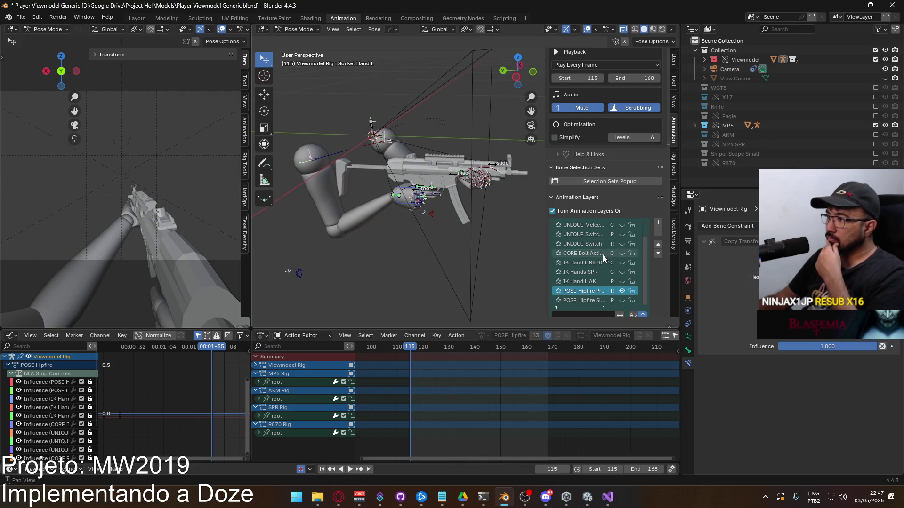
click(876, 126)
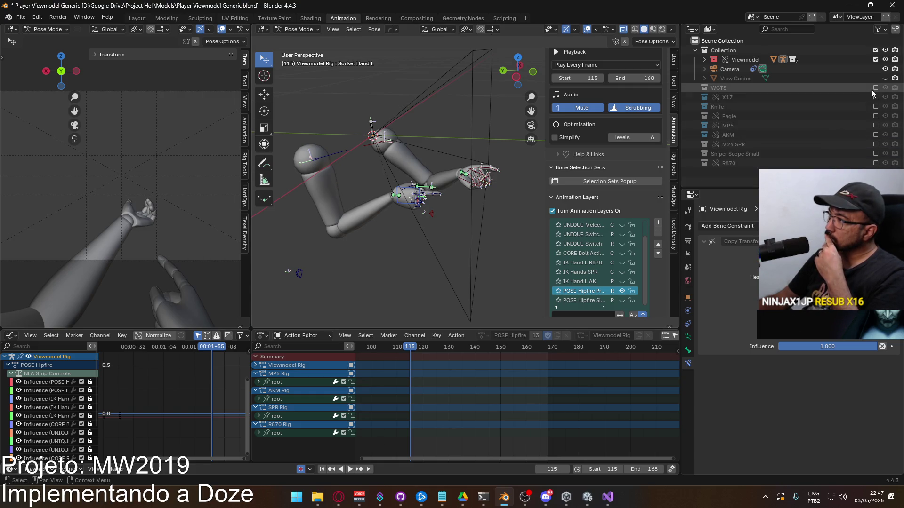
click(876, 163)
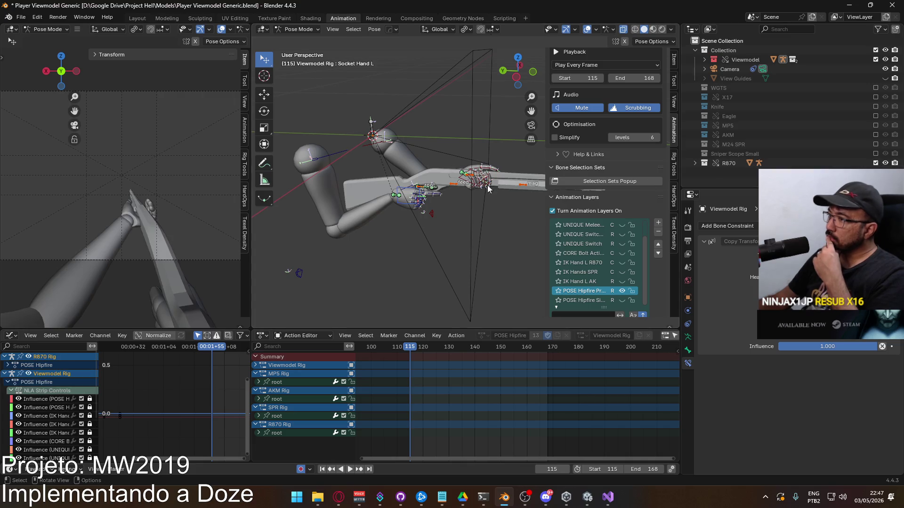
Retarget the HandIK.R and HandIK.L Child Of MP5 constraints to R870 Rig, then return to Object Mode.
click(412, 191)
drag(445, 212, 485, 239)
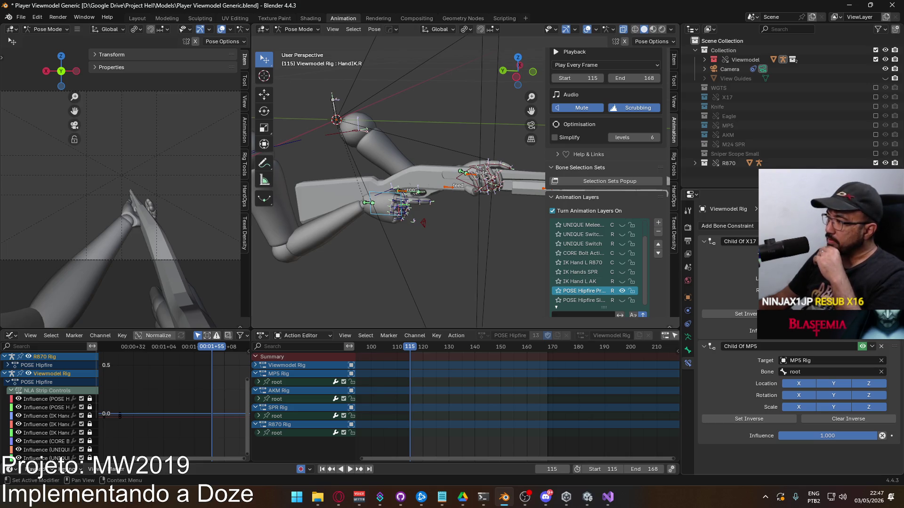
click(811, 360)
text(r870)
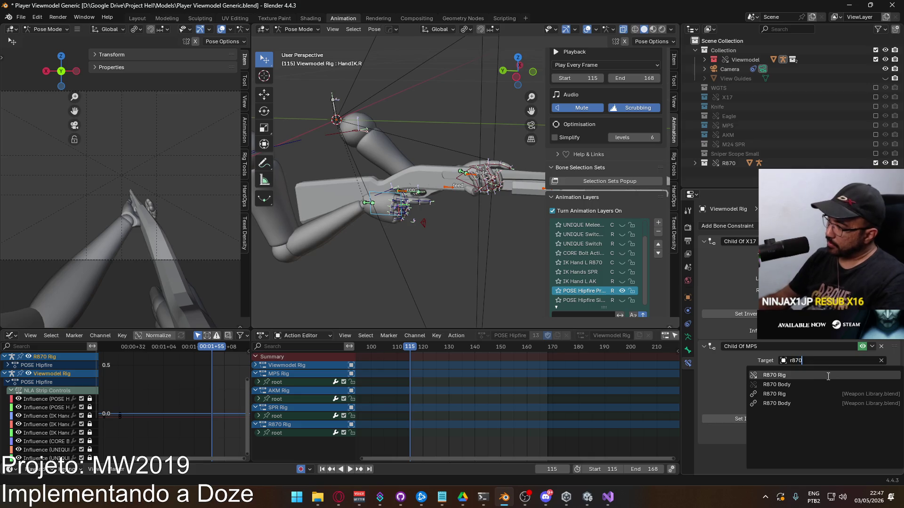
click(835, 375)
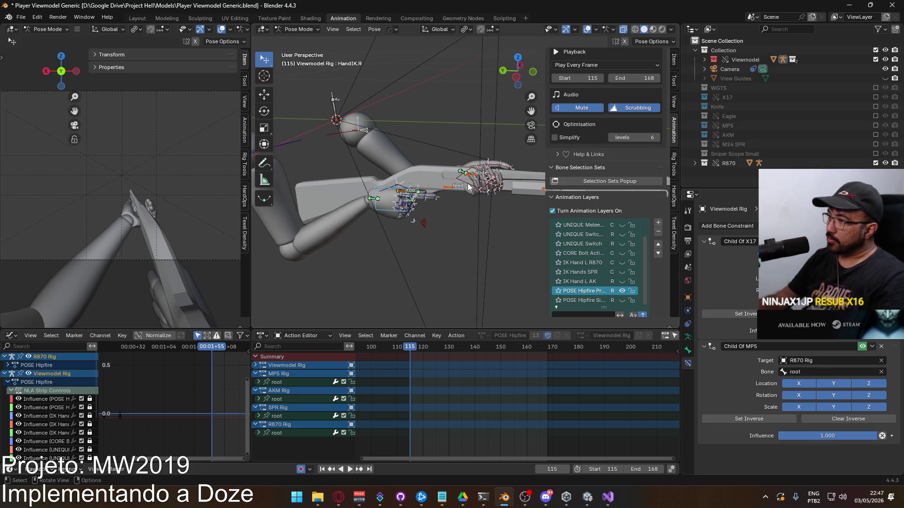
click(485, 193)
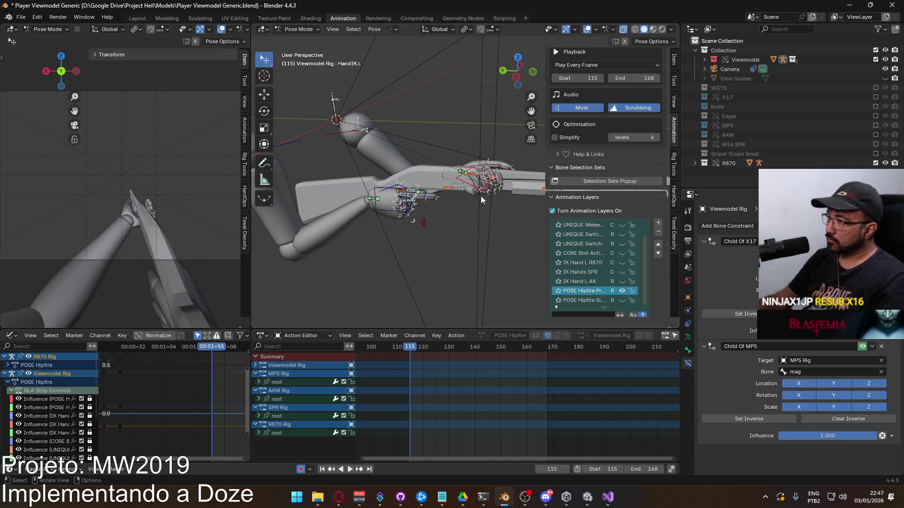
click(799, 360)
text(r870)
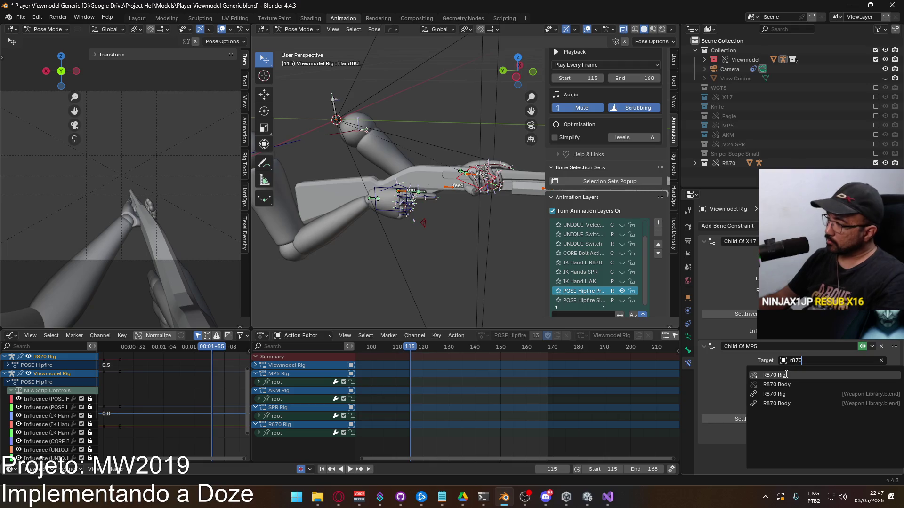
click(774, 375)
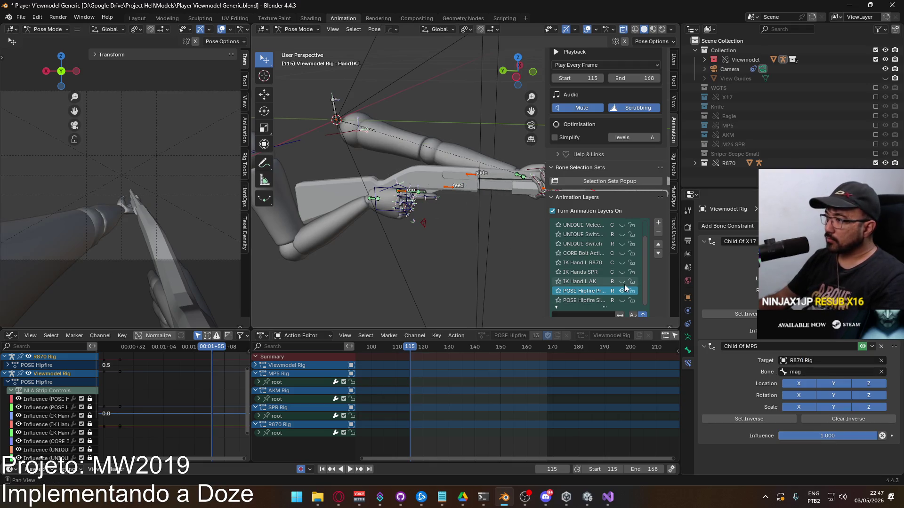
click(297, 30)
click(297, 39)
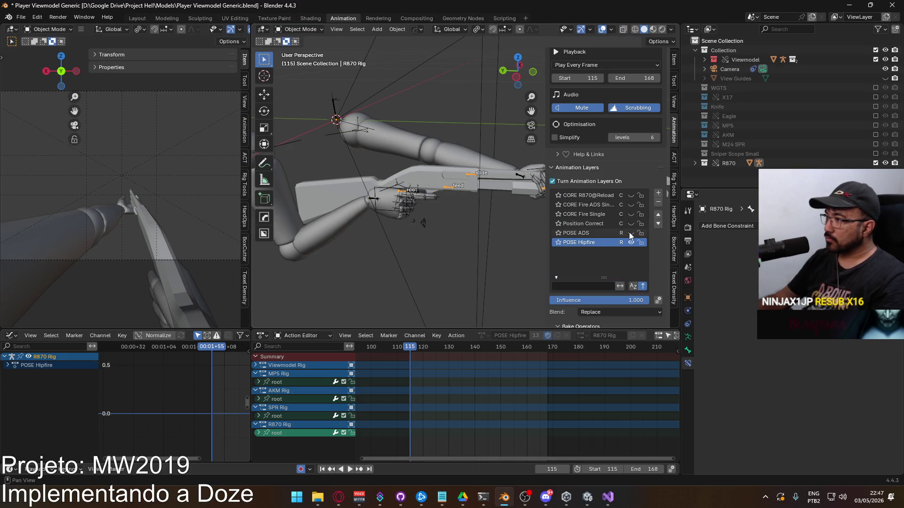
Turn on R870's Position Correct layer and check the Viewmodel Rig's Socket Hand R.
click(631, 223)
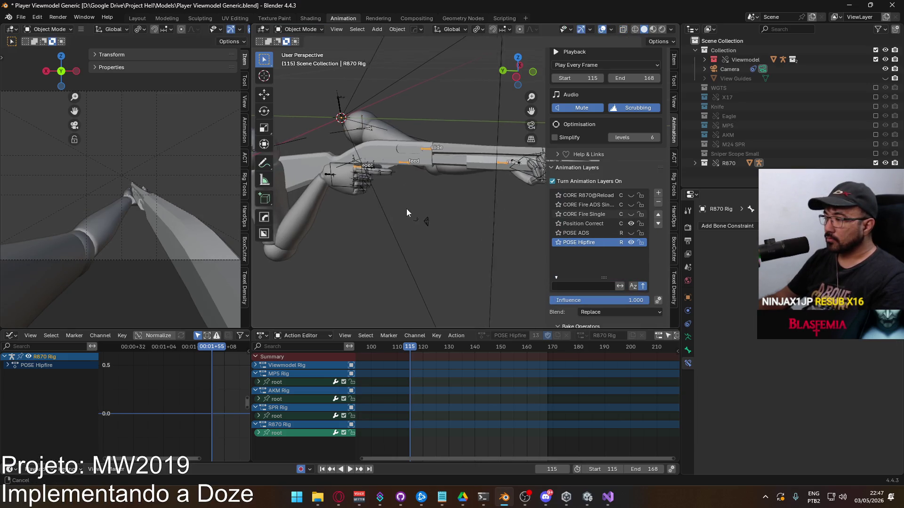
click(299, 29)
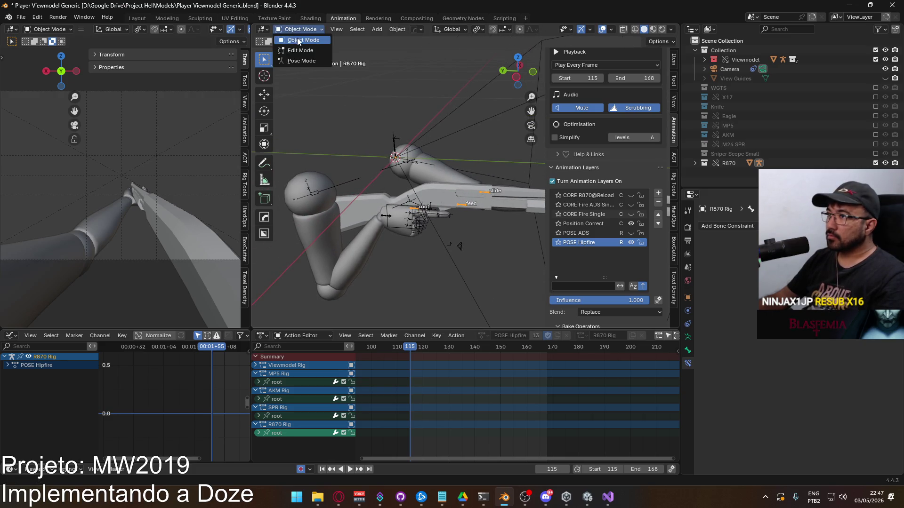
click(369, 212)
click(299, 29)
click(302, 61)
click(385, 217)
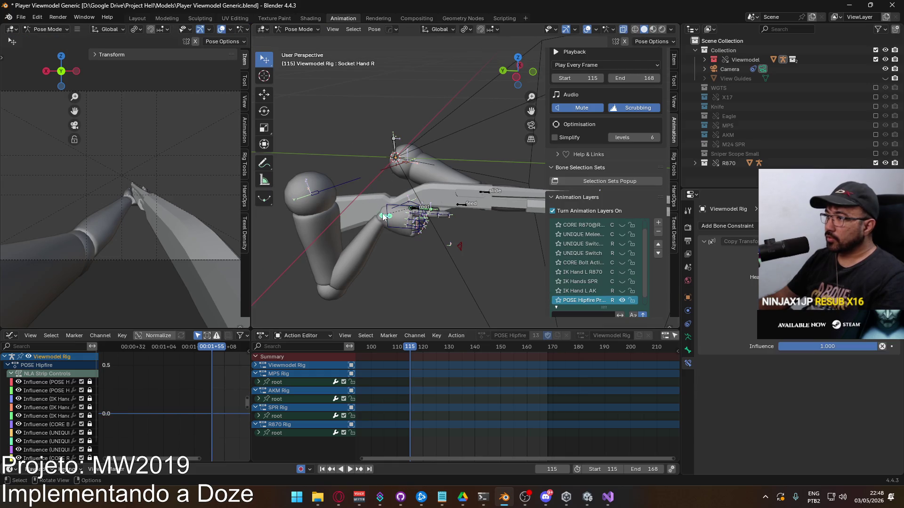
scroll(456, 242, up, 3)
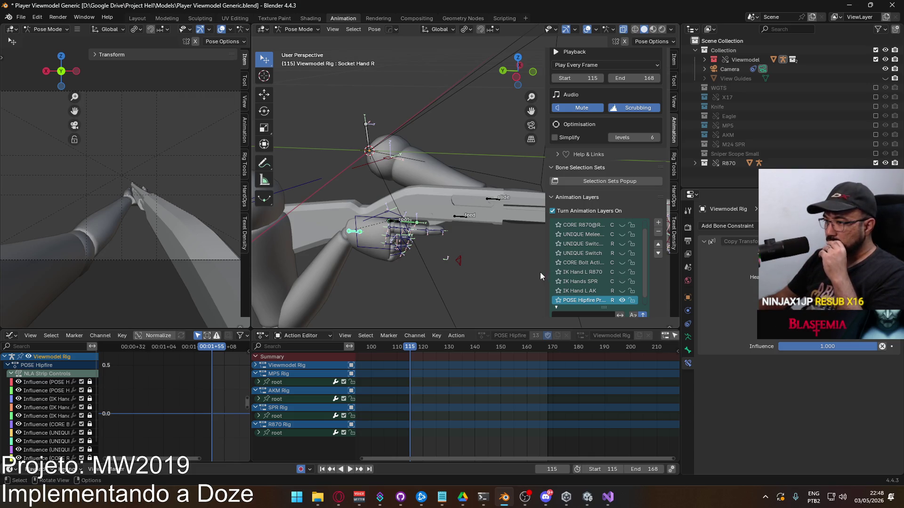
click(298, 29)
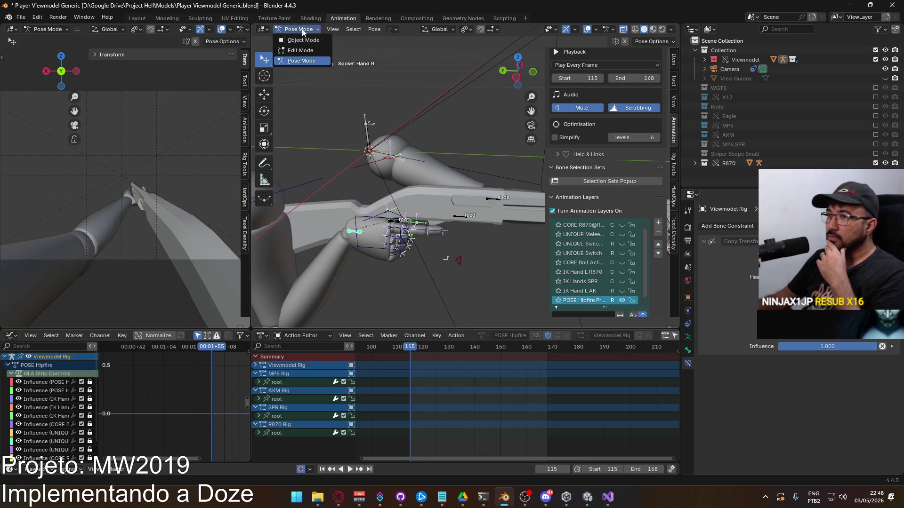
click(304, 40)
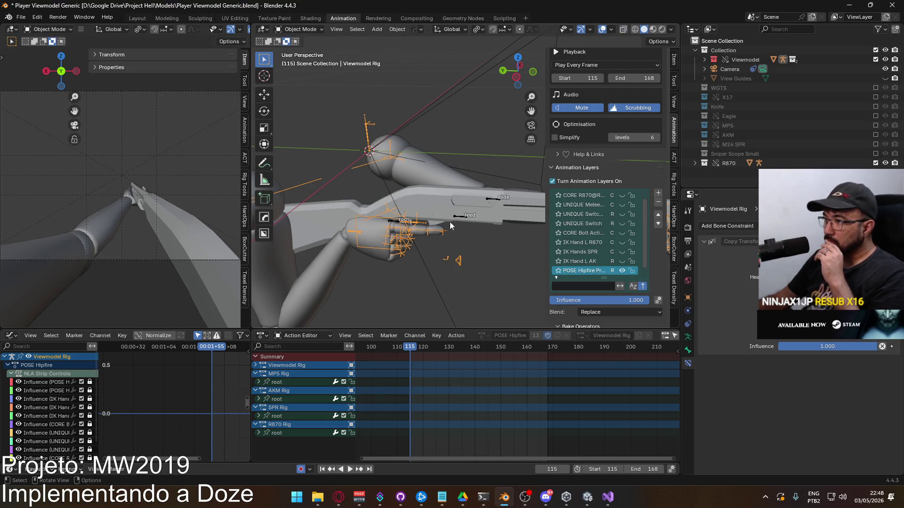
Enable the IK Hands R870 animation layer on the Viewmodel Rig to seat the hands.
click(462, 218)
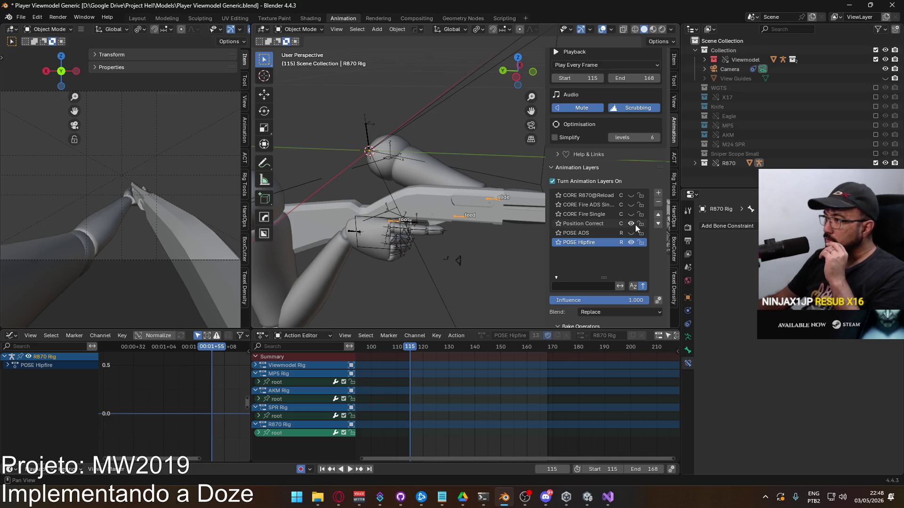
mouse_move(434, 215)
mouse_down()
mouse_move(521, 210)
mouse_move(383, 163)
mouse_move(379, 190)
mouse_move(417, 205)
mouse_move(379, 196)
mouse_up()
click(379, 196)
scroll(607, 252, down, 1)
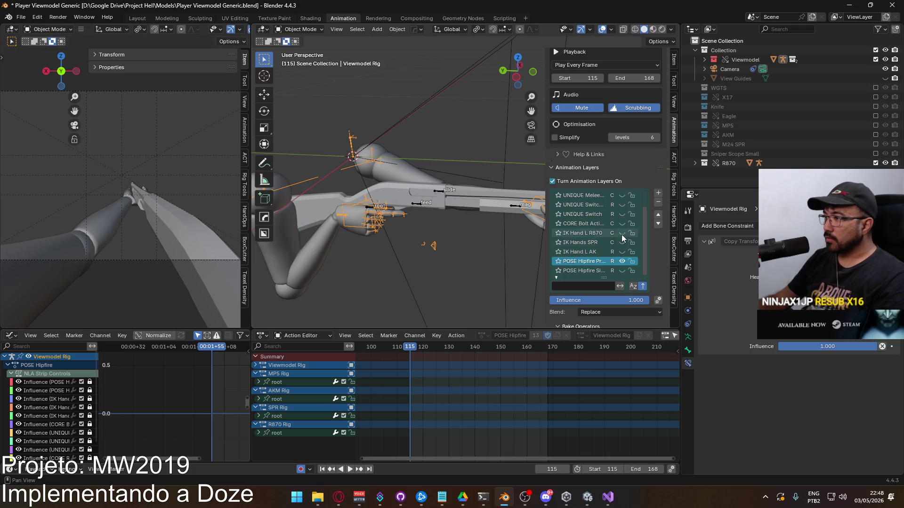
double_click(592, 232)
key(Escape)
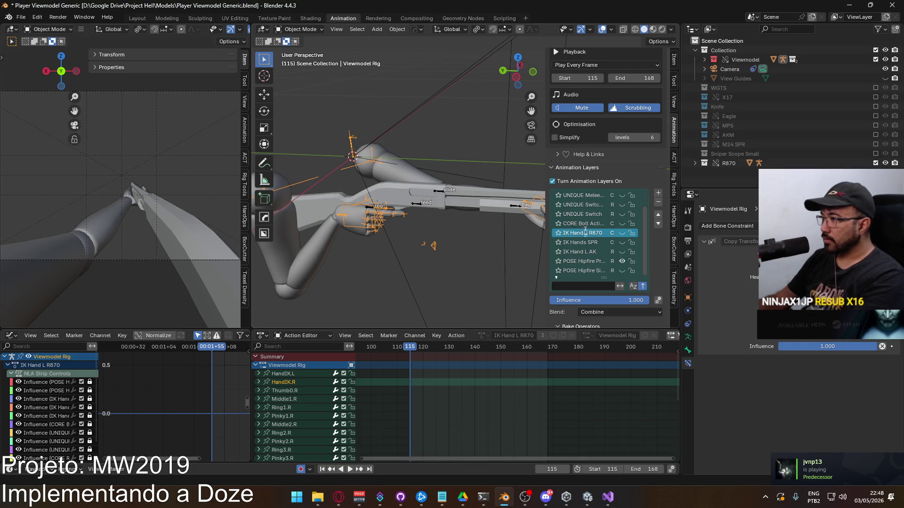
click(621, 233)
mouse_move(466, 233)
mouse_down()
mouse_move(419, 157)
mouse_move(406, 183)
mouse_move(428, 184)
mouse_move(433, 206)
mouse_move(448, 211)
mouse_move(441, 219)
mouse_move(461, 210)
mouse_move(481, 227)
mouse_move(440, 210)
mouse_move(409, 145)
mouse_move(422, 191)
mouse_move(513, 224)
mouse_move(507, 238)
mouse_move(376, 141)
mouse_up()
Check the Socket Weapon and Socket Hand R bones in Pose Mode, then return to Object Mode.
click(300, 29)
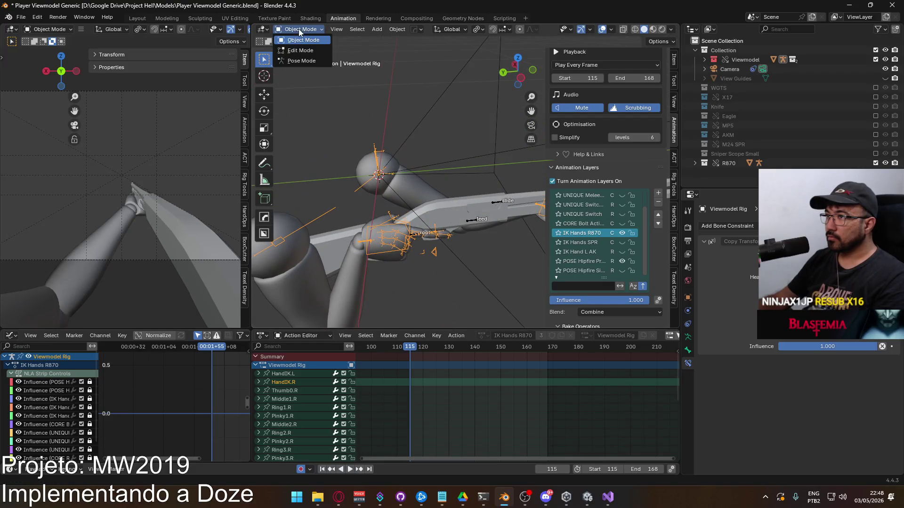
click(302, 61)
click(437, 235)
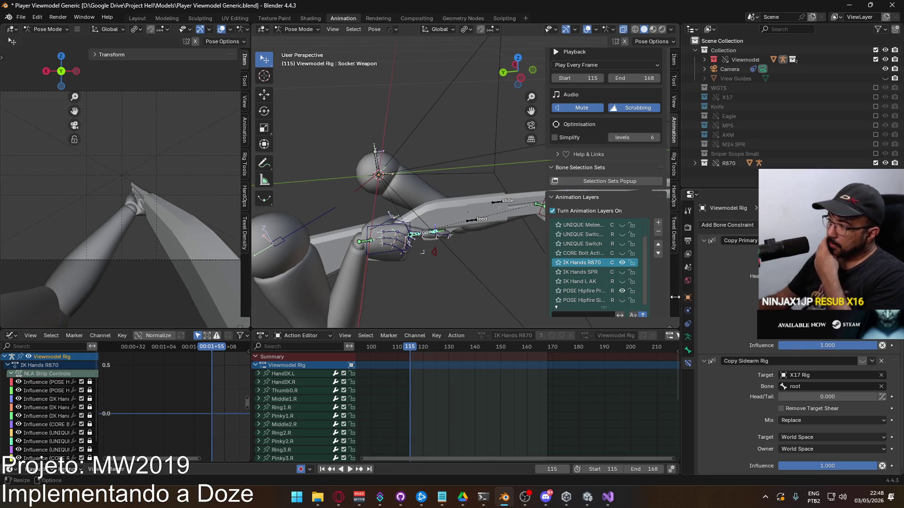
drag(386, 222, 356, 255)
click(342, 256)
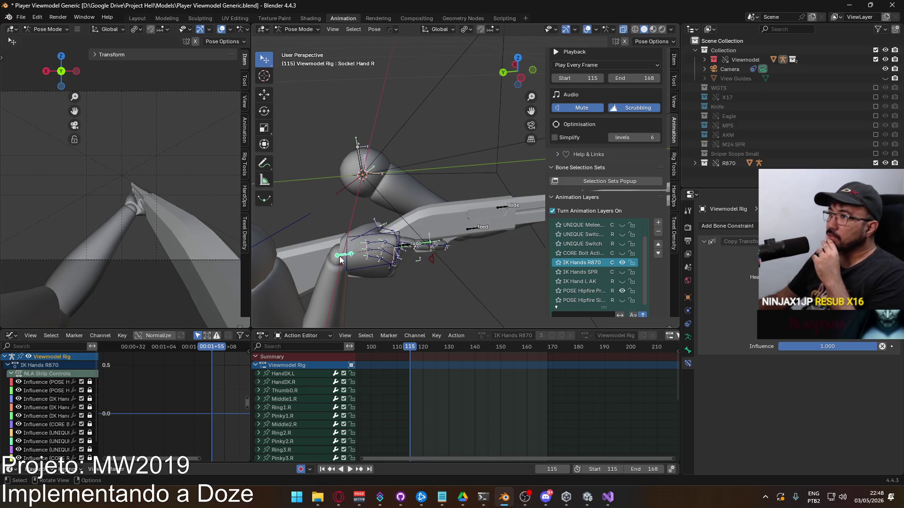
mouse_move(447, 237)
mouse_down()
mouse_move(518, 235)
mouse_move(425, 183)
mouse_move(440, 224)
mouse_move(399, 227)
mouse_move(343, 180)
mouse_up()
click(299, 29)
click(297, 40)
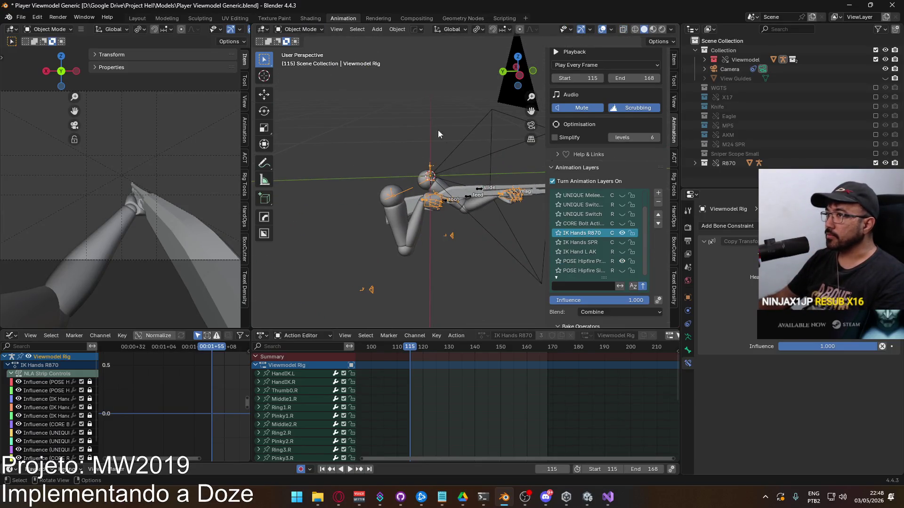
click(587, 498)
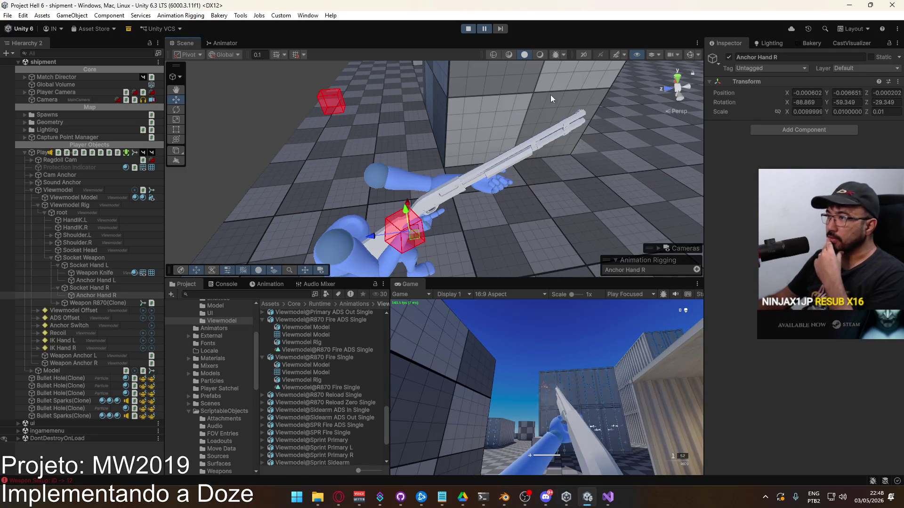
Stop play mode and review Viewmodel@R870 Fire Single's socket tracks in the Animation window.
click(468, 29)
click(331, 358)
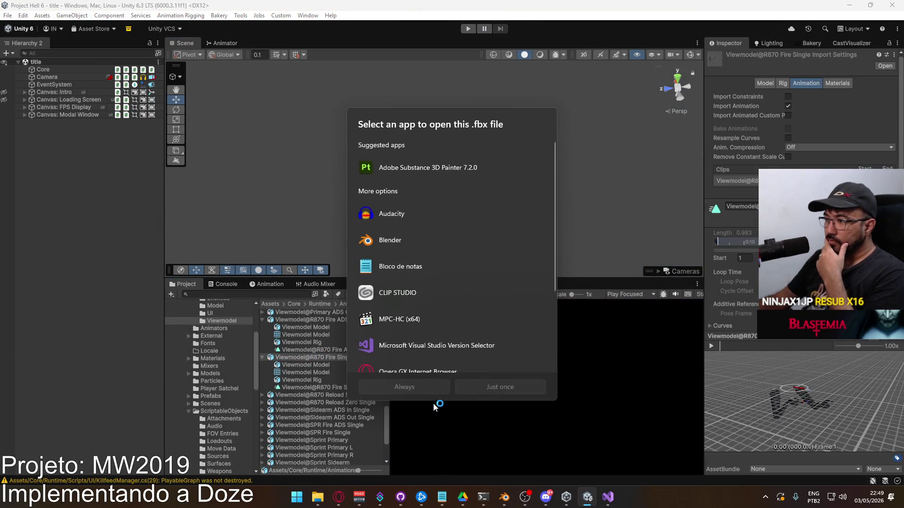
click(278, 388)
double_click(321, 387)
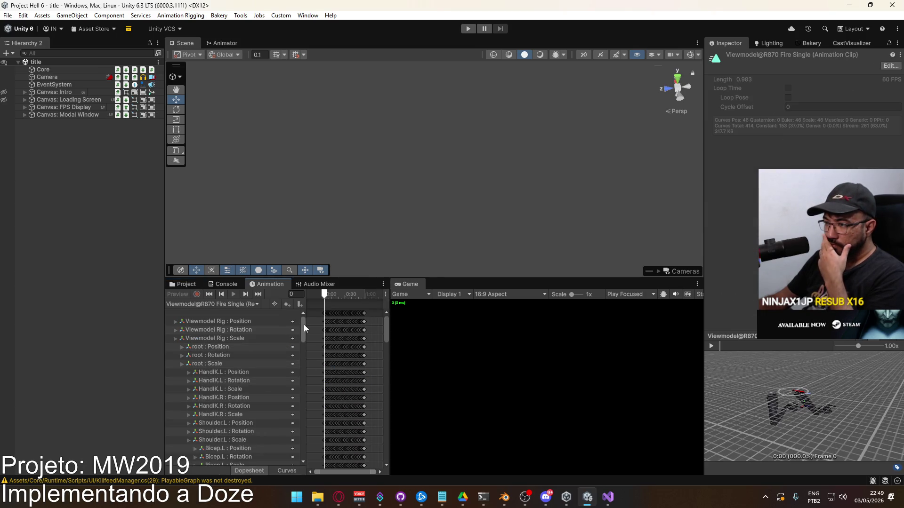
drag(303, 323, 297, 452)
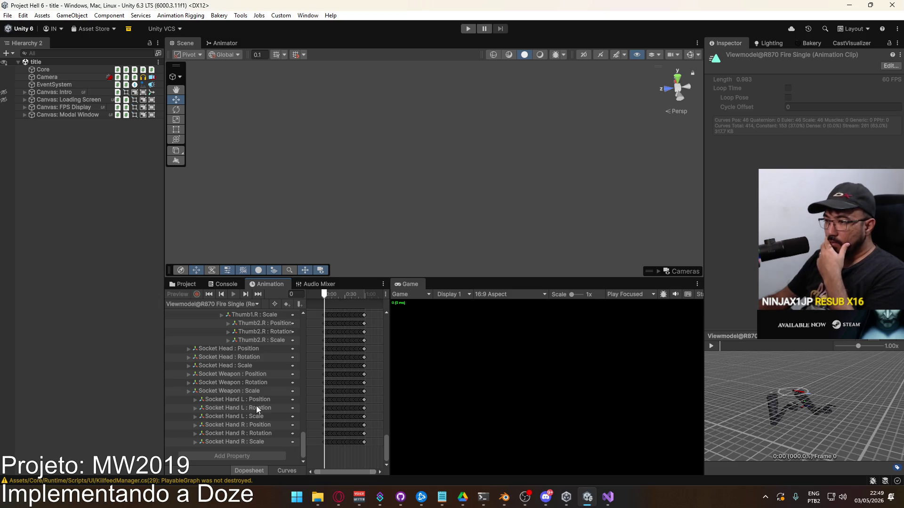
click(233, 407)
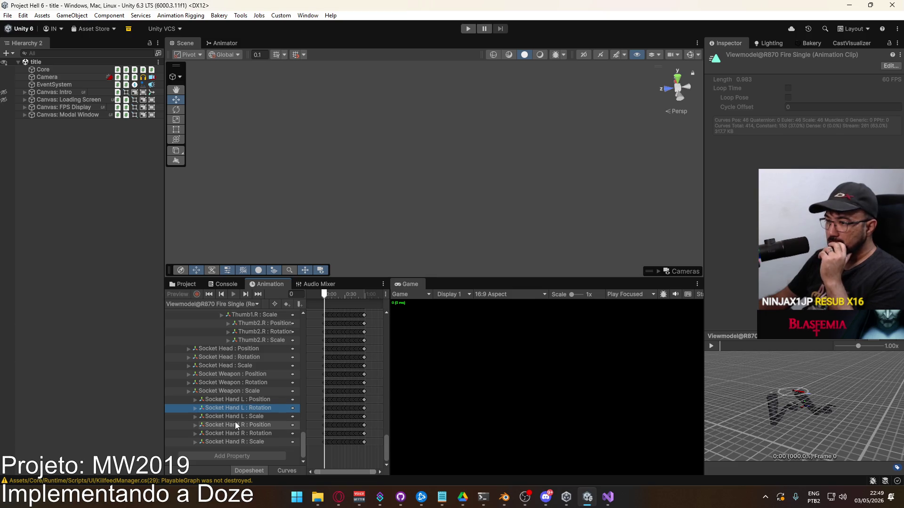
click(176, 285)
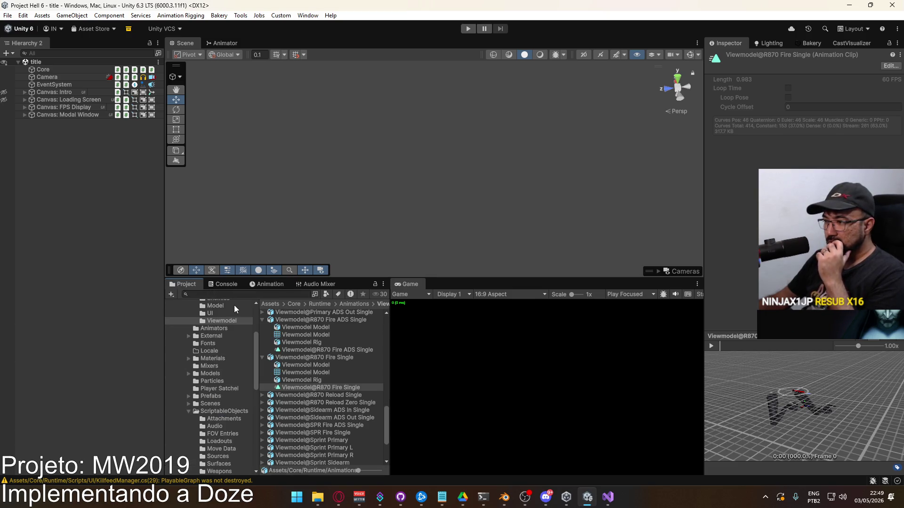
Open the Fingers Pose layer graph and inspect the Finger Pose SPR transition and New State 0.
click(233, 45)
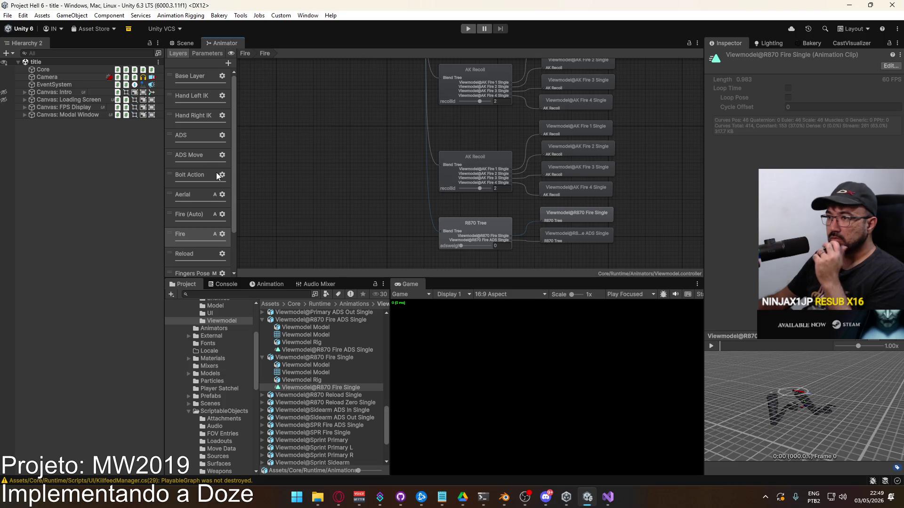
scroll(202, 196, down, 3)
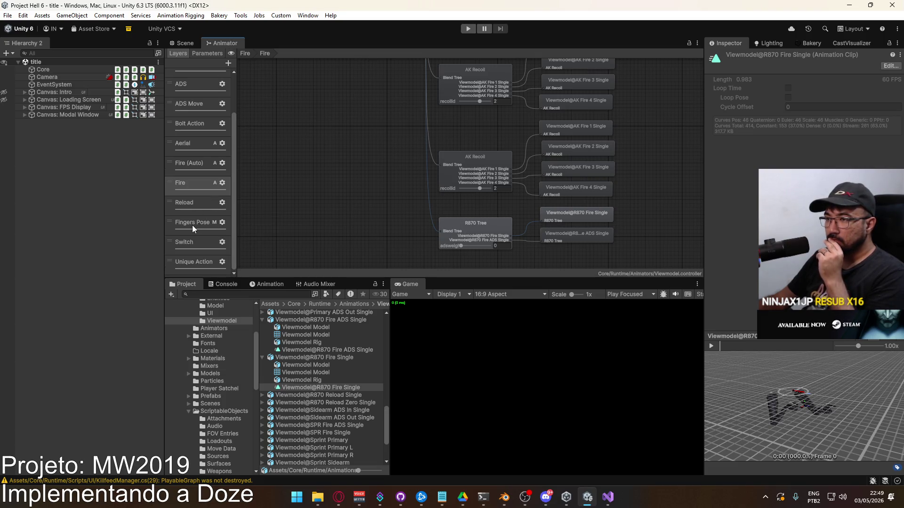
click(193, 227)
scroll(413, 242, down, 2)
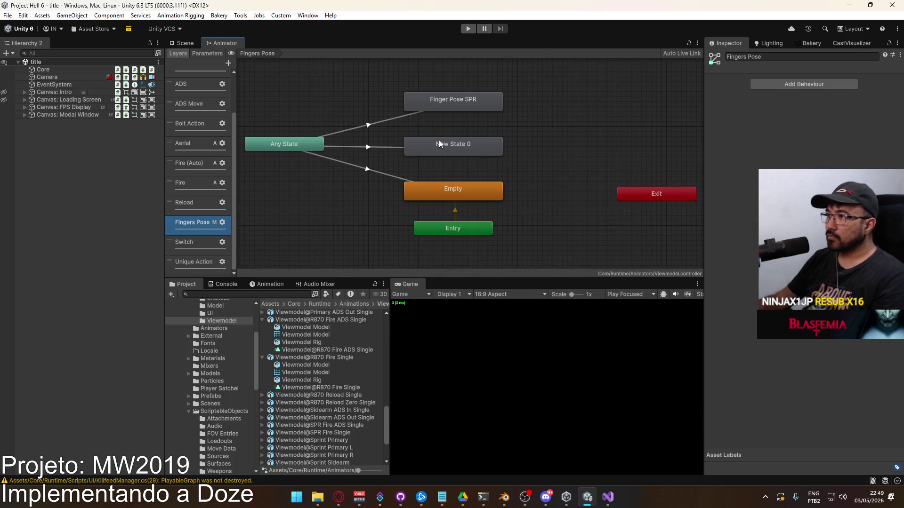
click(403, 178)
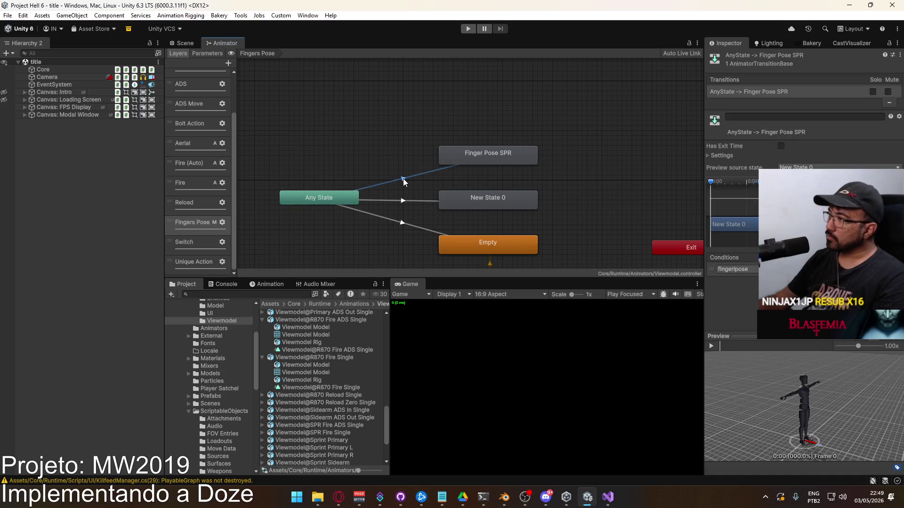
click(472, 198)
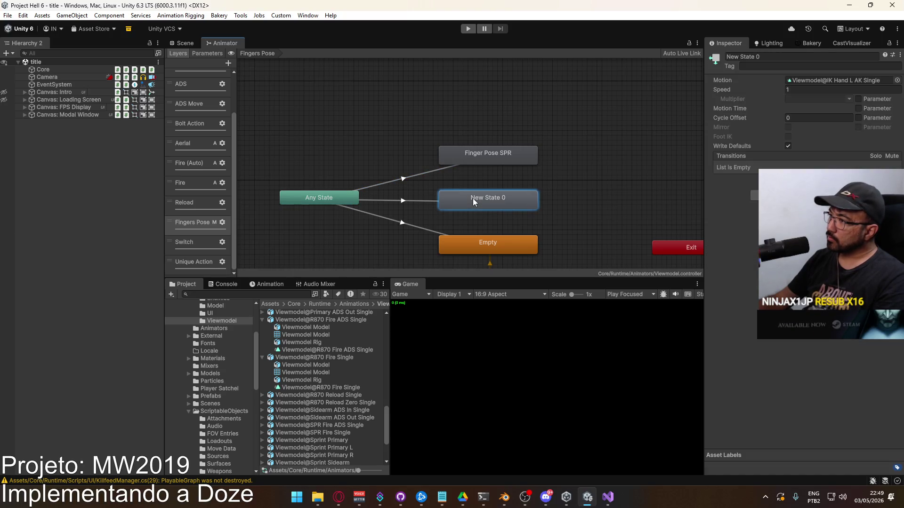
click(808, 55)
text(Finger Pos)
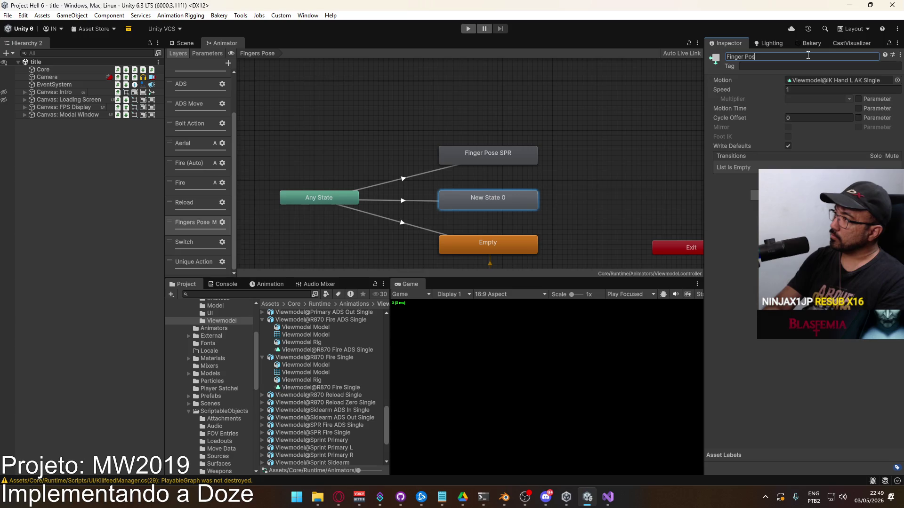
Duplicate Finger Pose SPR with its Any State transition and place the copy above it.
click(417, 175)
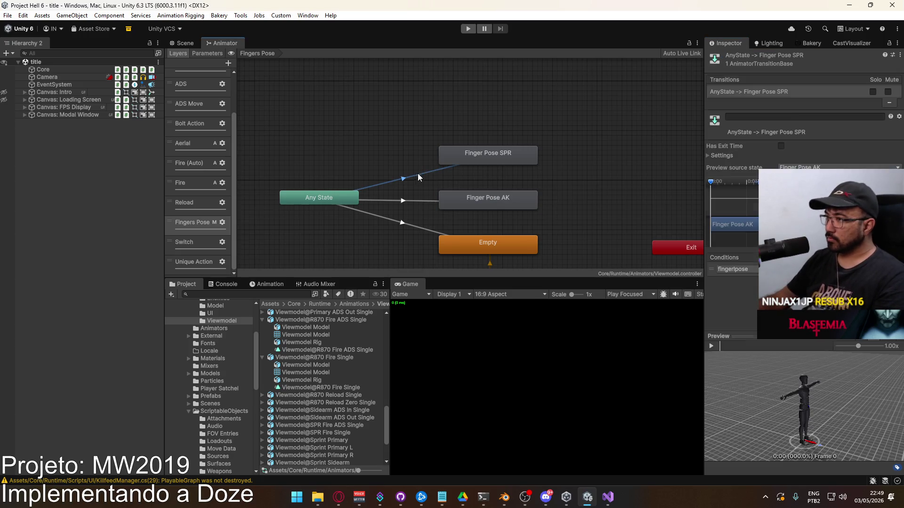
shift+click(458, 162)
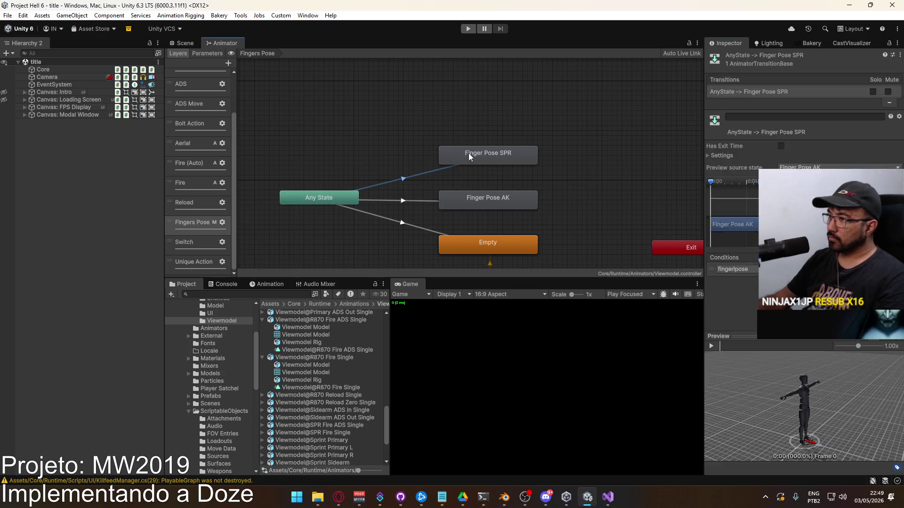
shift+click(322, 195)
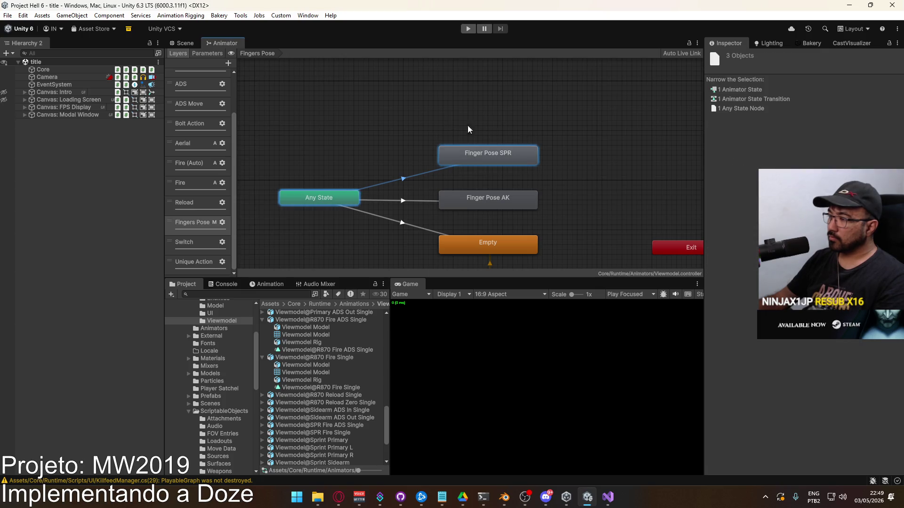
key(ctrl+d)
drag(508, 122, 485, 101)
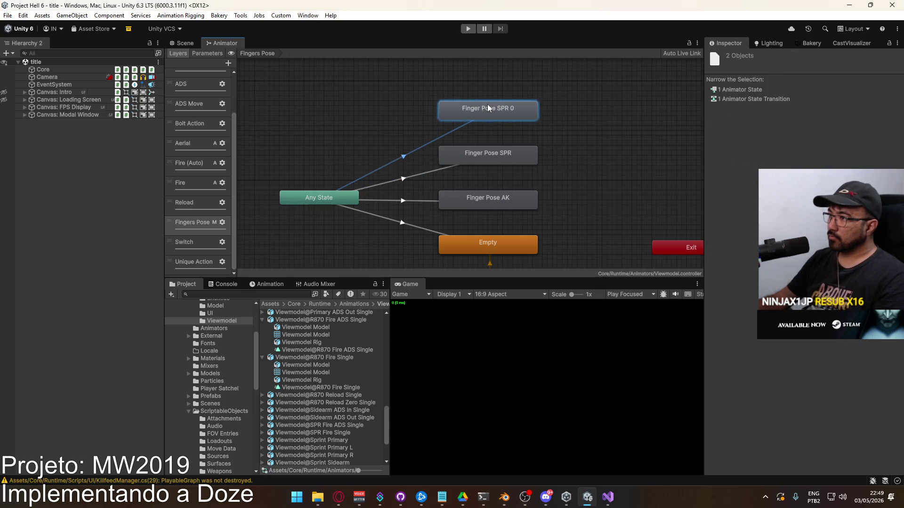
Rename the copy Finger Pose R870 and set its motion to IK Hands R870 Single.
click(461, 118)
click(795, 56)
drag(796, 56, 762, 57)
text(S870)
key(Return)
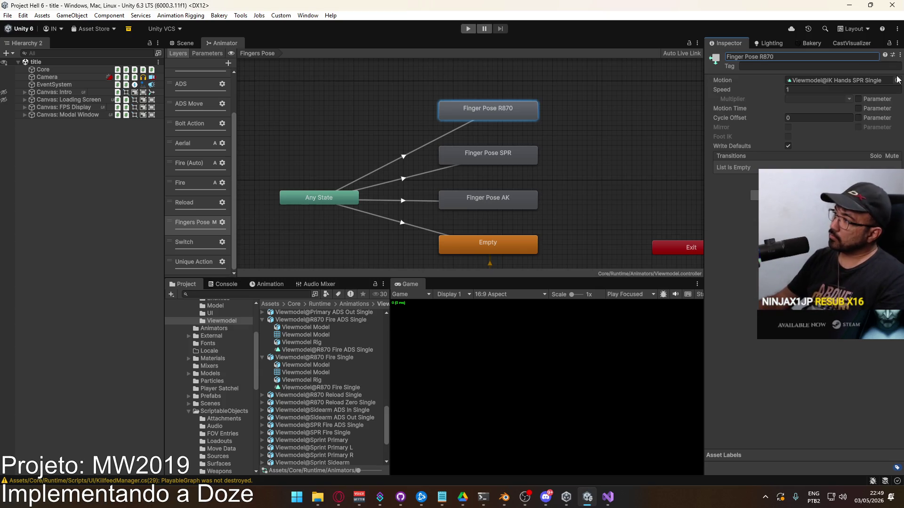
click(897, 80)
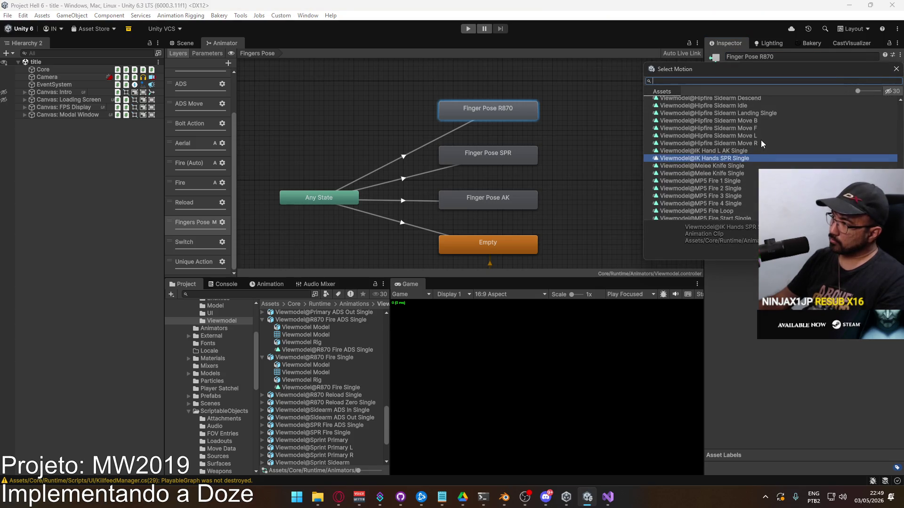
text(870)
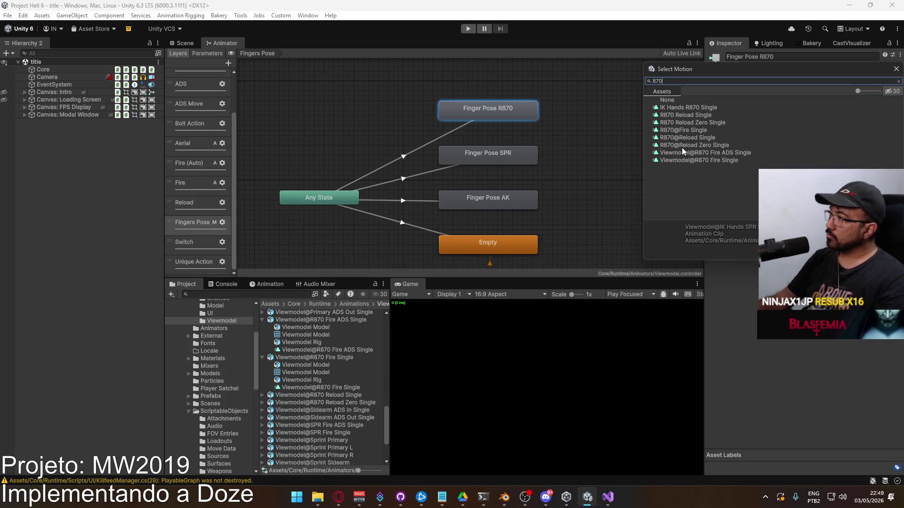
double_click(694, 109)
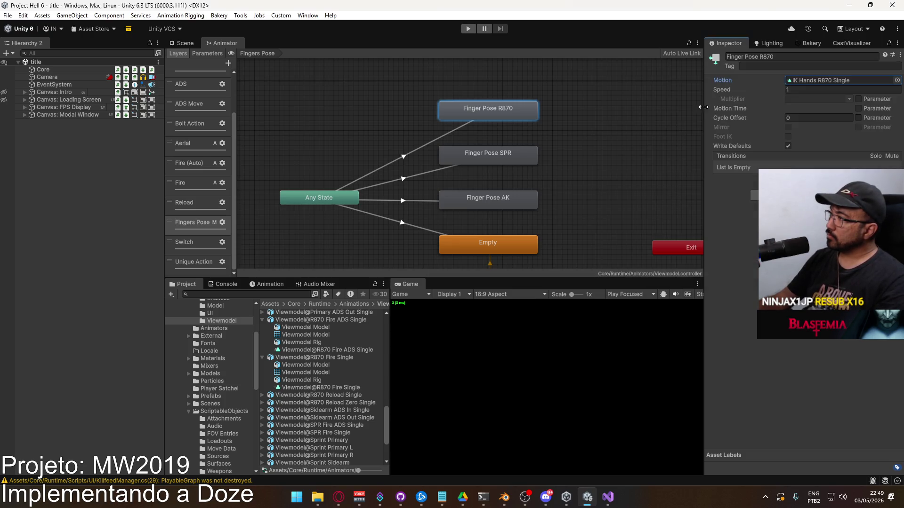
click(810, 85)
Reimport Viewmodel@IK Hands R870 Single and collapse the R870 asset entries.
right_click(325, 372)
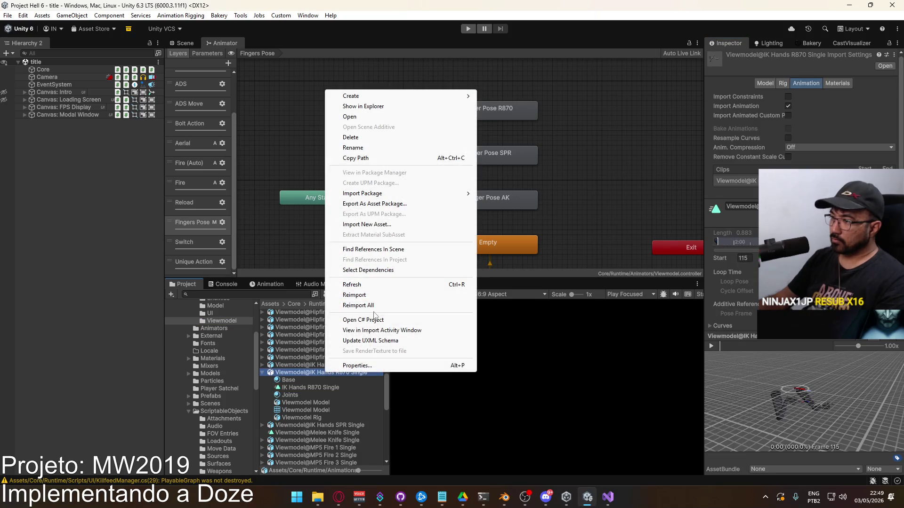
click(377, 295)
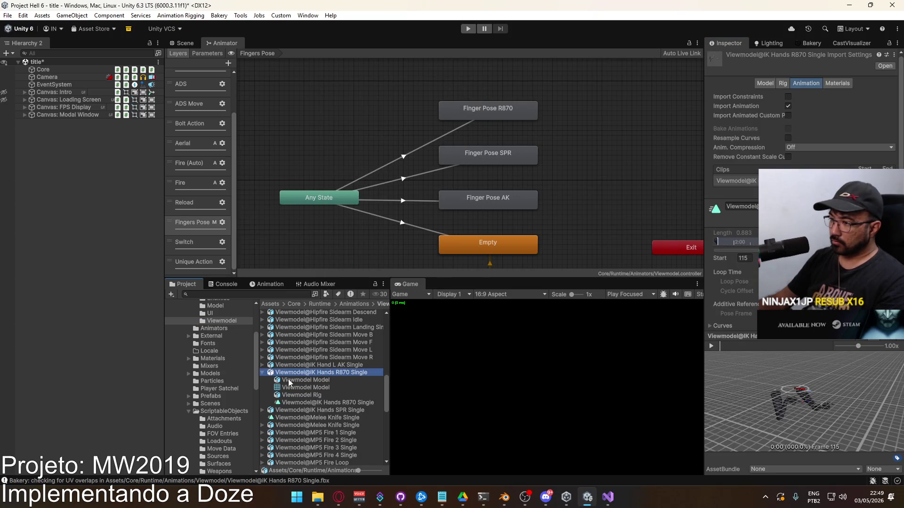
click(263, 374)
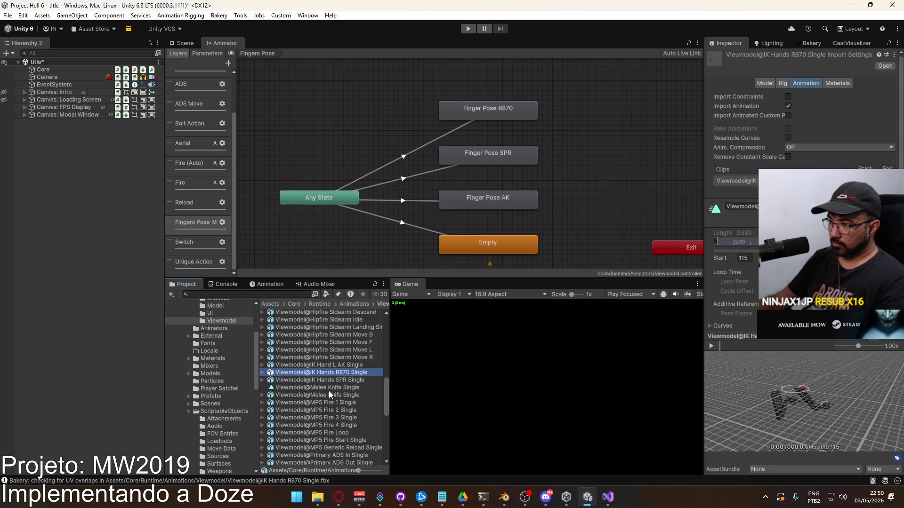
scroll(369, 394, down, 5)
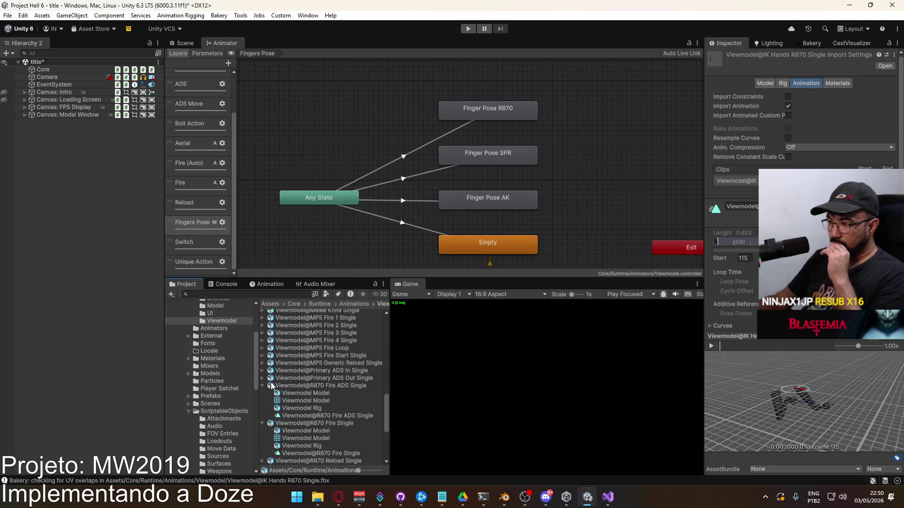
click(264, 386)
click(263, 395)
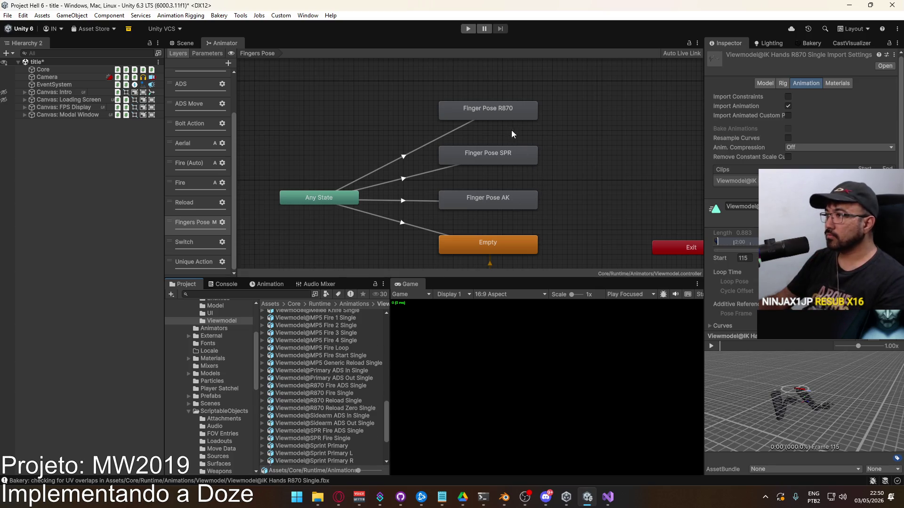
Select the Finger Pose R870 state, then start the game in play mode from the Scene view.
click(504, 113)
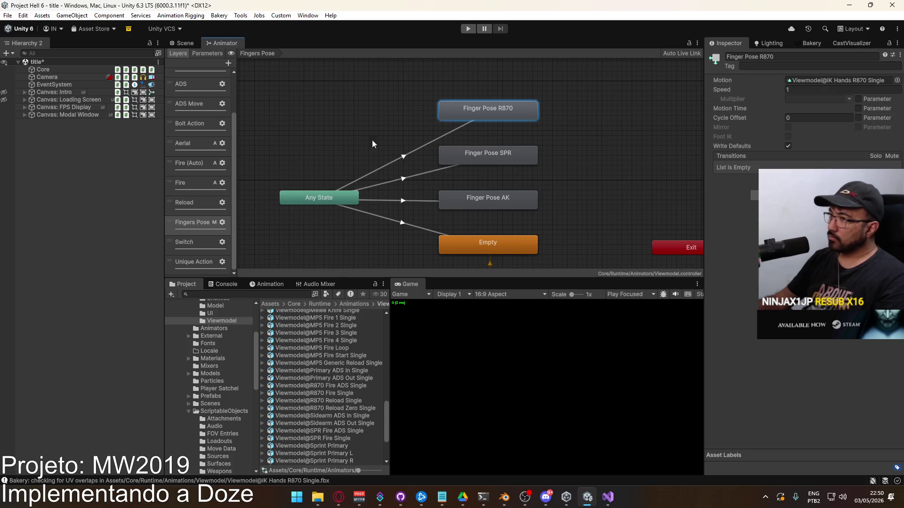
click(185, 42)
click(468, 29)
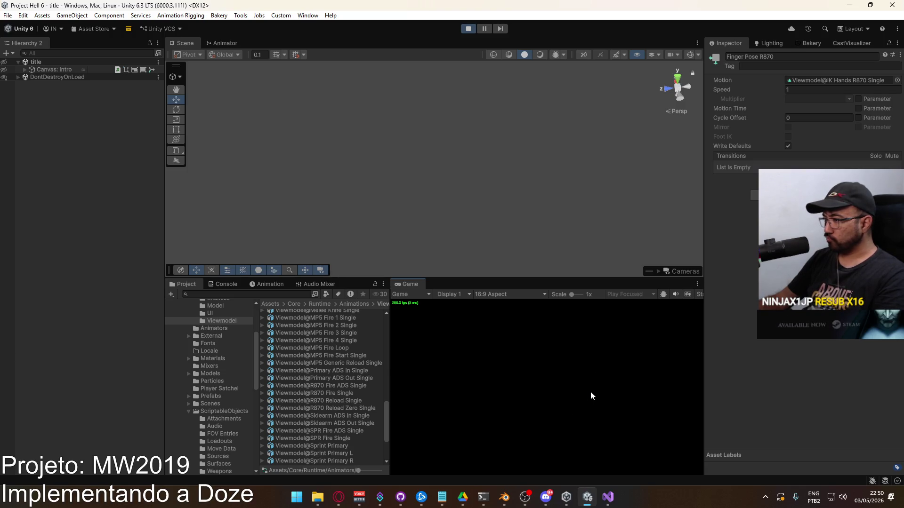
Host a match and start playing with the R870 shotgun chosen as primary weapon.
click(418, 434)
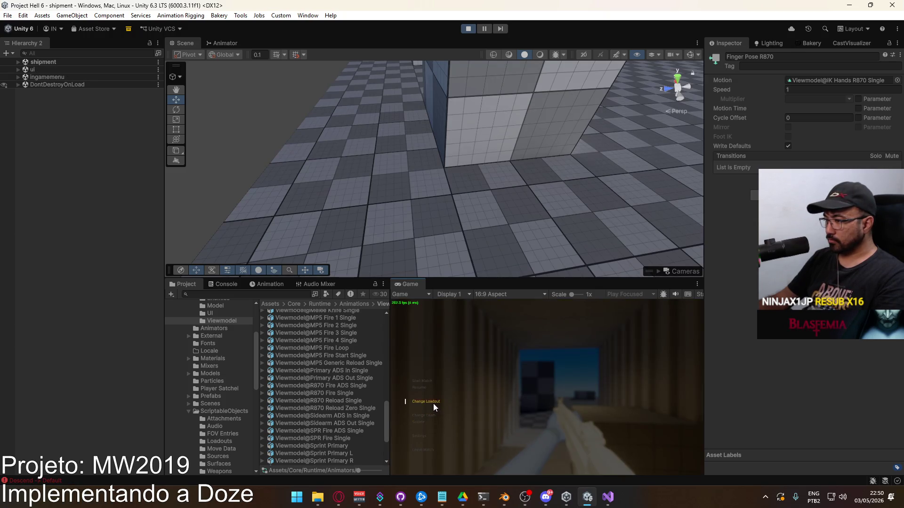
click(433, 403)
click(451, 339)
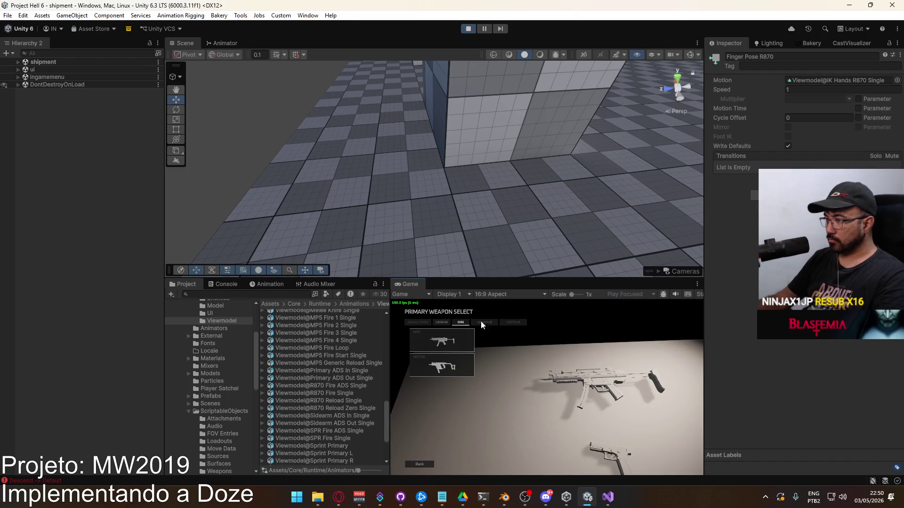
click(513, 325)
click(548, 463)
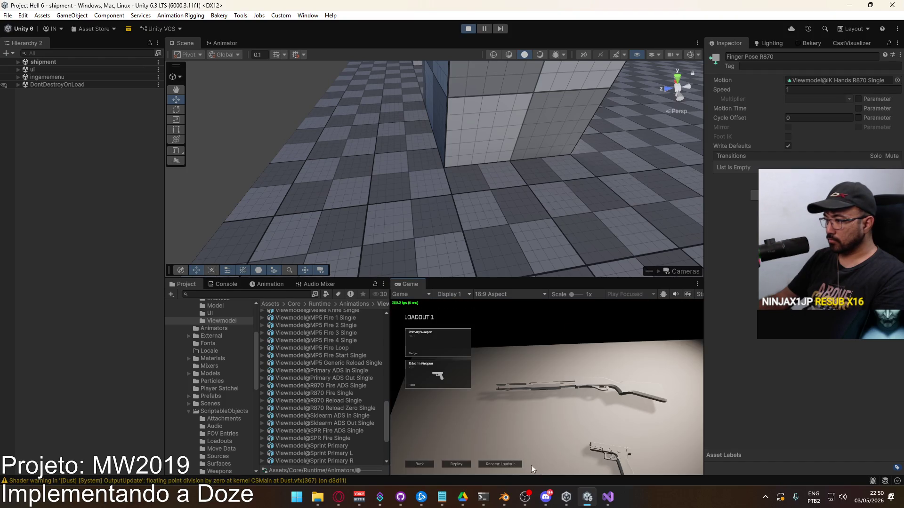
click(454, 464)
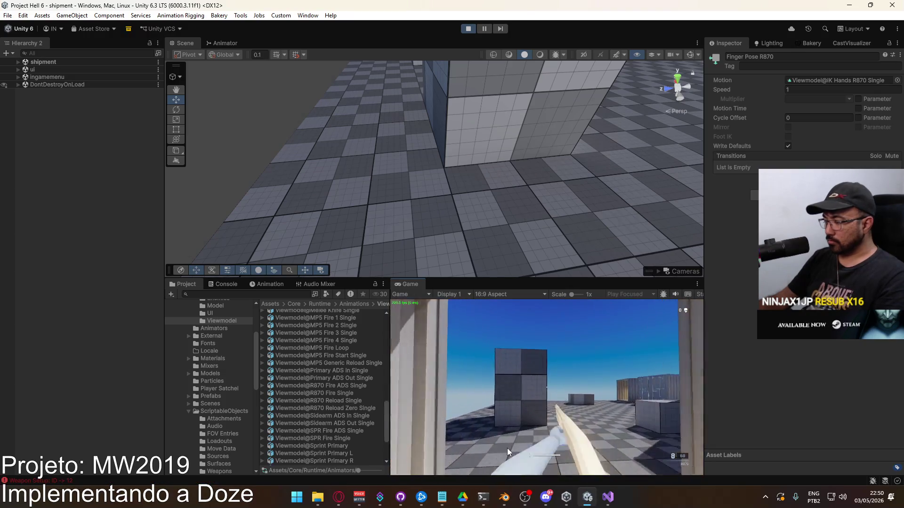
Select the Player prefab in Prefabs, stop play mode, and open the prefab for editing.
key(super)
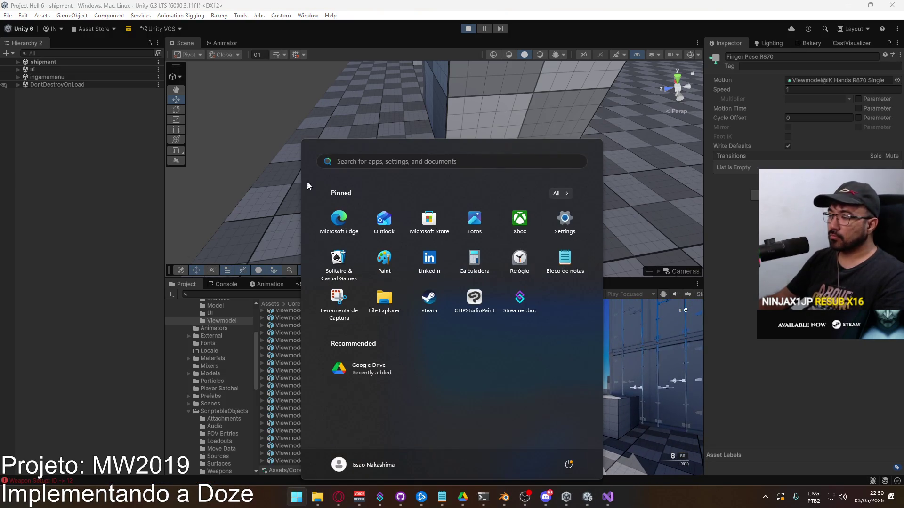
key(Escape)
click(225, 411)
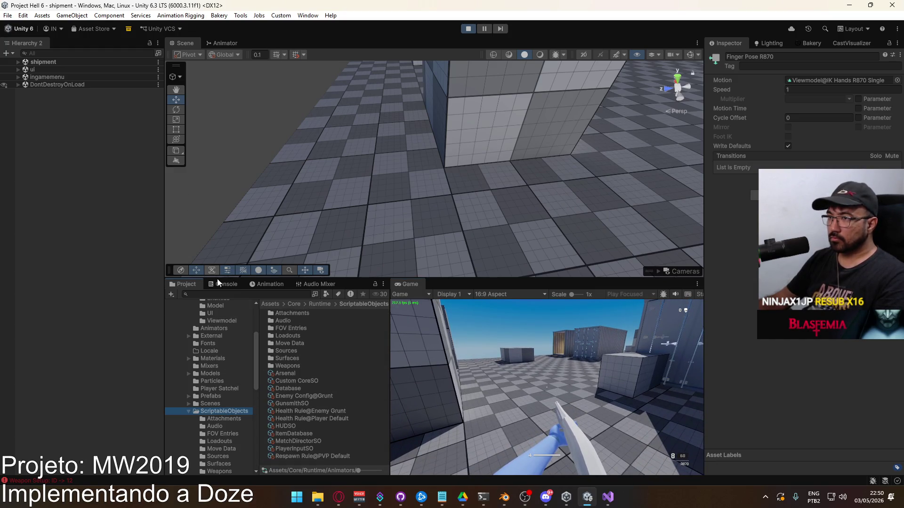
click(215, 395)
scroll(325, 386, down, 3)
click(298, 379)
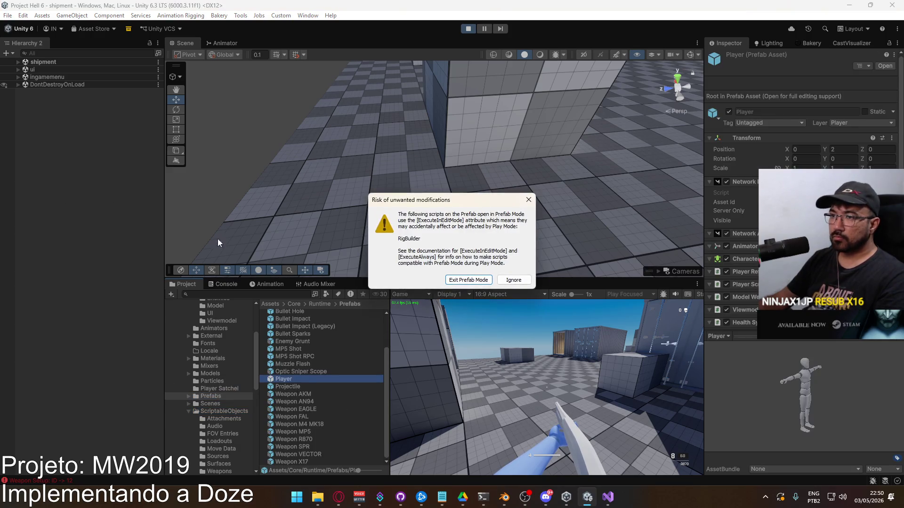
key(Return)
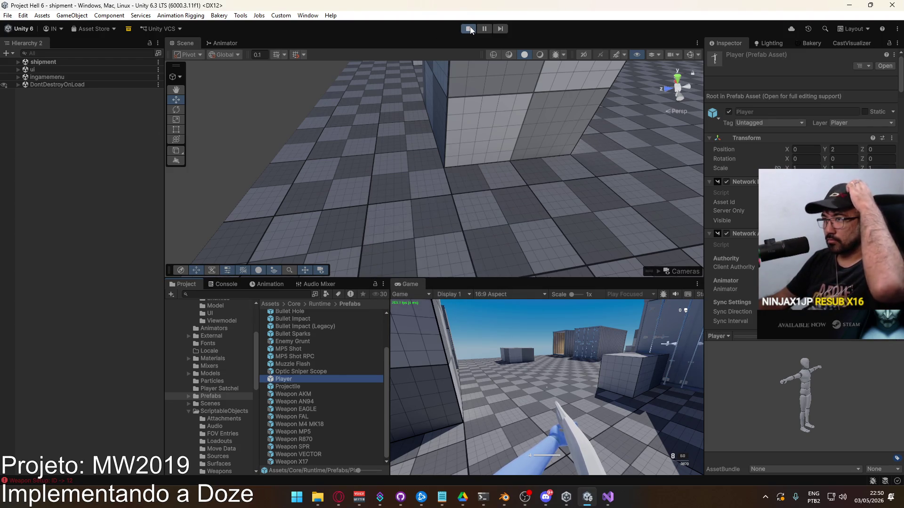
click(469, 29)
double_click(284, 382)
Inspect the Viewmodel animator's transitions into Finger Pose SPR and Finger Pose R870.
click(58, 120)
click(223, 43)
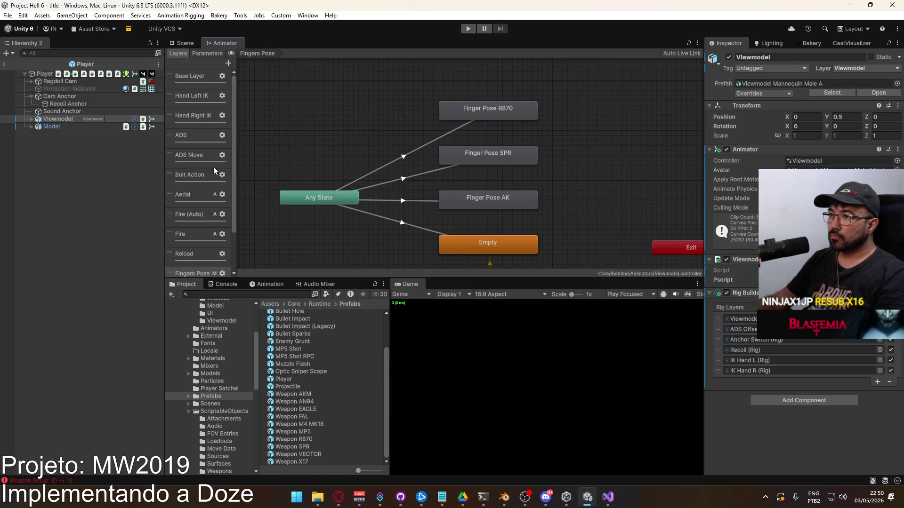
click(415, 182)
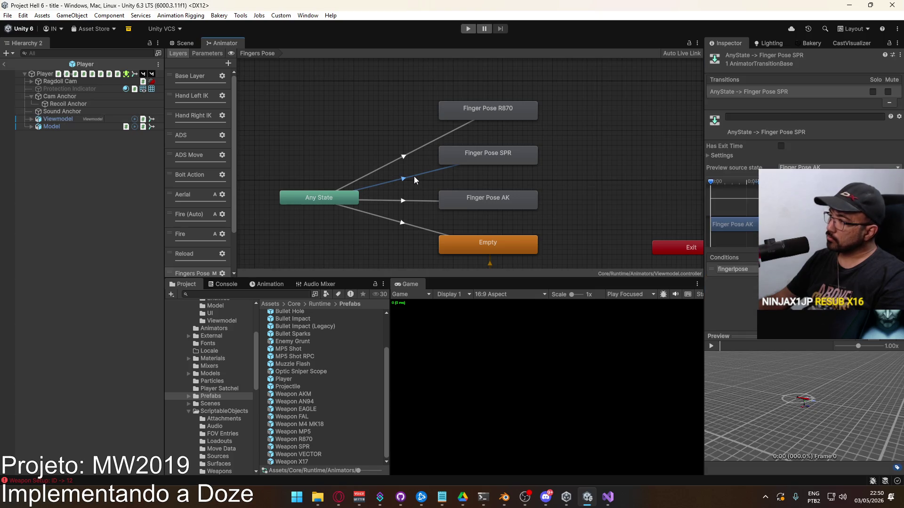
click(410, 167)
click(405, 156)
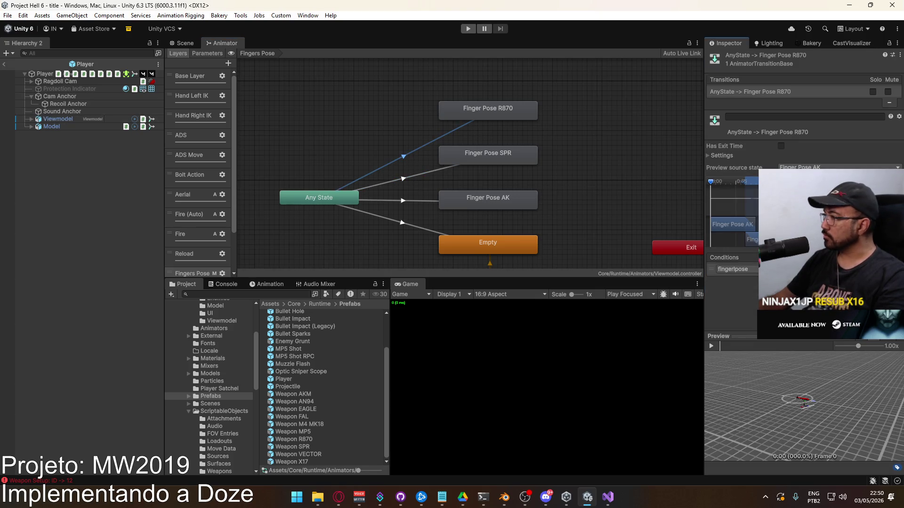
Review the RecoilPattern R870 and Weapon R870 settings in ScriptableObjects.
click(222, 411)
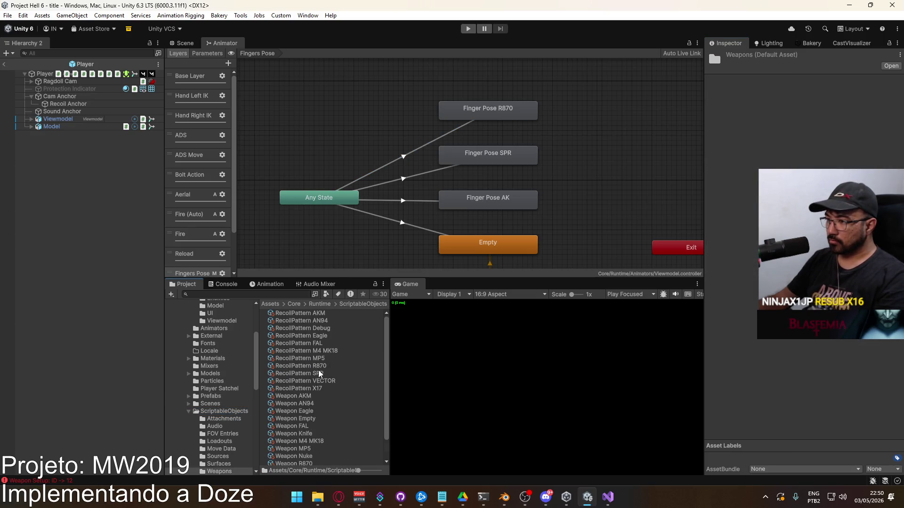
click(318, 367)
scroll(331, 394, down, 3)
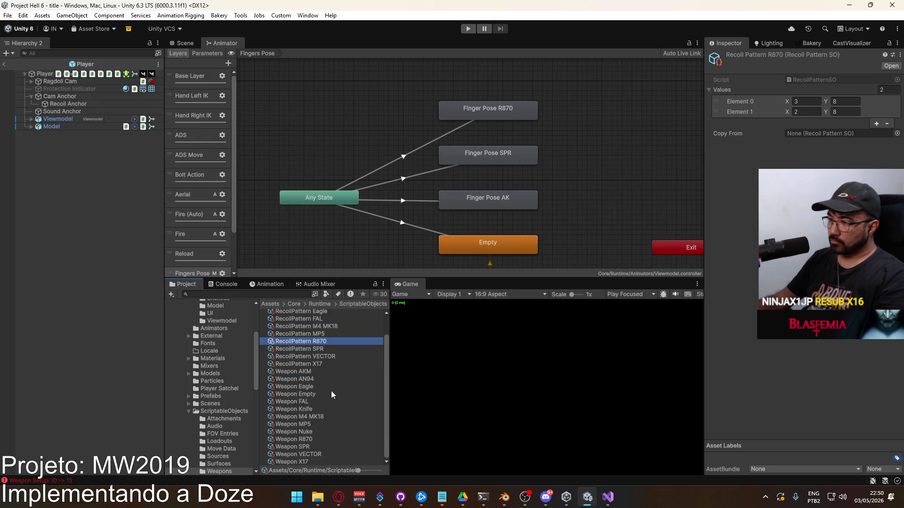
click(316, 440)
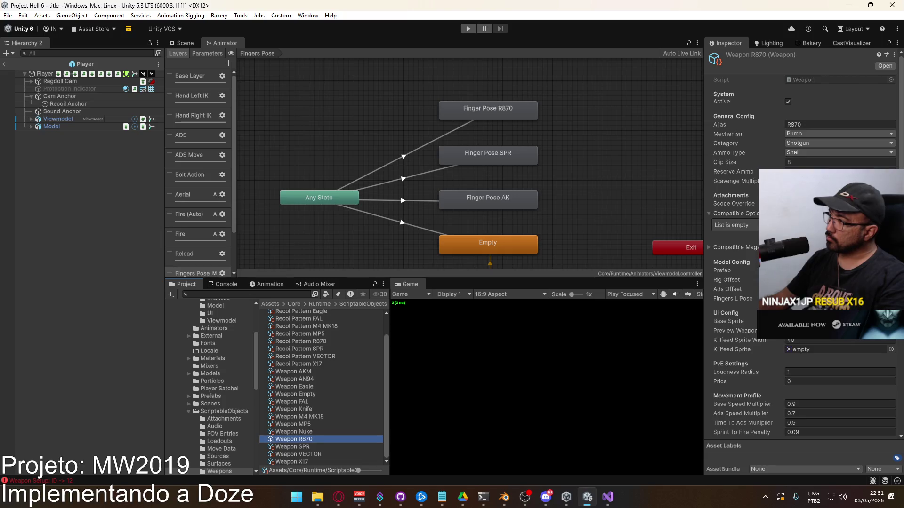
Open the title scene from the Scenes folder and enter play mode.
click(211, 404)
double_click(321, 412)
click(467, 28)
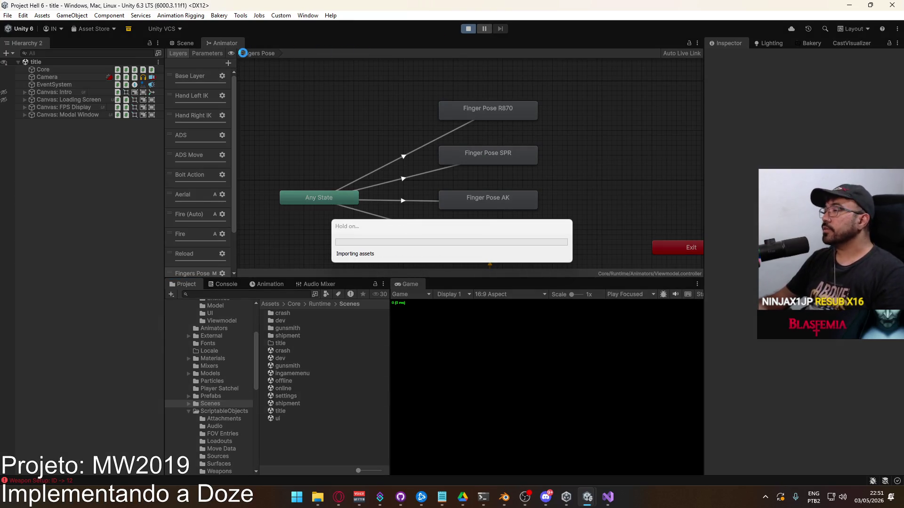
Create a match and start it with the shotgun set as the primary weapon.
click(184, 44)
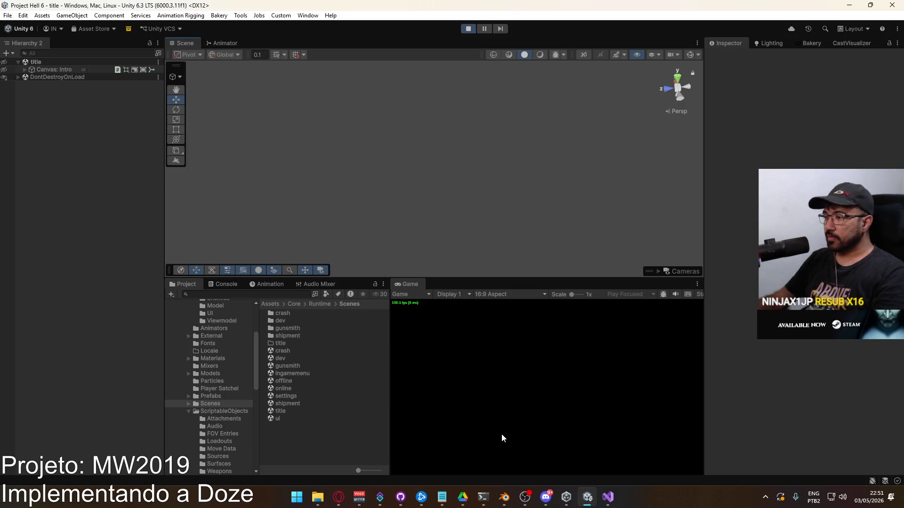
click(475, 466)
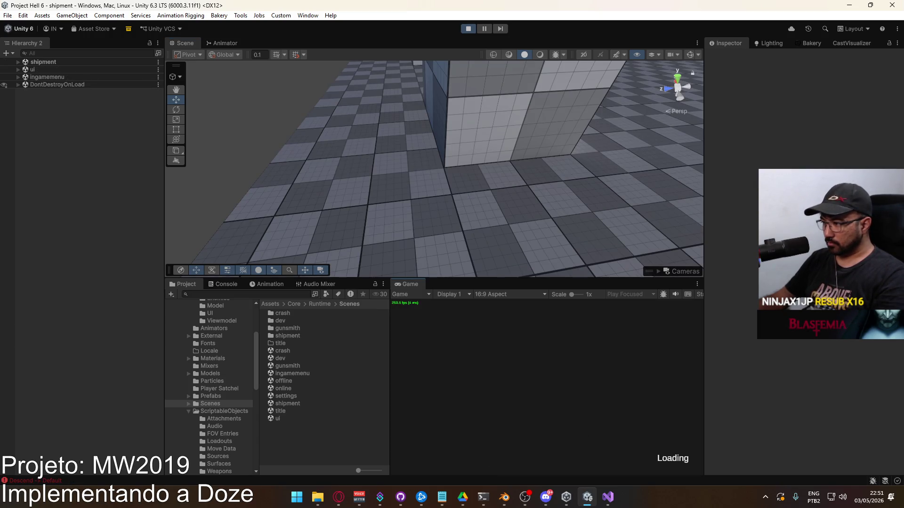
key(Escape)
click(427, 401)
click(459, 332)
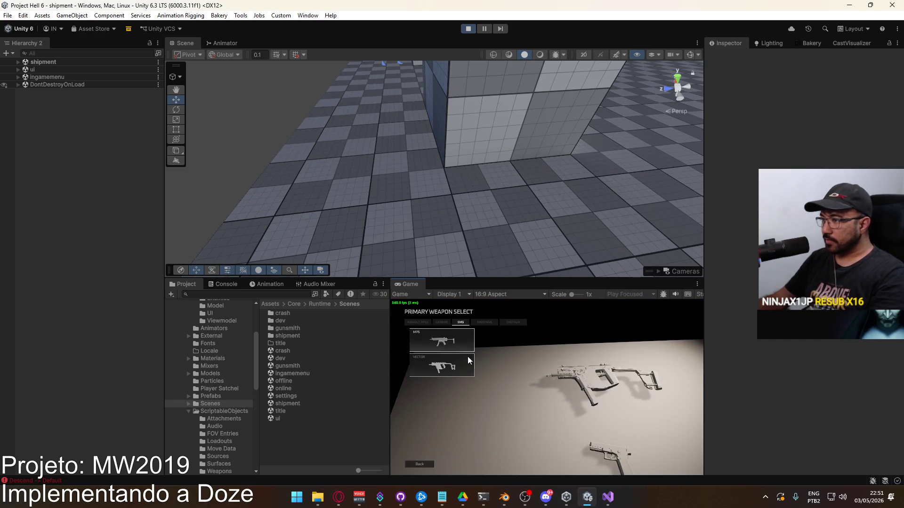
click(512, 322)
click(442, 341)
click(545, 464)
click(473, 463)
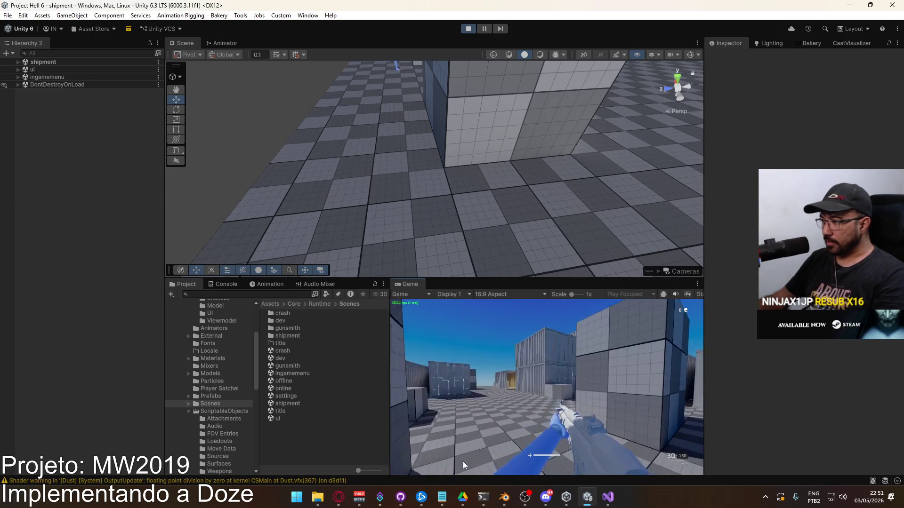
Change to the shotgun loadout from the pause menu and use Suicide to respawn.
key(Escape)
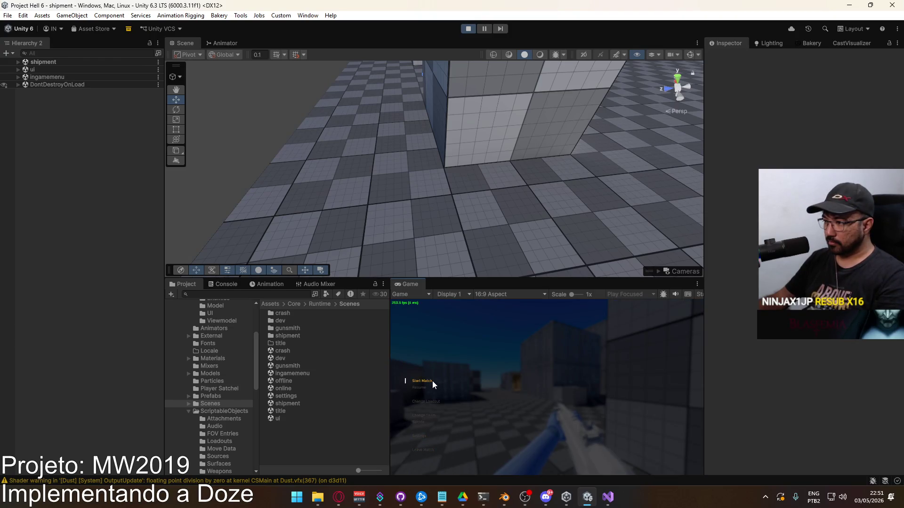
click(439, 402)
click(432, 352)
key(Escape)
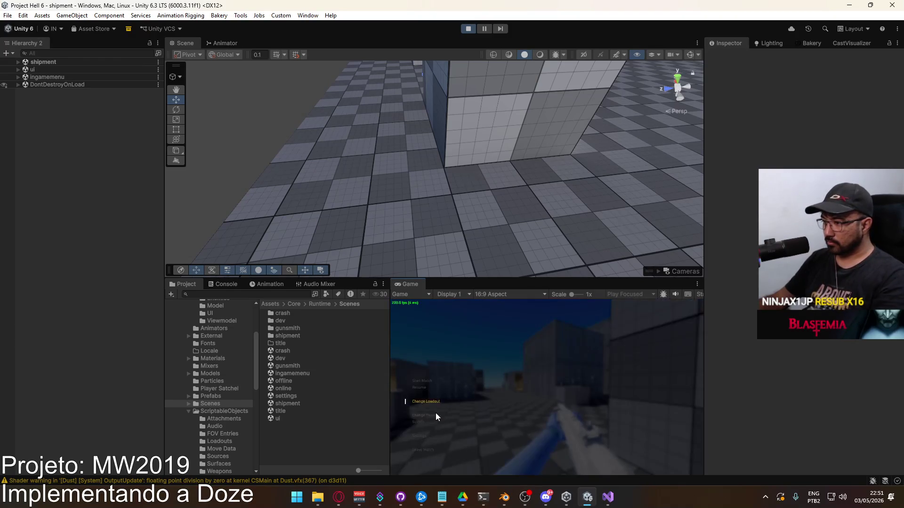
click(427, 425)
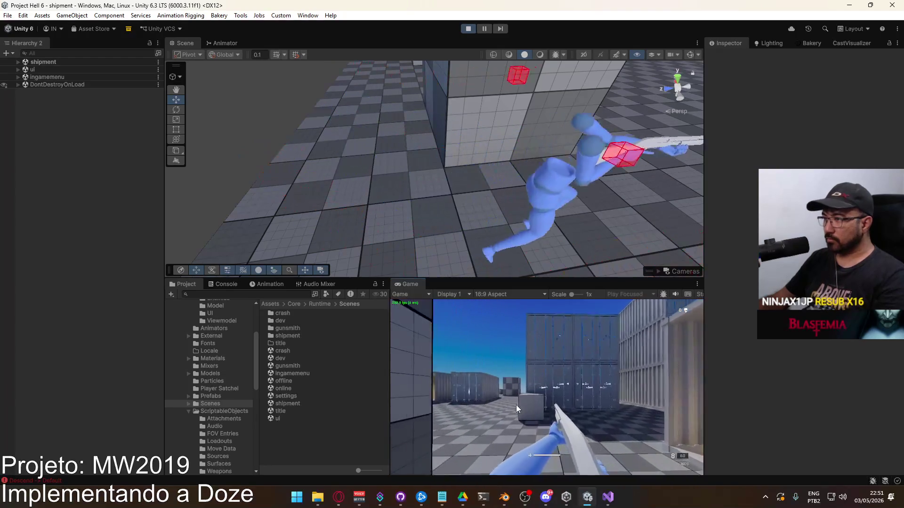
Return to the editor and select the player's Viewmodel Model in the scene.
key(super)
click(348, 89)
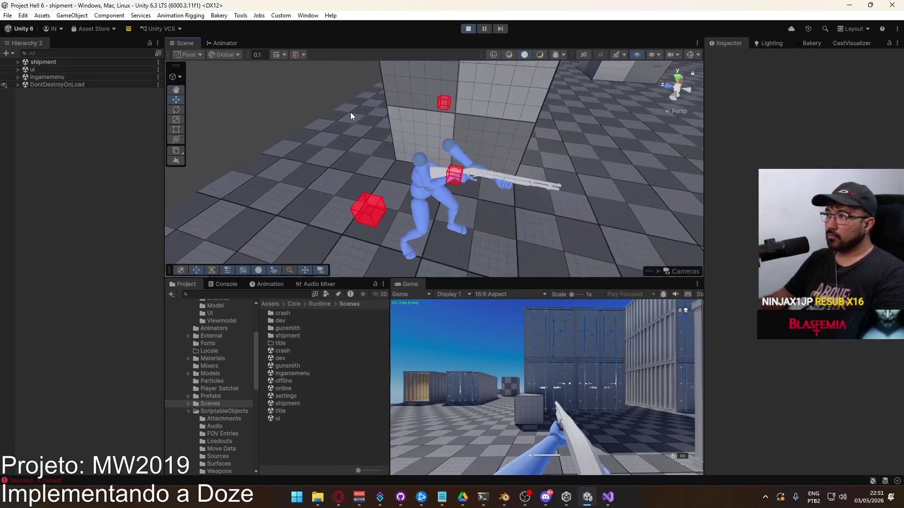
click(422, 177)
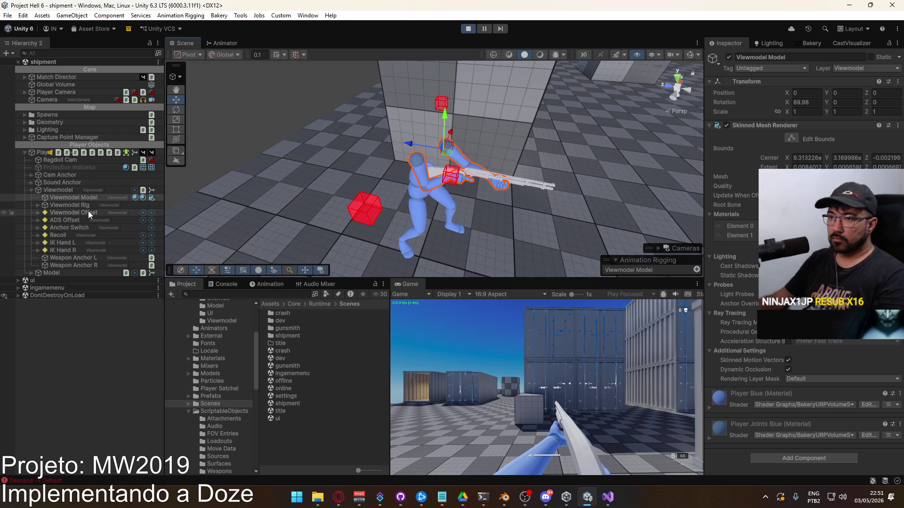
Browse to the Viewmodel animations folder and drag the IK Hands R870 Single clip into the scene.
click(228, 394)
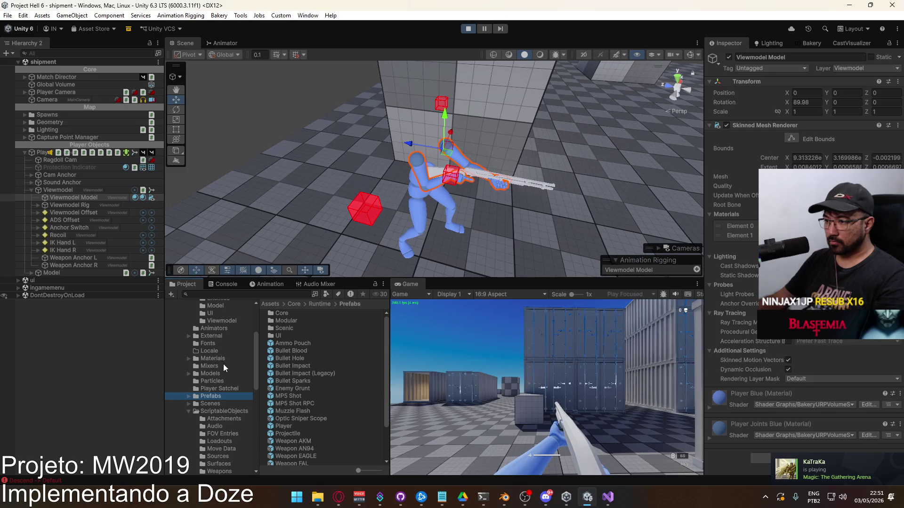
scroll(224, 364, up, 3)
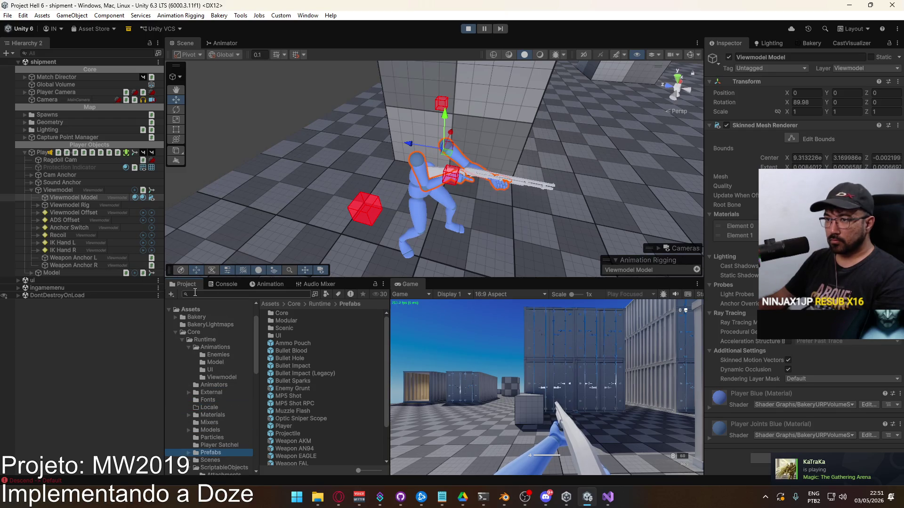
scroll(205, 388, down, 3)
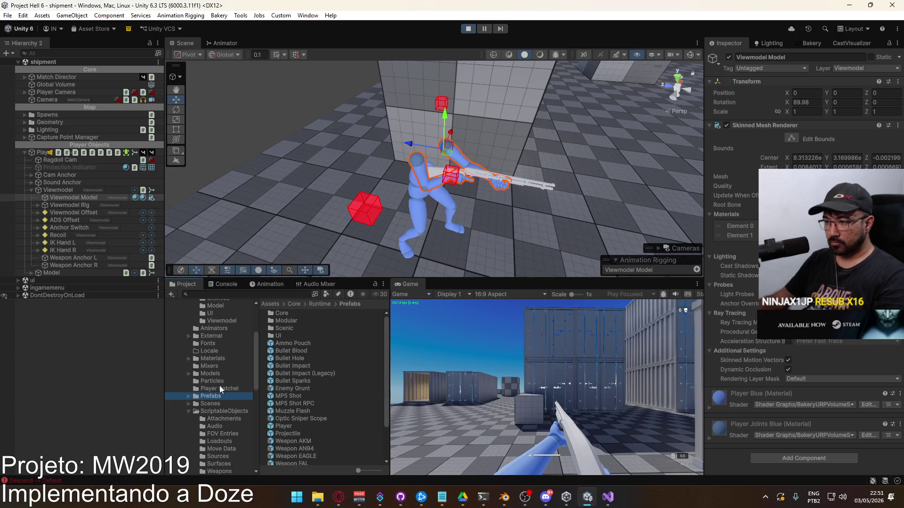
click(222, 375)
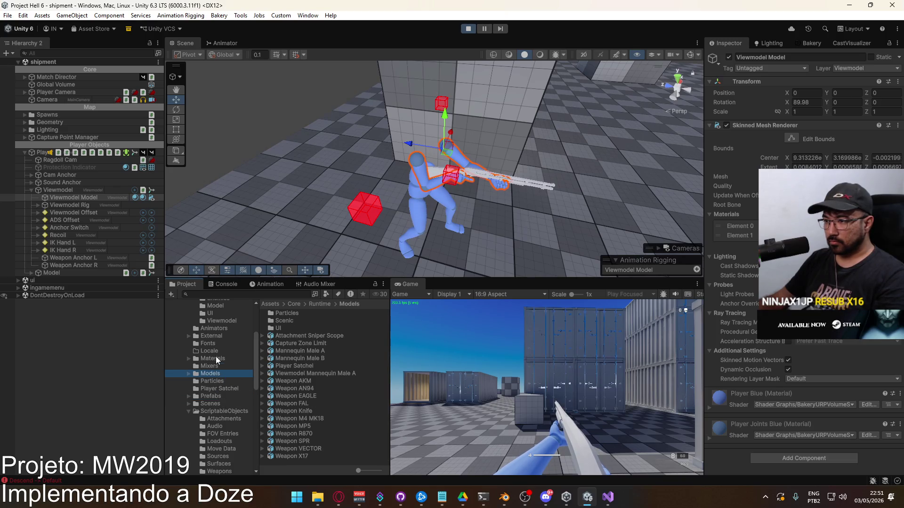
scroll(216, 356, up, 3)
click(245, 378)
scroll(356, 365, down, 5)
scroll(352, 371, down, 8)
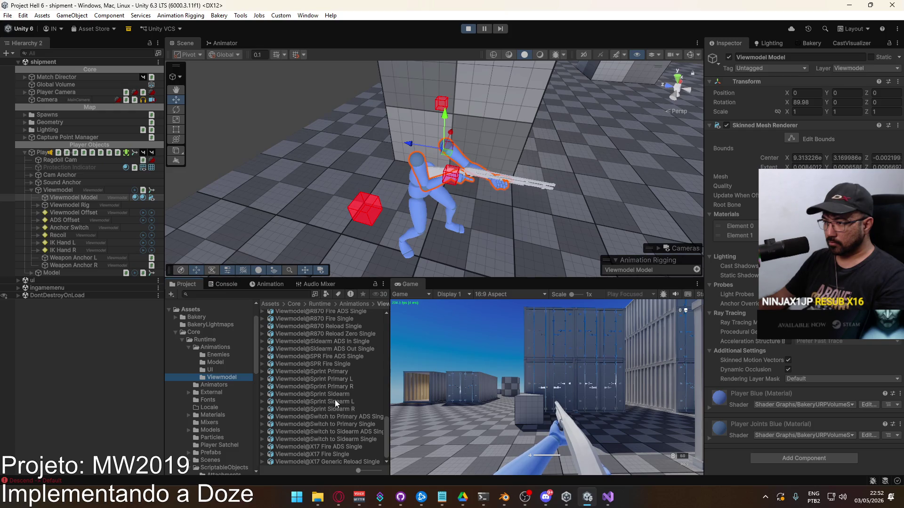
scroll(337, 431, up, 3)
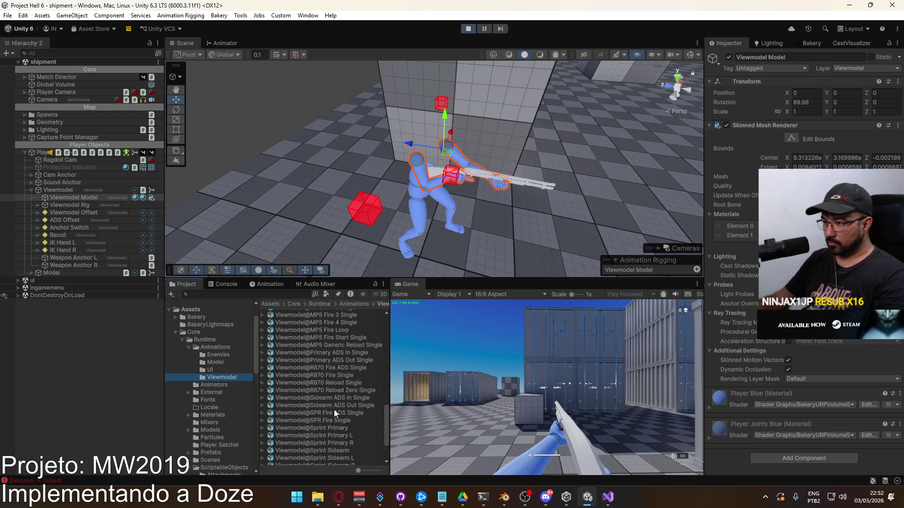
scroll(332, 414, up, 4)
scroll(332, 411, up, 2)
scroll(330, 407, up, 5)
scroll(330, 408, down, 7)
scroll(331, 410, up, 10)
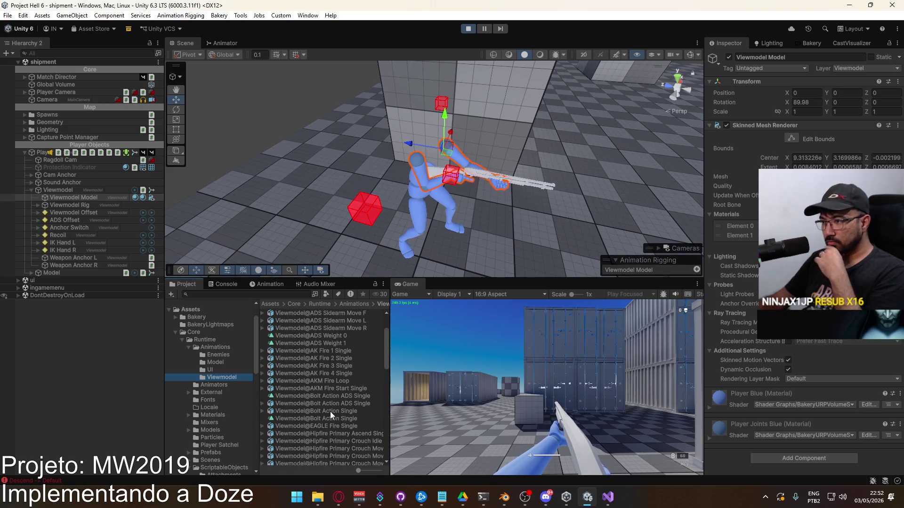
scroll(329, 412, down, 10)
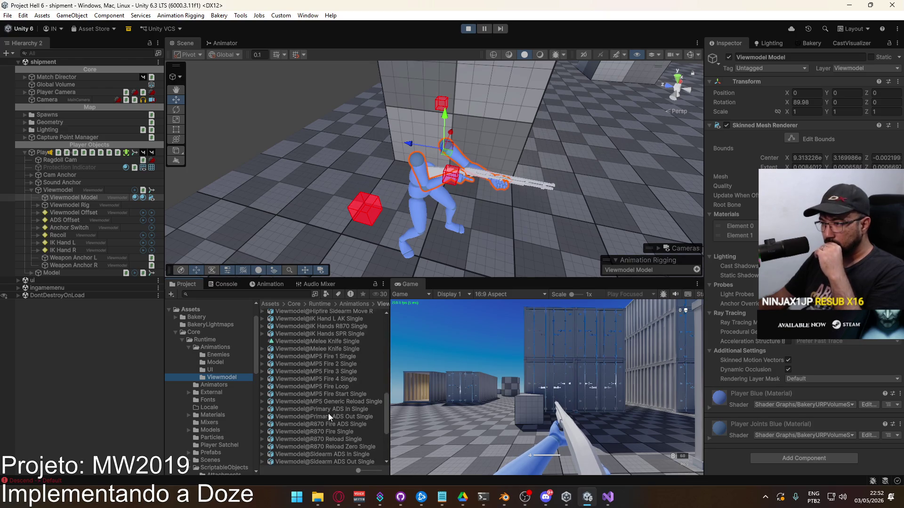
scroll(324, 391, up, 1)
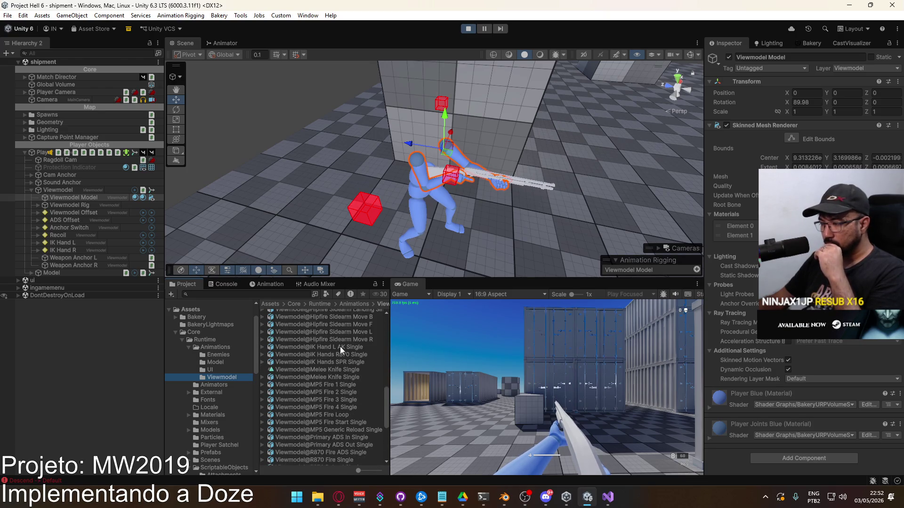
drag(340, 357, 598, 211)
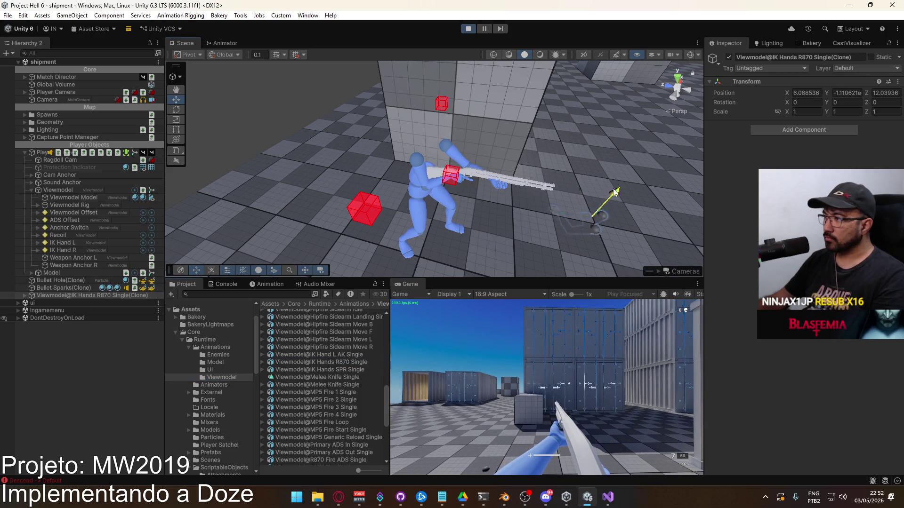
Expand the clone's Viewmodel Rig bones down to the Socket Weapon hand sockets and select Socket Hand R.
click(24, 288)
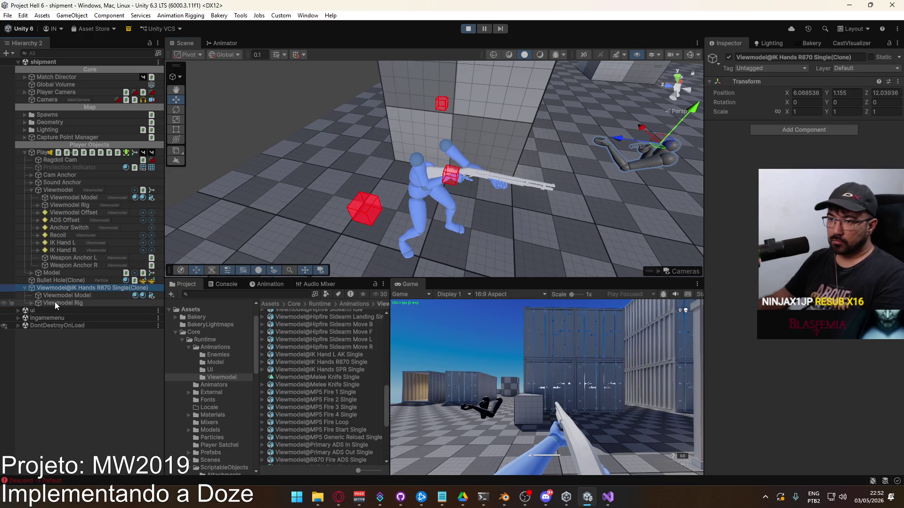
click(32, 304)
click(31, 296)
click(35, 302)
click(37, 304)
click(68, 313)
click(68, 317)
click(46, 333)
click(44, 327)
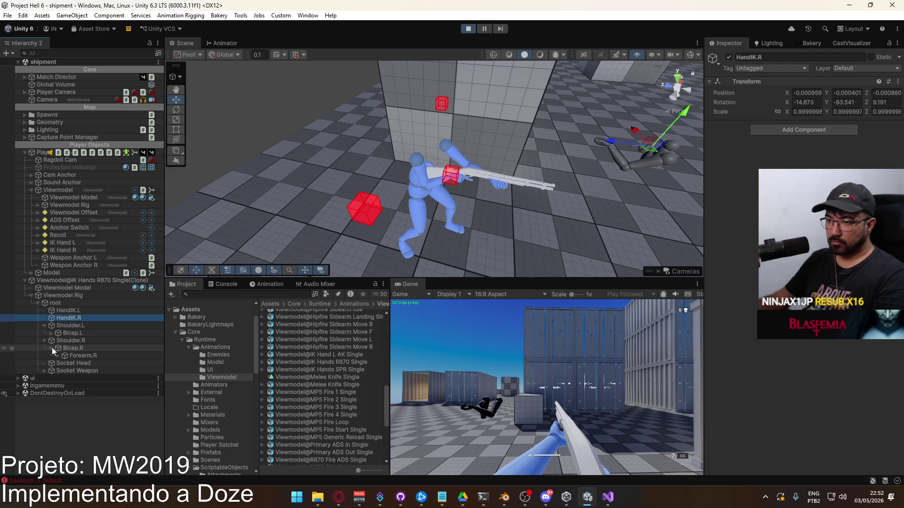
click(51, 332)
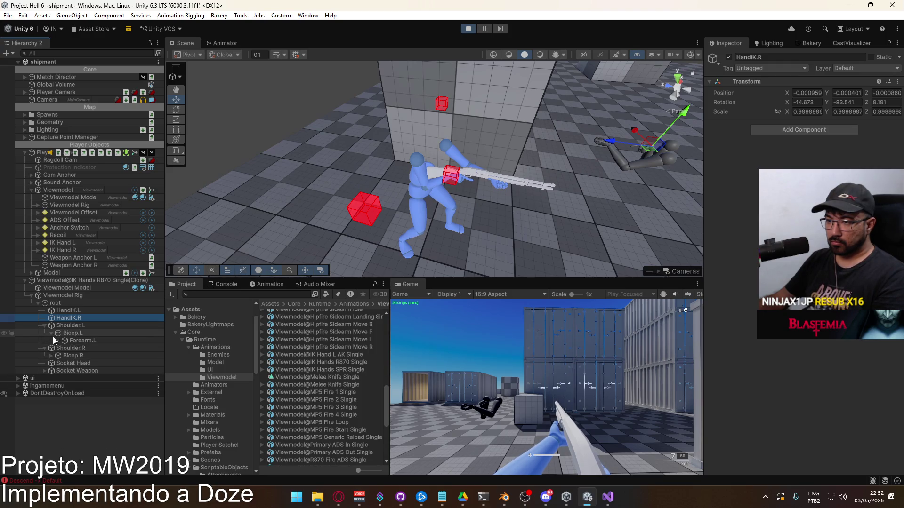
click(51, 333)
click(45, 363)
click(66, 372)
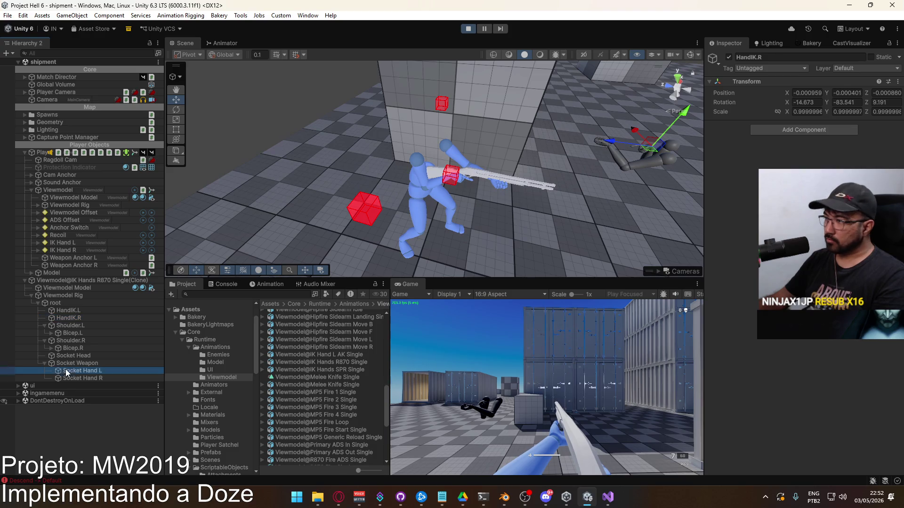
click(81, 381)
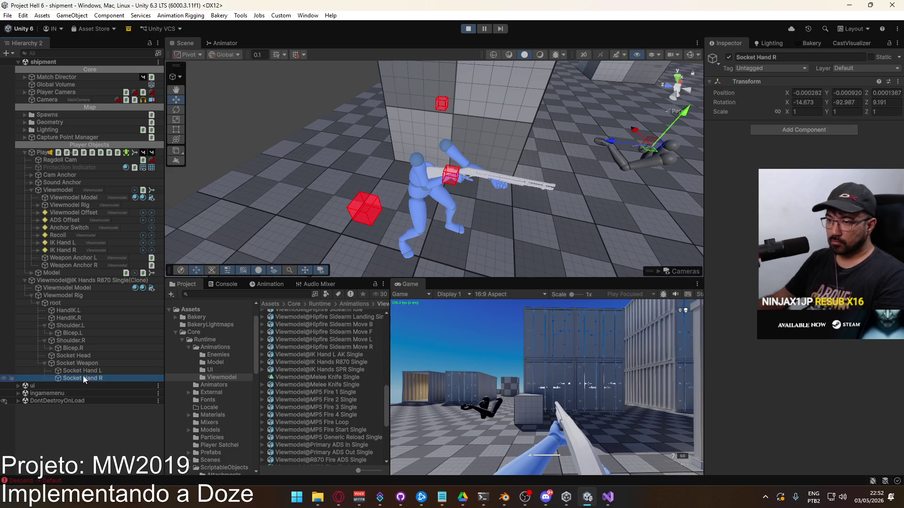
Copy Socket Hand R's whole Transform component, then select Socket Weapon and show Prefabs.
right_click(83, 376)
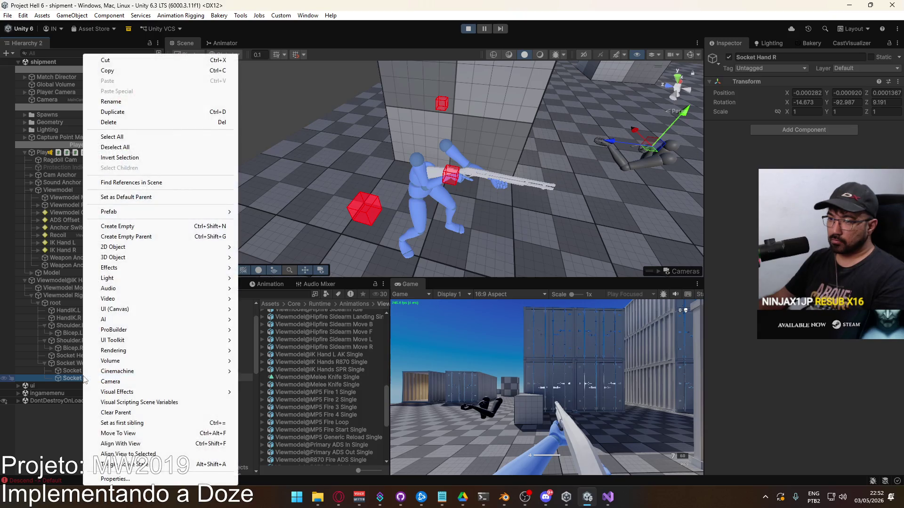
right_click(742, 80)
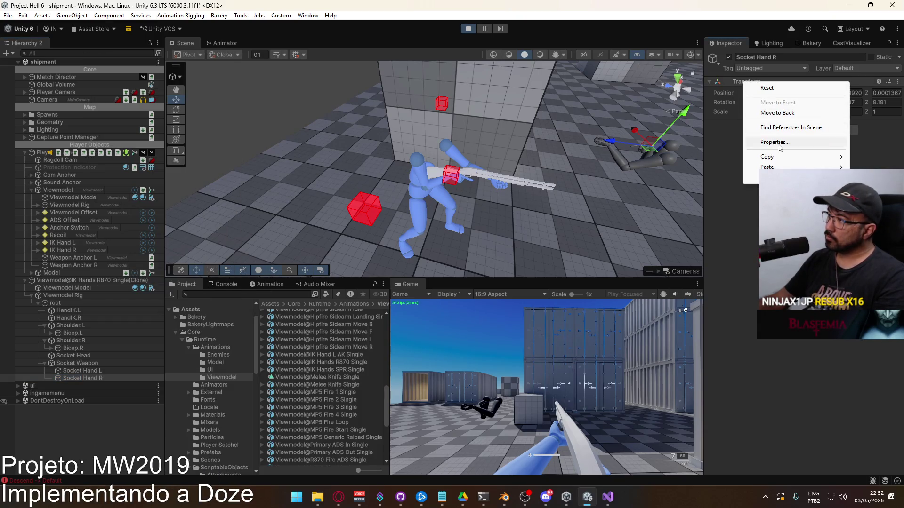
mouse_move(768, 157)
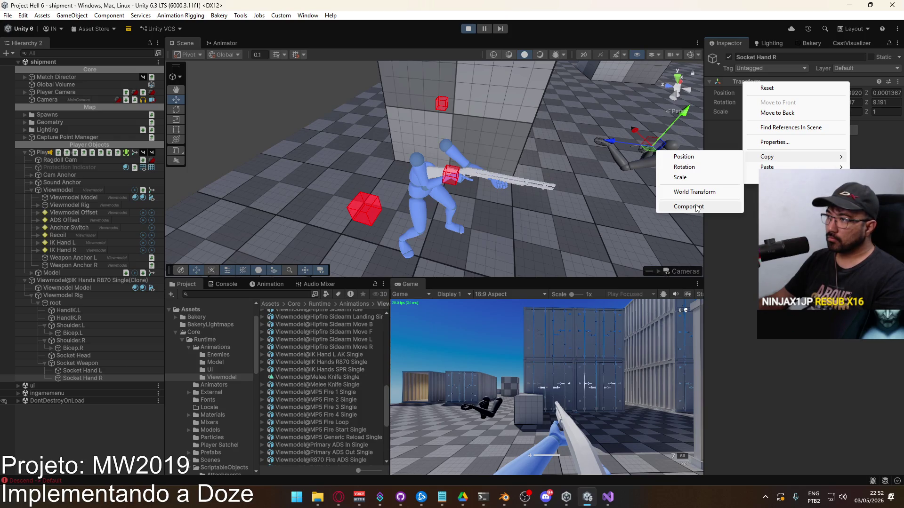
click(76, 262)
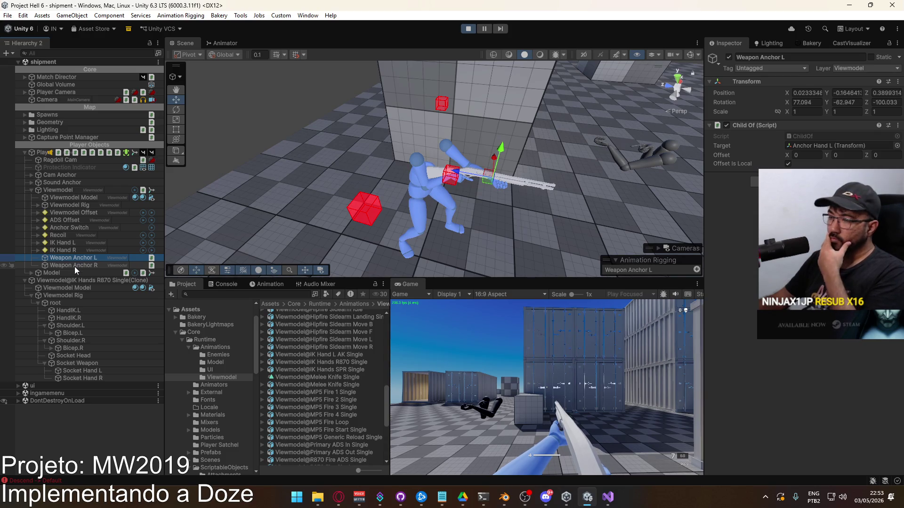
click(106, 362)
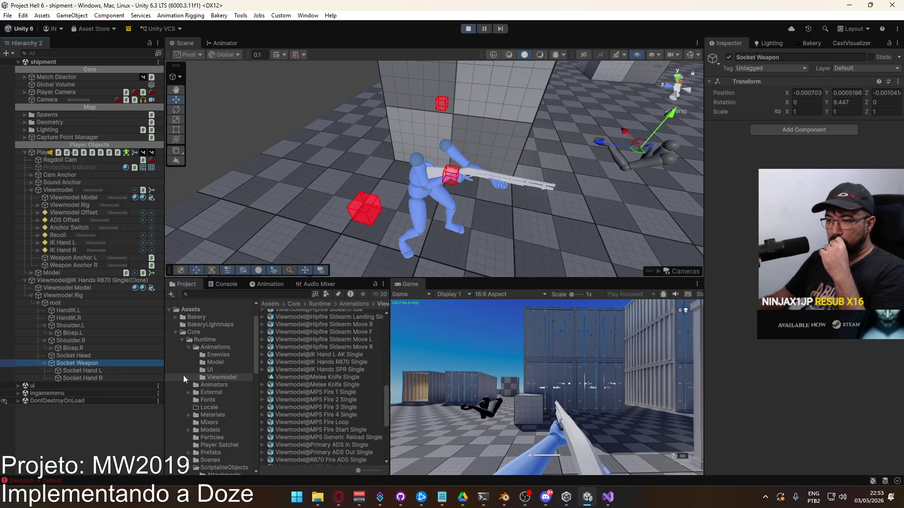
click(210, 452)
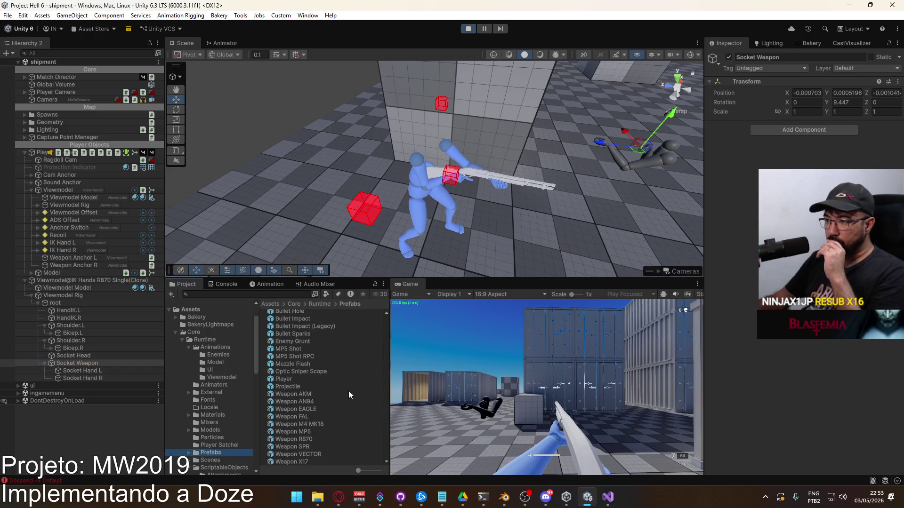
Attach Weapon R870 under Socket Weapon and rescale it, locking axes and setting 0.01.
drag(306, 439, 81, 363)
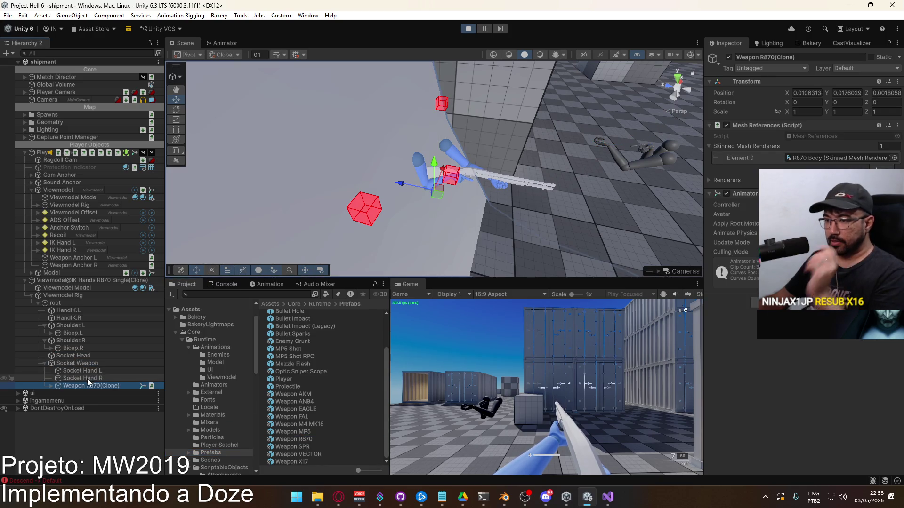
click(788, 112)
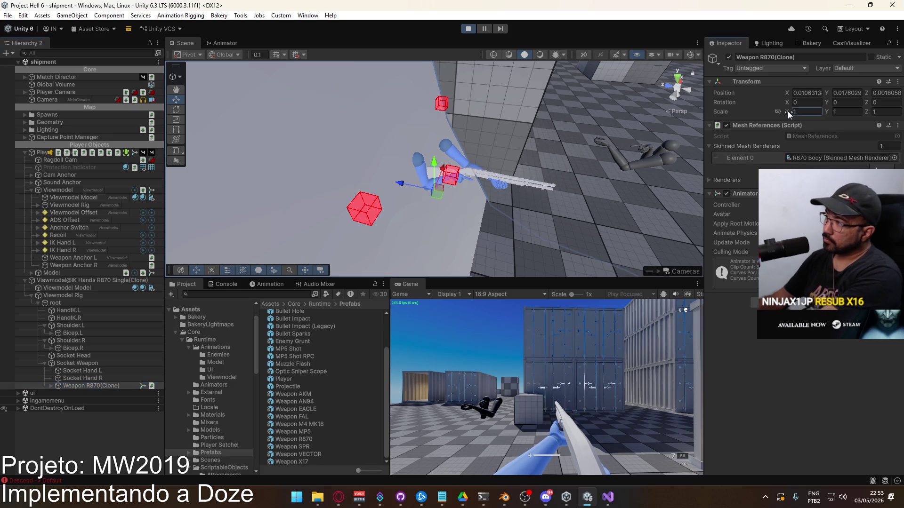
text(-0.001)
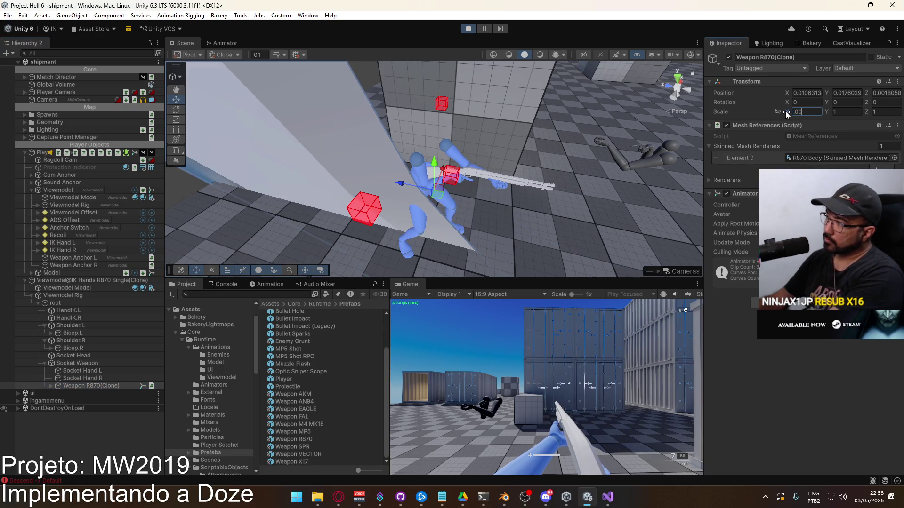
click(850, 112)
text(0.001)
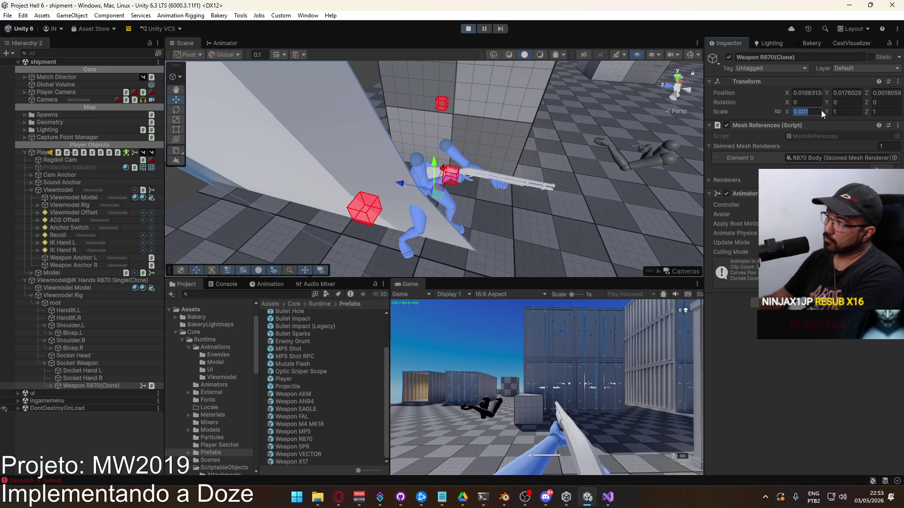
click(893, 113)
text(0.001)
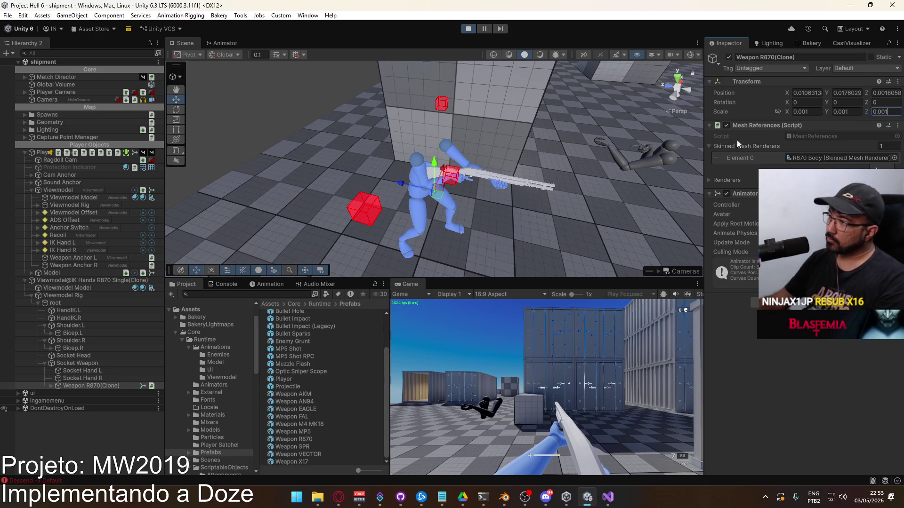
click(806, 111)
click(778, 111)
click(804, 112)
text(0.01)
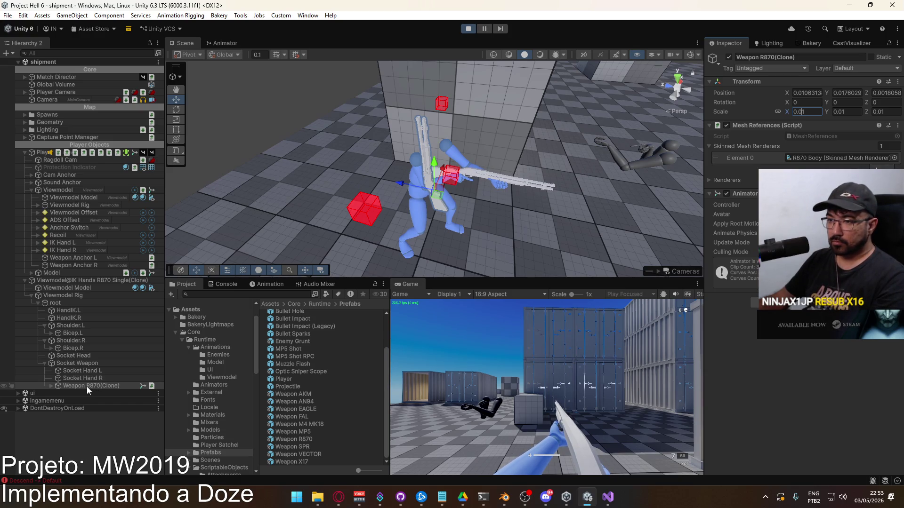
Zero the Weapon R870 clone's position to 0, 0, 0.
click(806, 93)
text(0)
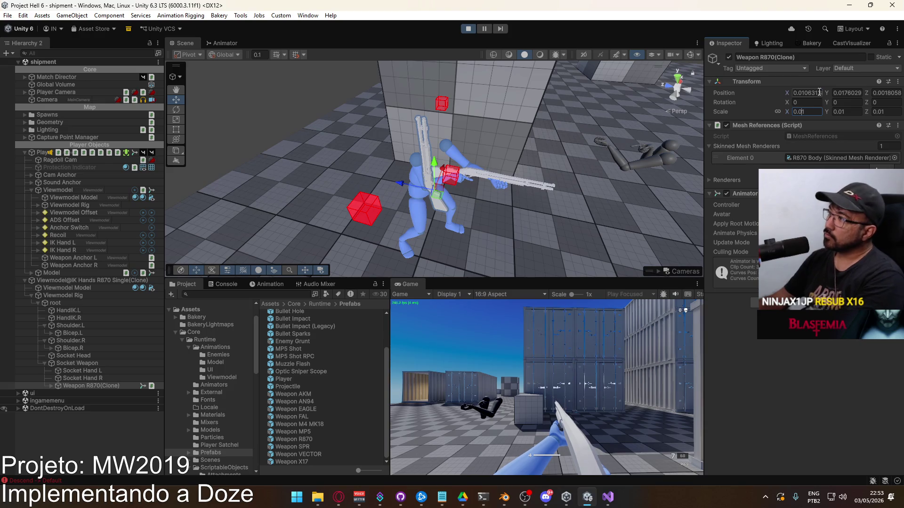
click(846, 93)
text(0)
key(Tab)
text(0)
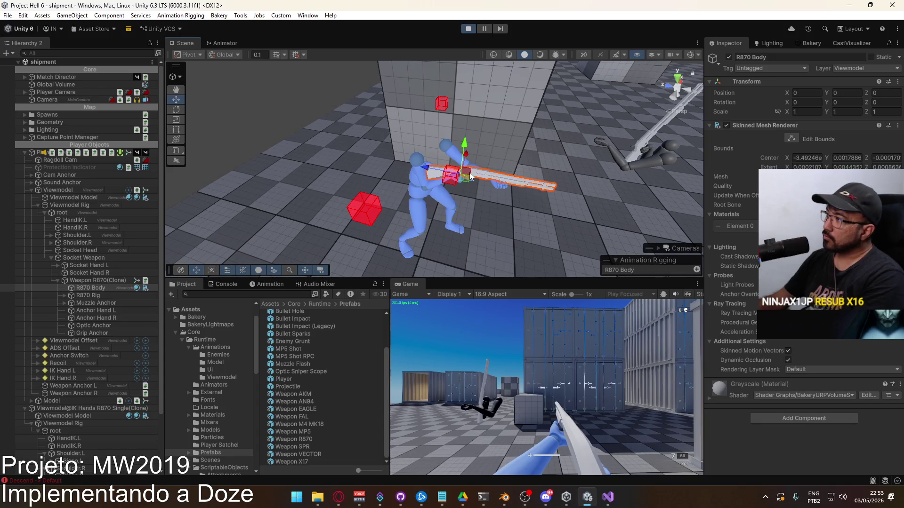
Set the Weapon R870 clone's rotation to X -90 and Z -180.
click(78, 282)
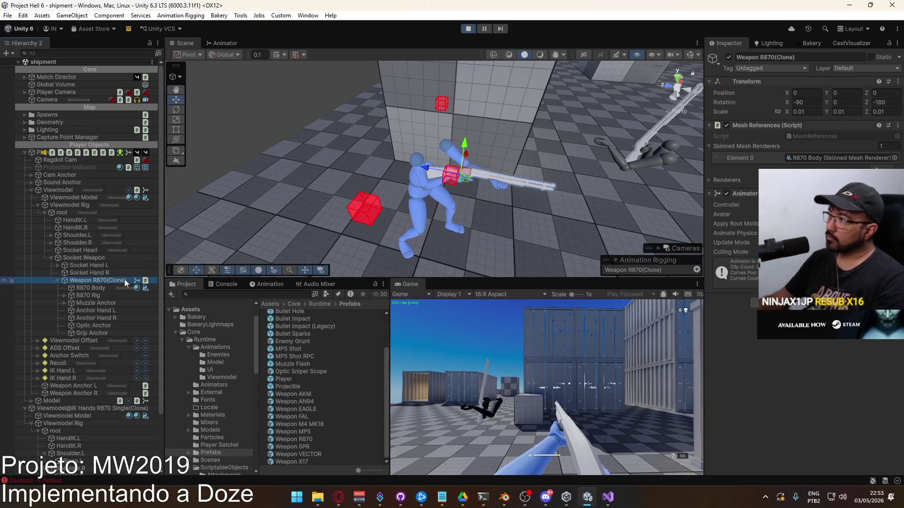
click(649, 123)
click(808, 102)
text(90)
key(Escape)
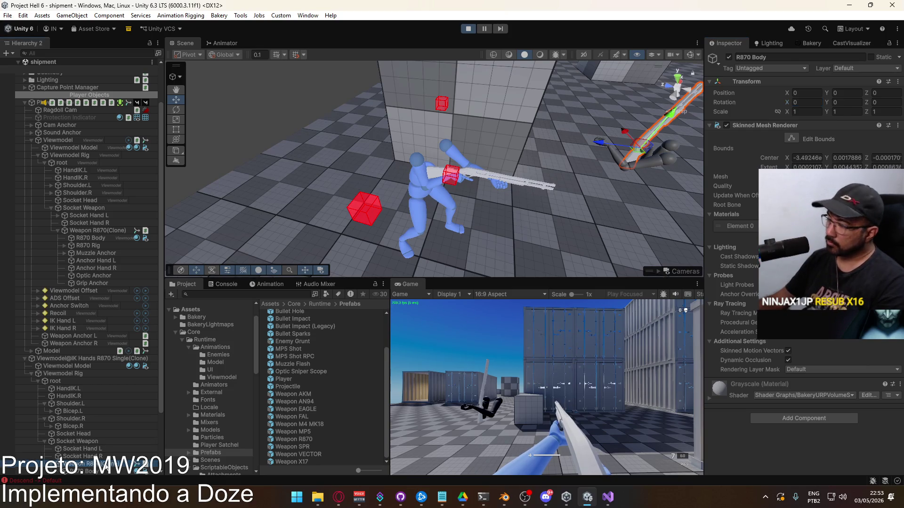
click(104, 464)
click(808, 102)
text(-)
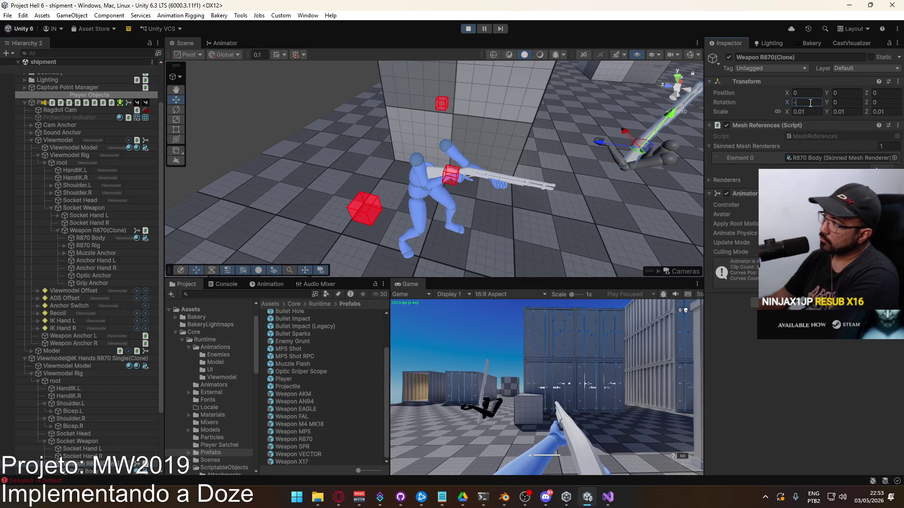
text(90)
click(885, 100)
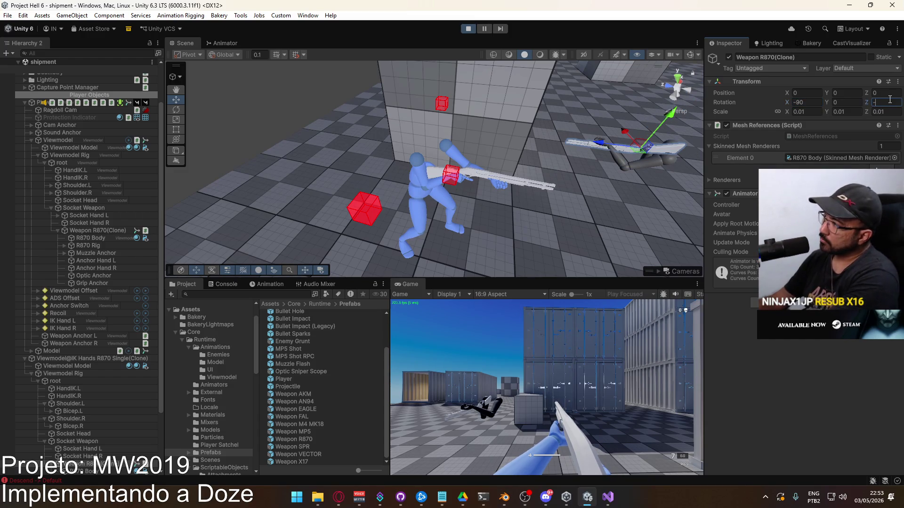
text(-180)
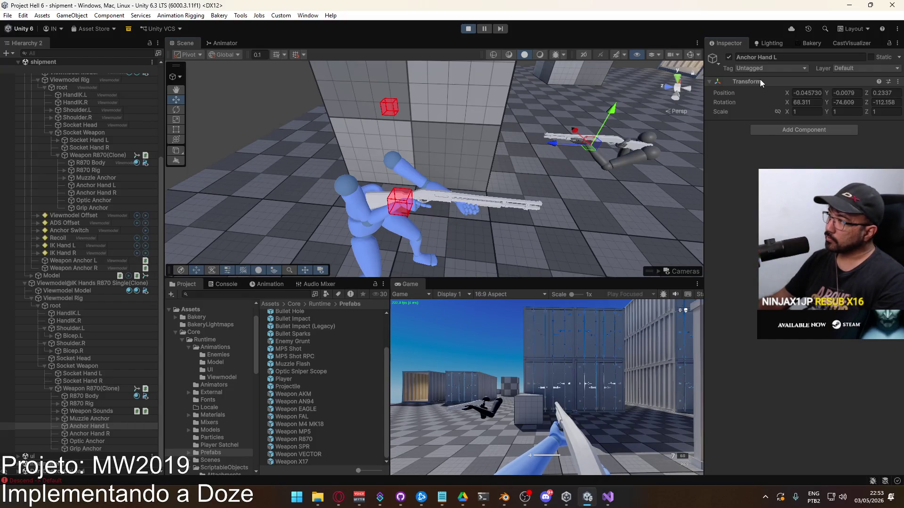
Copy Anchor Hand L's transform and paste its component values onto the Weapon R870 prefab's Anchor Hand L.
right_click(761, 82)
mouse_move(802, 155)
click(733, 194)
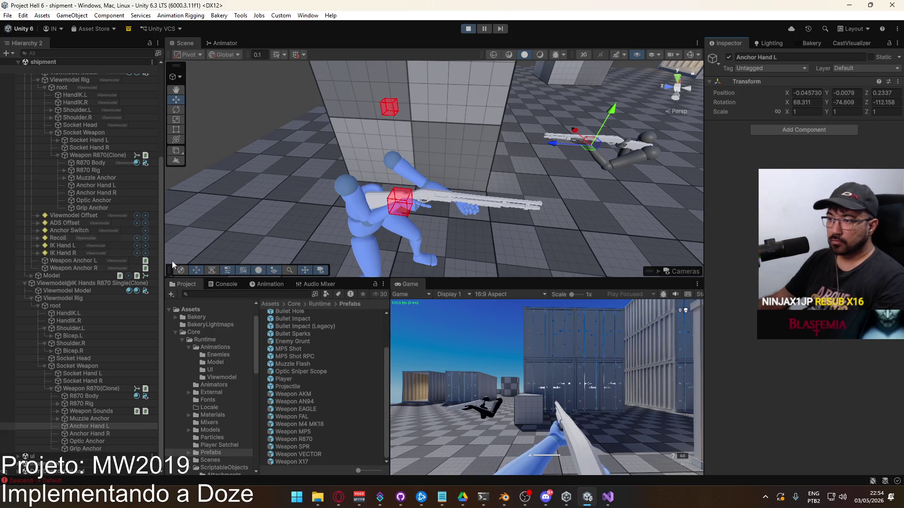
double_click(309, 438)
click(75, 203)
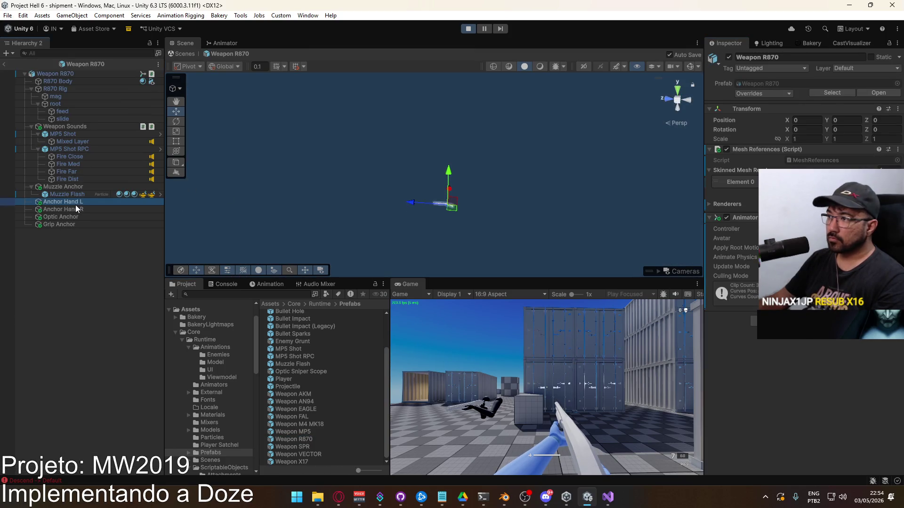
right_click(748, 86)
mouse_move(777, 165)
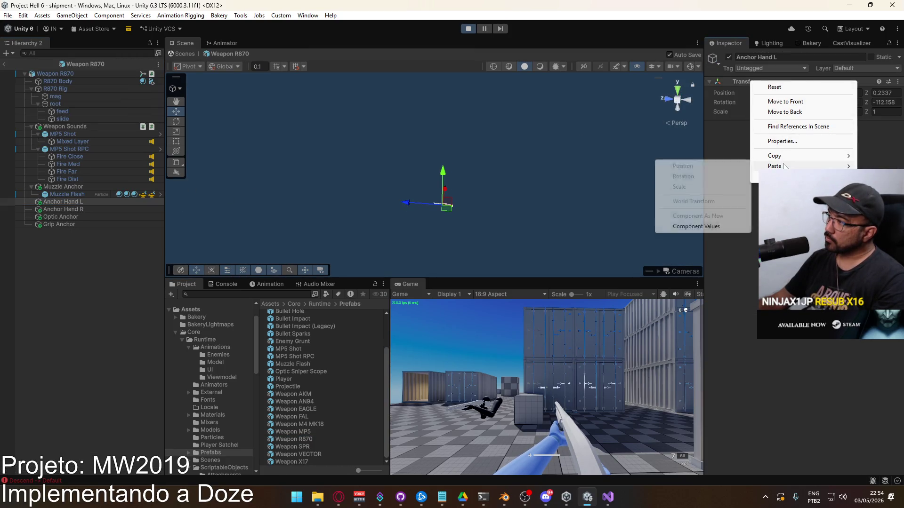
click(696, 227)
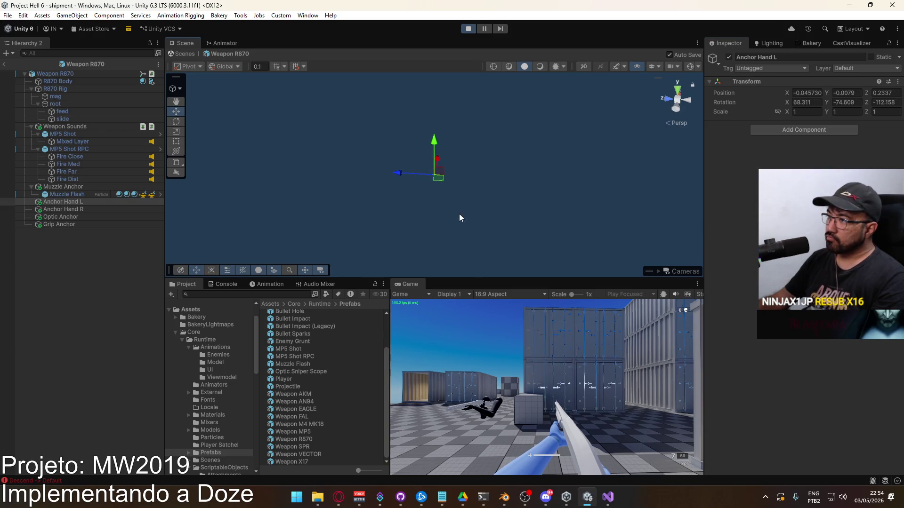
double_click(109, 201)
scroll(470, 194, up, 5)
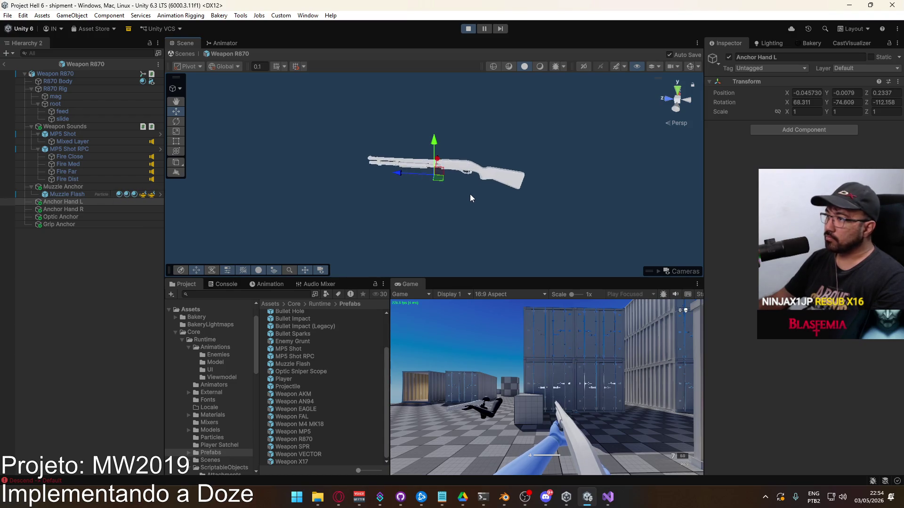
right_click(754, 81)
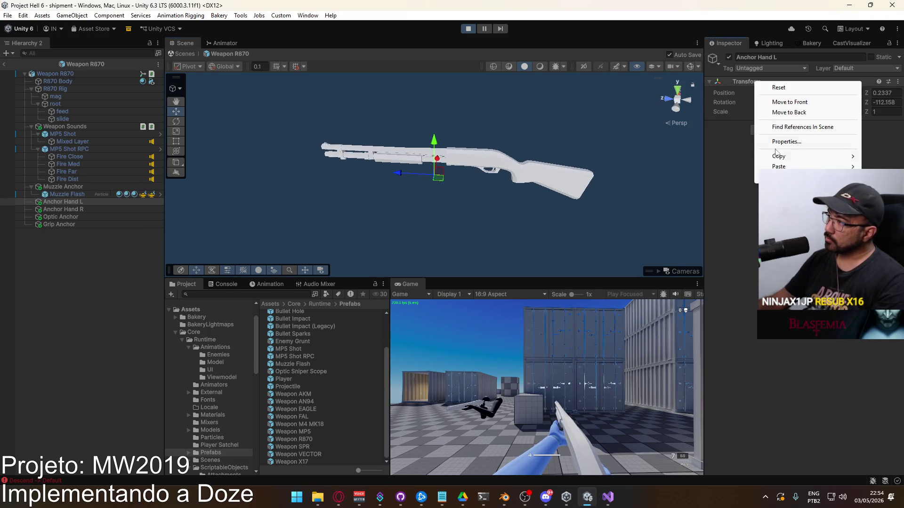
mouse_move(762, 166)
click(696, 226)
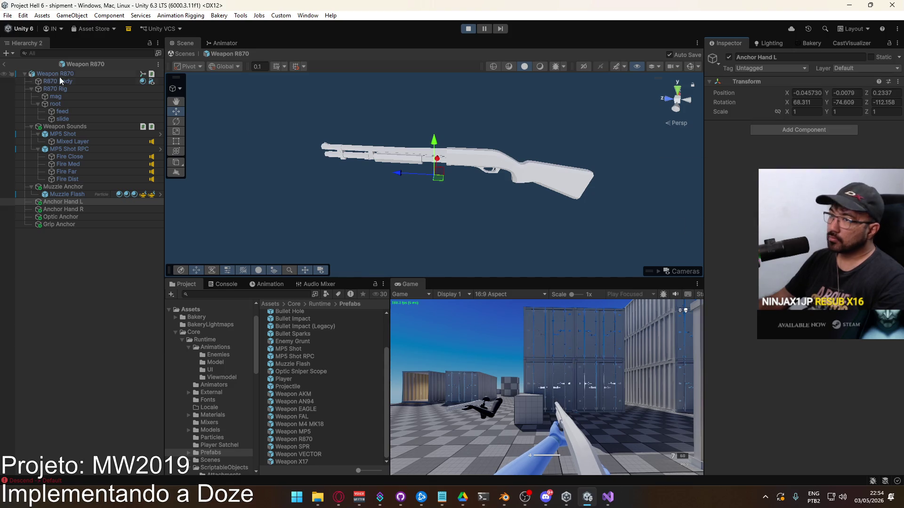
click(4, 64)
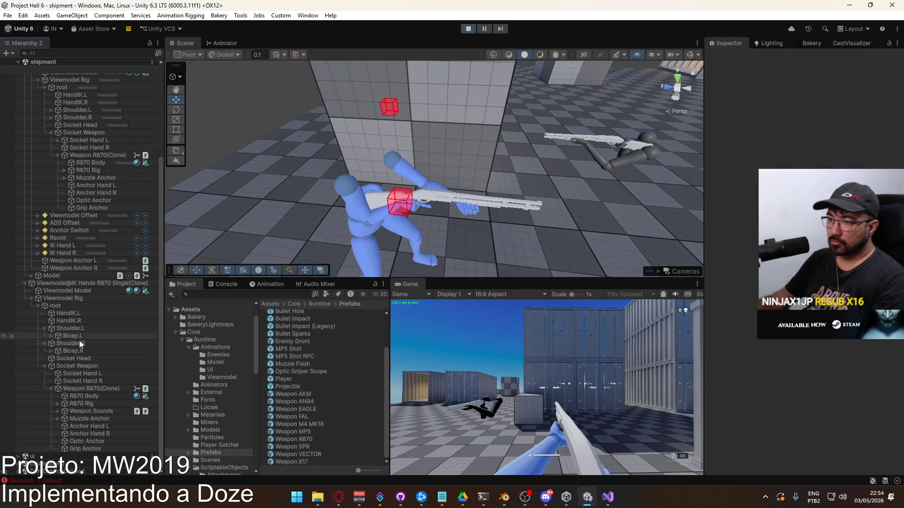
Copy Anchor Hand R's transform and paste its component values onto the prefab's Anchor Hand R.
click(106, 433)
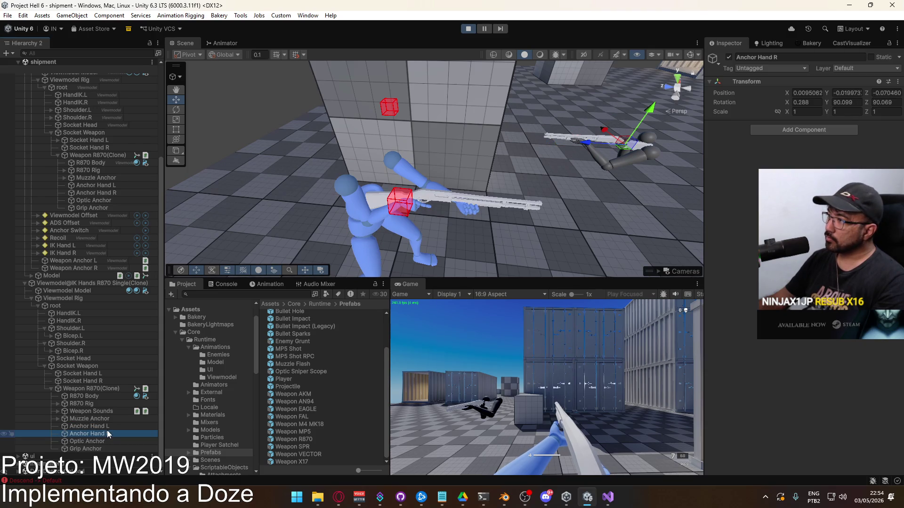
right_click(747, 81)
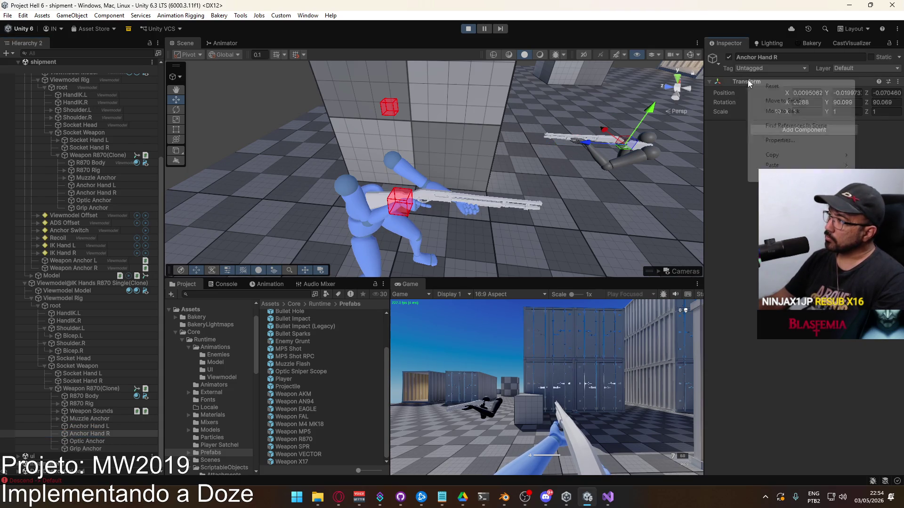
mouse_move(775, 155)
click(694, 205)
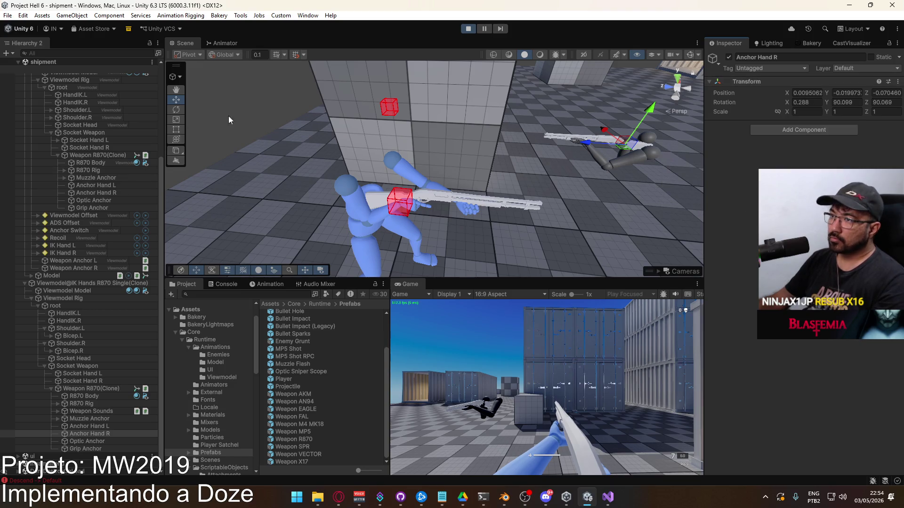
double_click(312, 439)
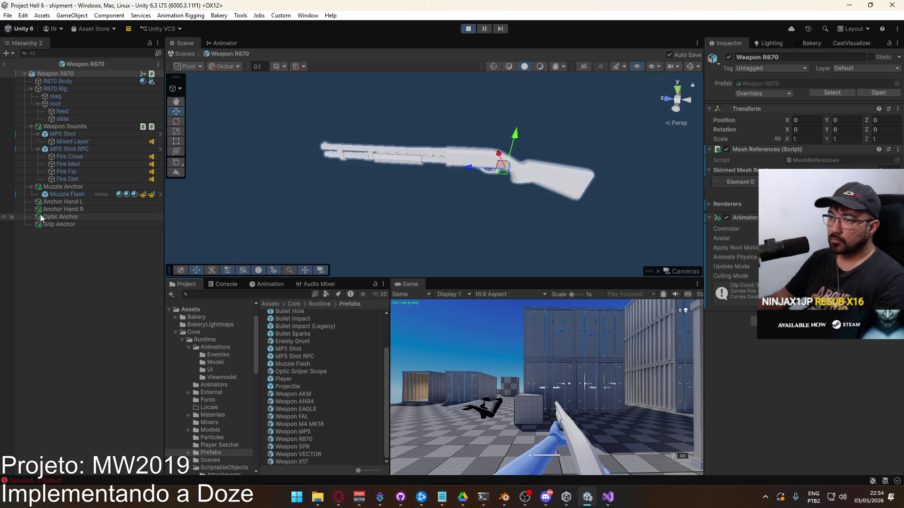
click(80, 213)
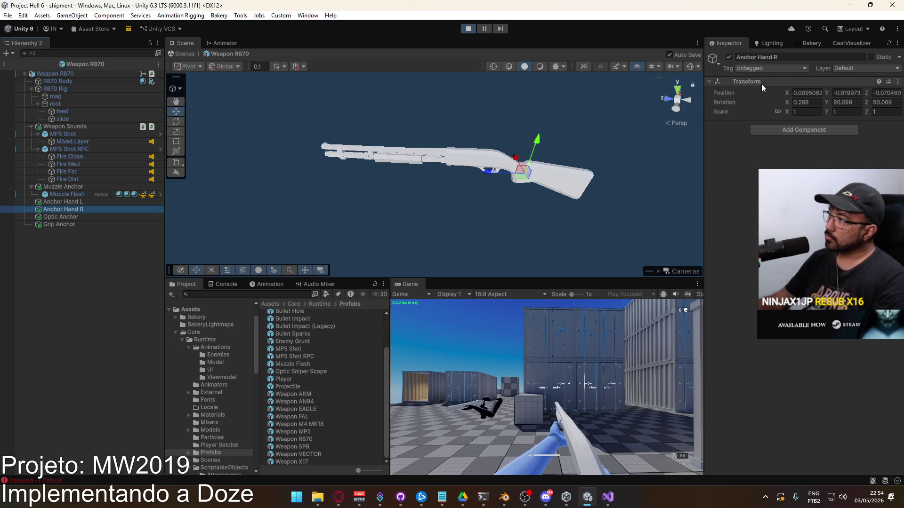
right_click(761, 84)
mouse_move(781, 161)
click(711, 230)
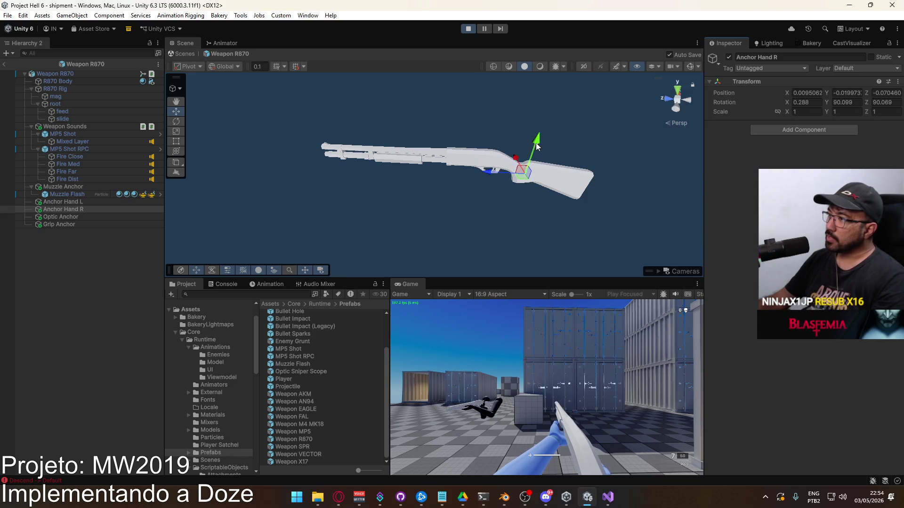
right_click(754, 84)
mouse_move(777, 168)
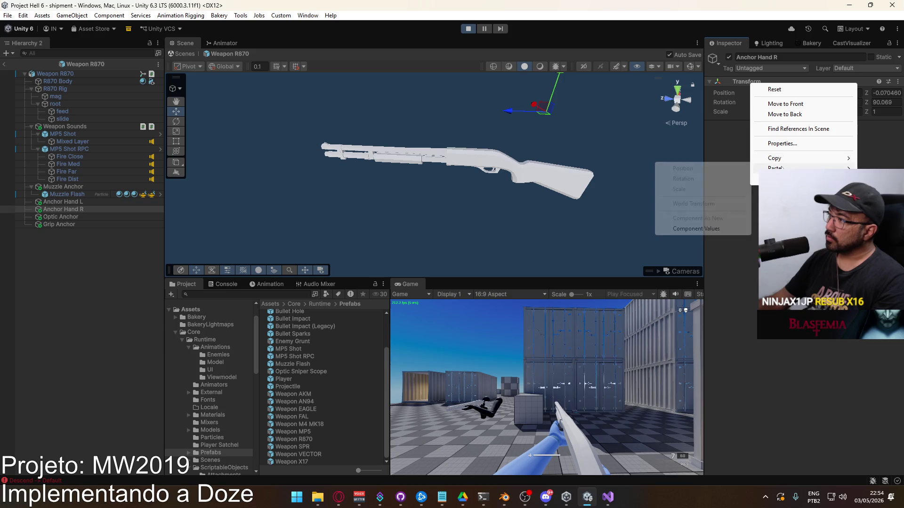
click(693, 229)
click(82, 199)
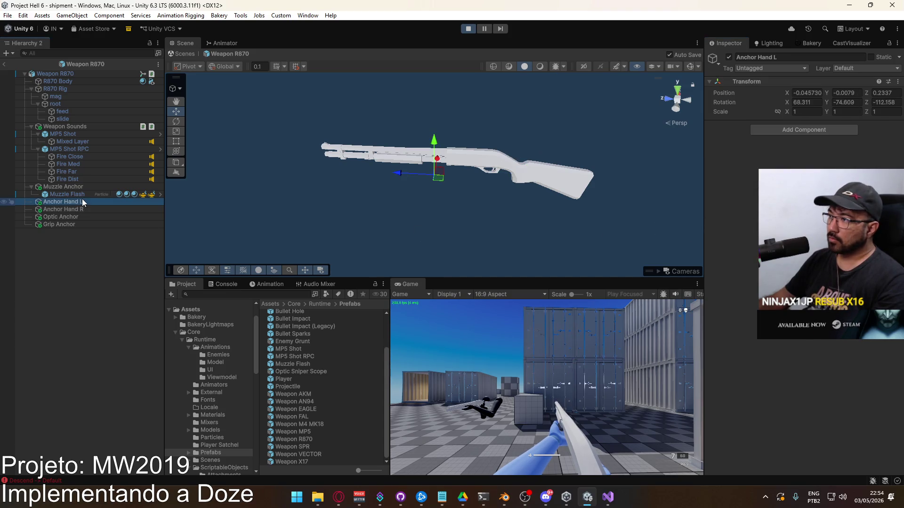
click(6, 65)
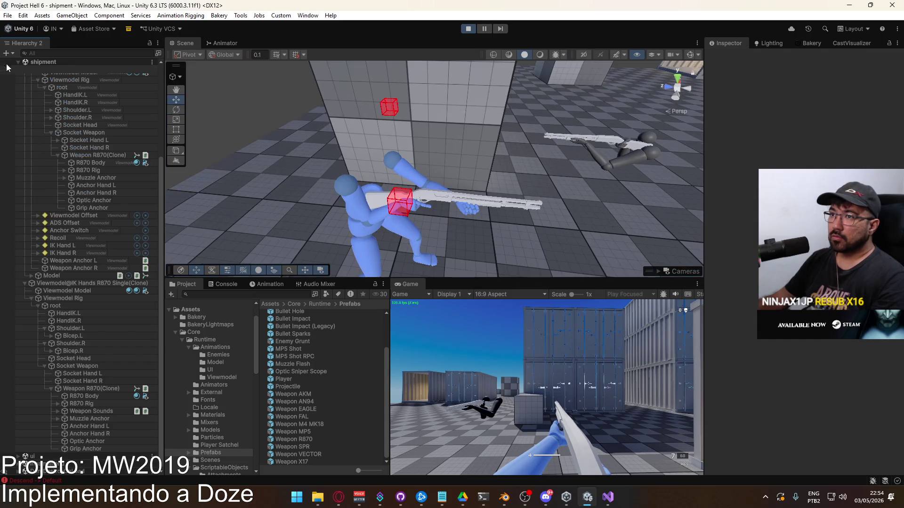
key(2)
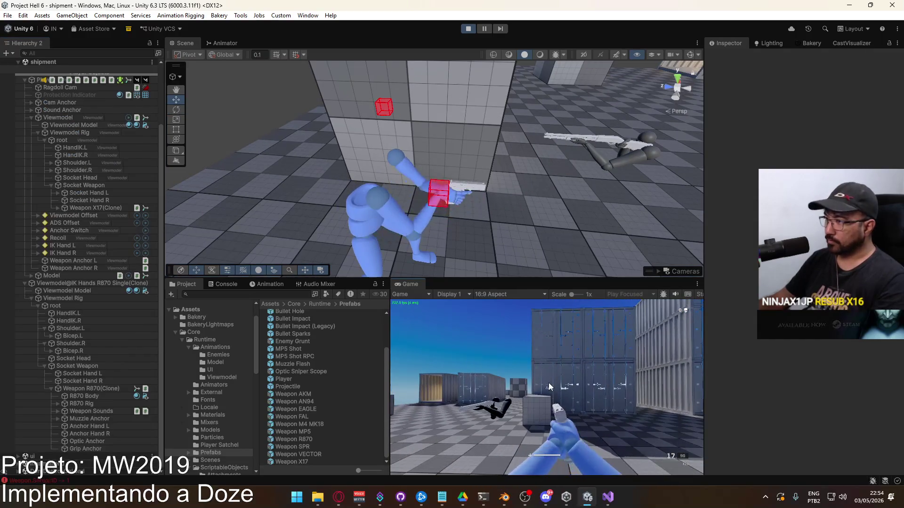
key(1)
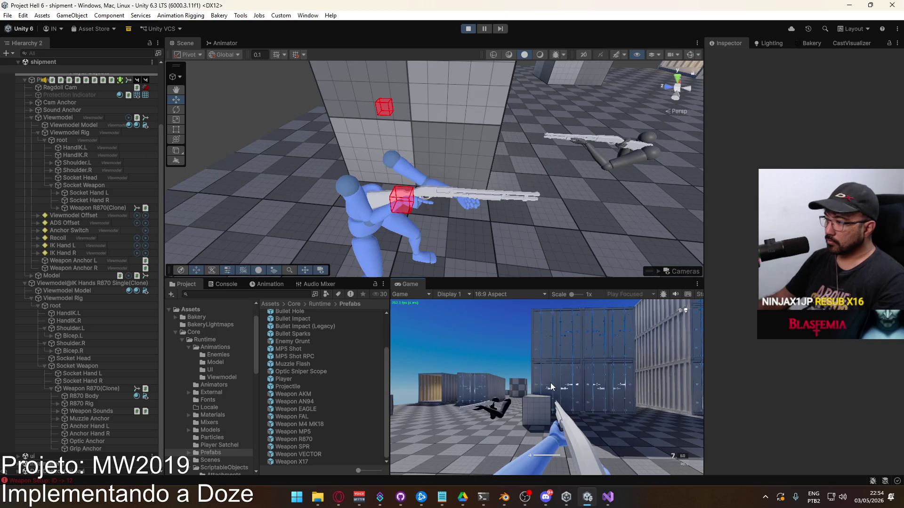
key(super)
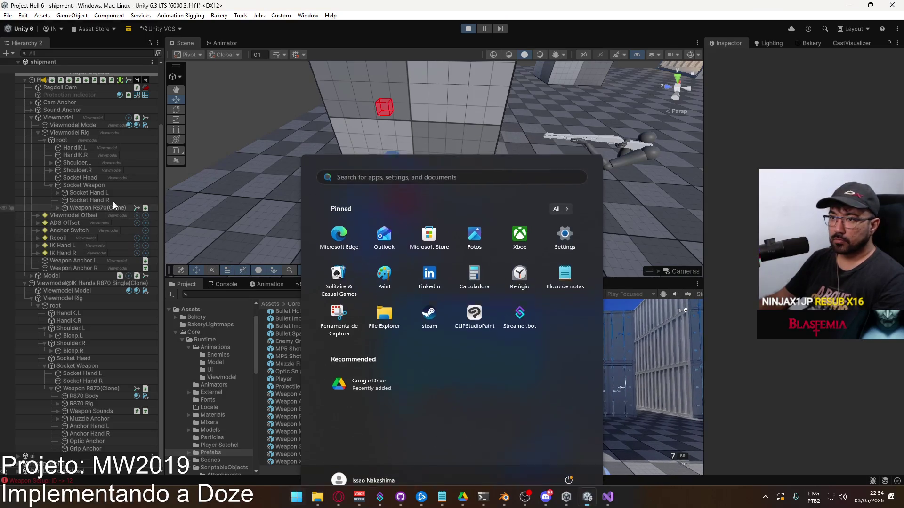
click(108, 193)
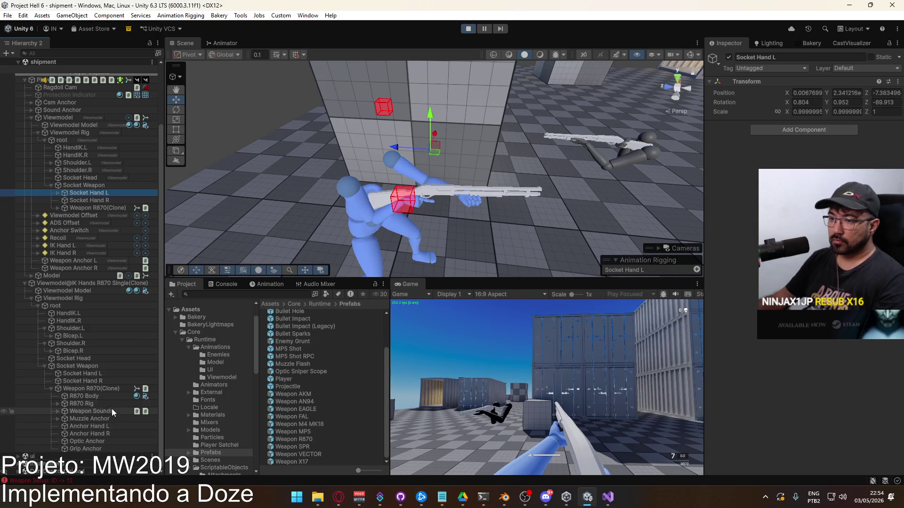
click(97, 427)
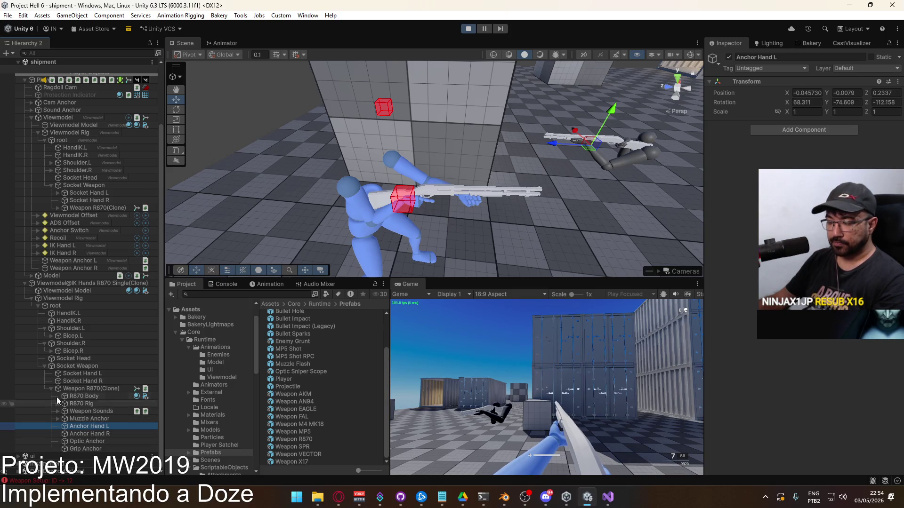
click(85, 372)
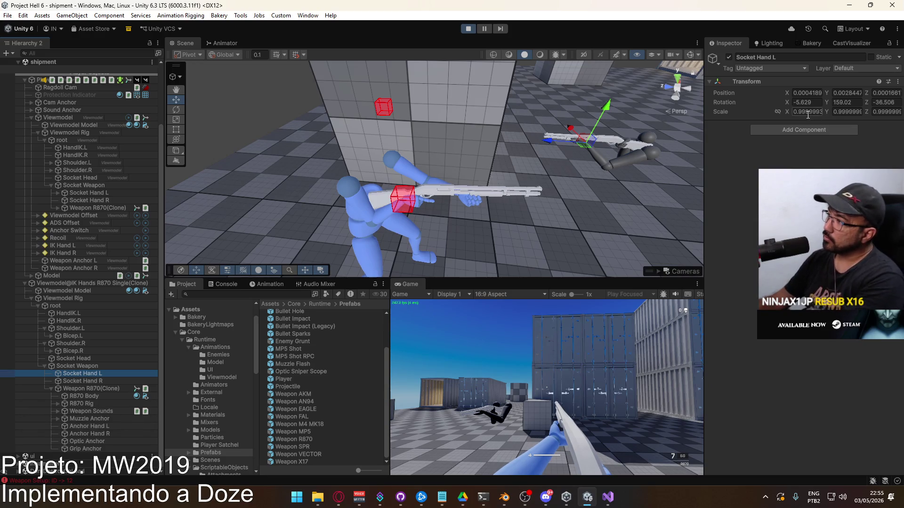
click(792, 111)
text(1)
Finish entering the scale values as 1 and copy Socket Hand L's Transform component.
key(Tab)
text(1)
key(Tab)
text(1)
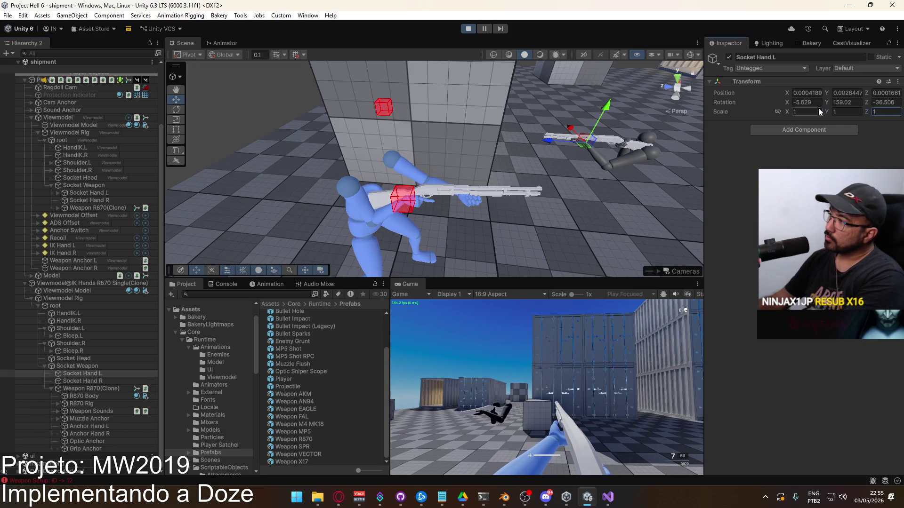
right_click(755, 83)
mouse_move(777, 160)
click(694, 210)
Paste the copied Transform values onto Anchor Hand L in the Weapon R870 prefab, then return to the scene.
double_click(316, 442)
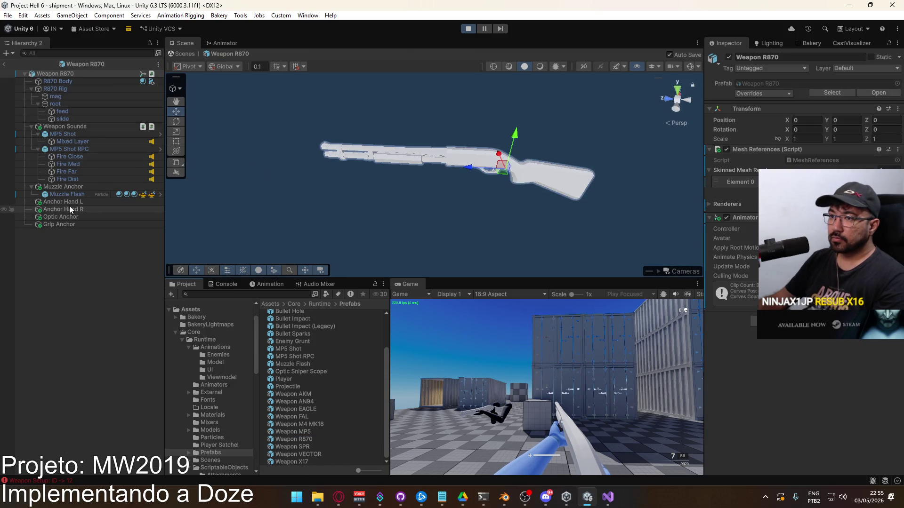
click(69, 202)
right_click(745, 83)
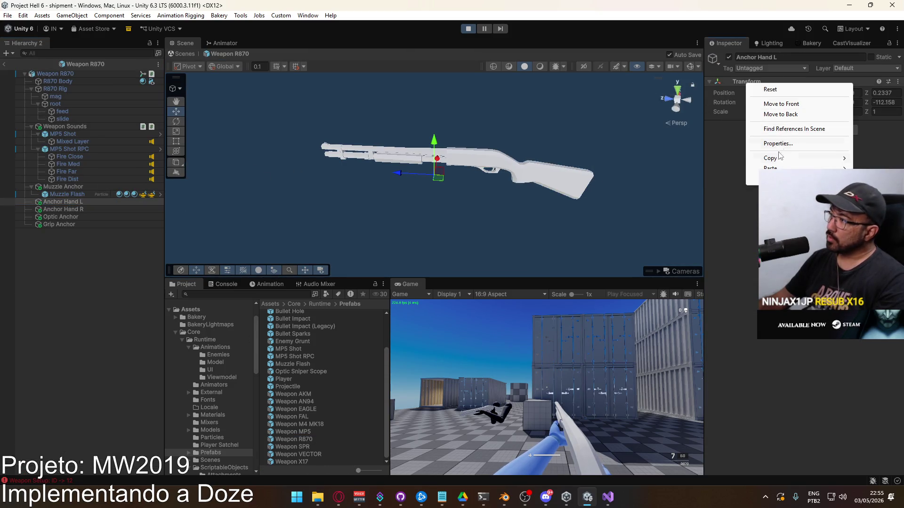
mouse_move(762, 166)
click(687, 230)
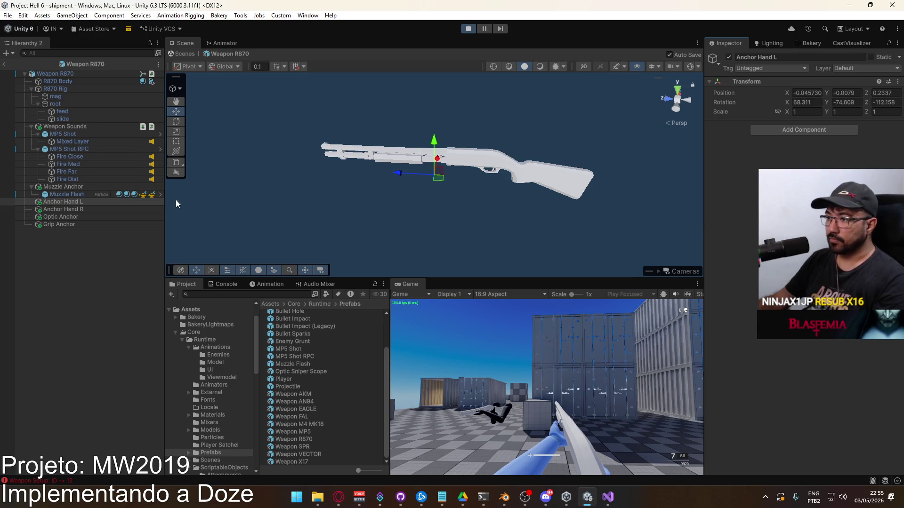
click(4, 64)
Parent Anchor Hand L under Socket Hand L and Anchor Hand R under Socket Hand R, then select both anchors.
mouse_move(104, 425)
mouse_down()
mouse_move(95, 338)
mouse_move(103, 374)
mouse_up()
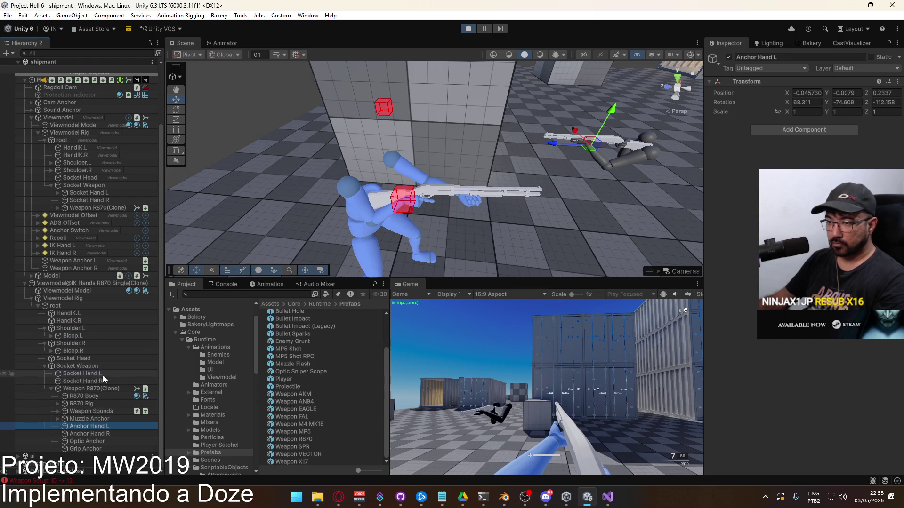
mouse_move(105, 436)
mouse_down()
mouse_move(100, 389)
mouse_move(83, 391)
mouse_up()
click(51, 388)
click(51, 403)
click(91, 411)
ctrl+click(95, 396)
click(898, 82)
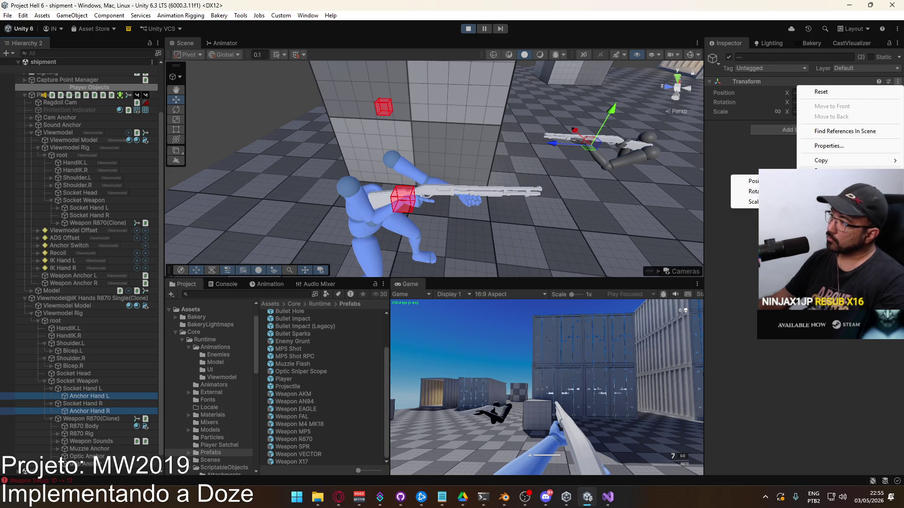
Reset both anchors' Transforms onto their sockets and move them back under Weapon R870(Clone).
click(824, 92)
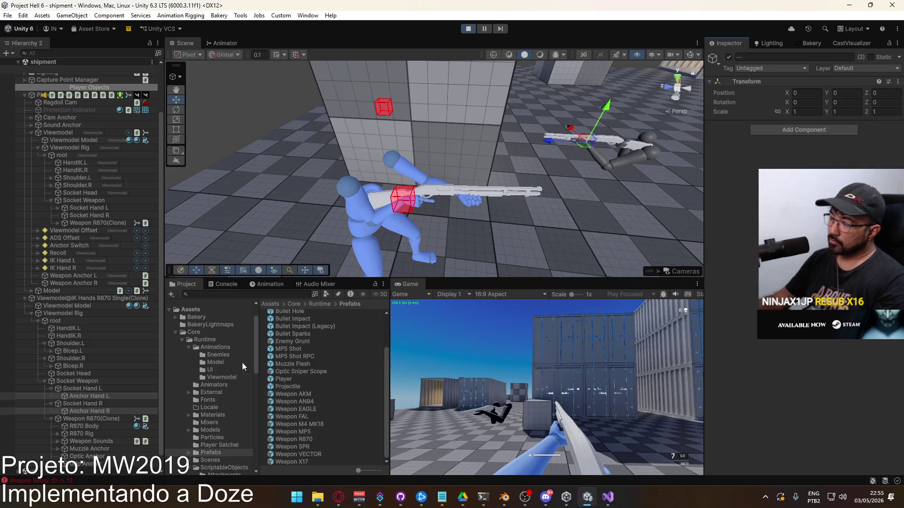
click(94, 396)
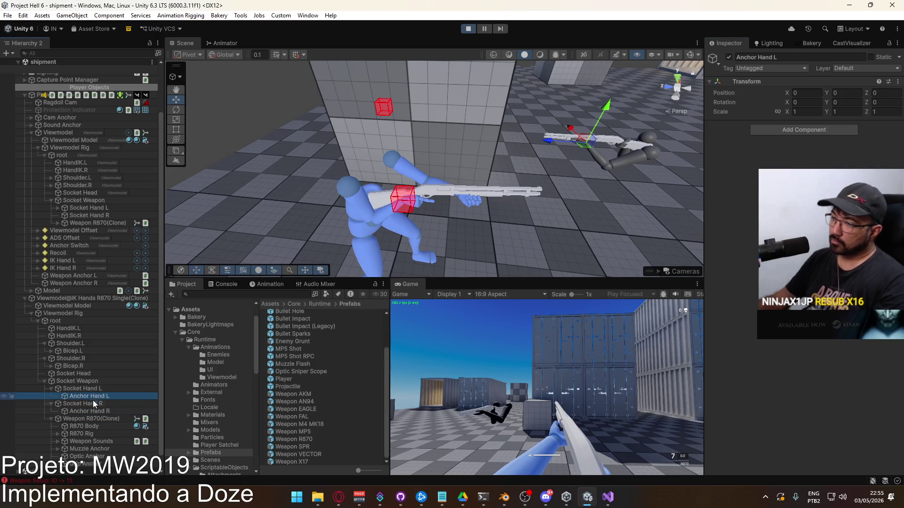
click(90, 412)
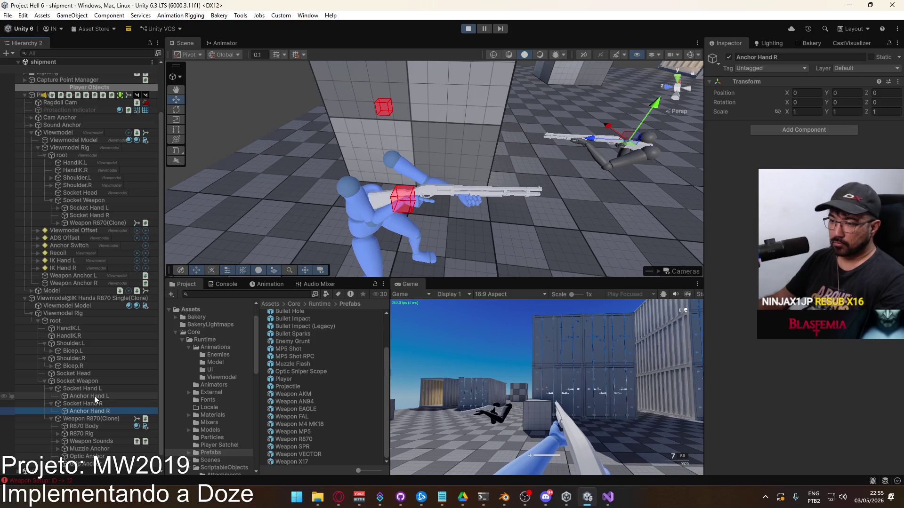
click(94, 397)
ctrl+click(94, 410)
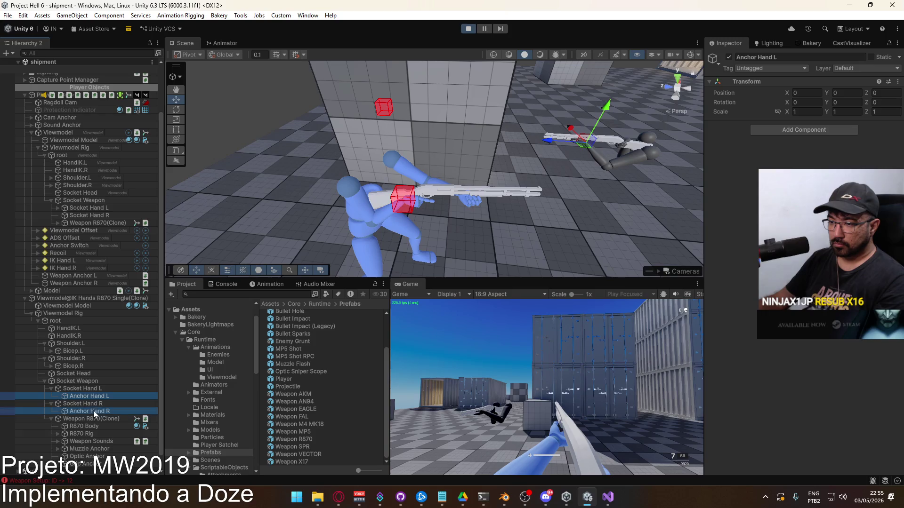
drag(89, 417, 90, 419)
Copy Anchor Hand L's Transform into the Weapon R870 prefab's Anchor Hand L.
click(113, 458)
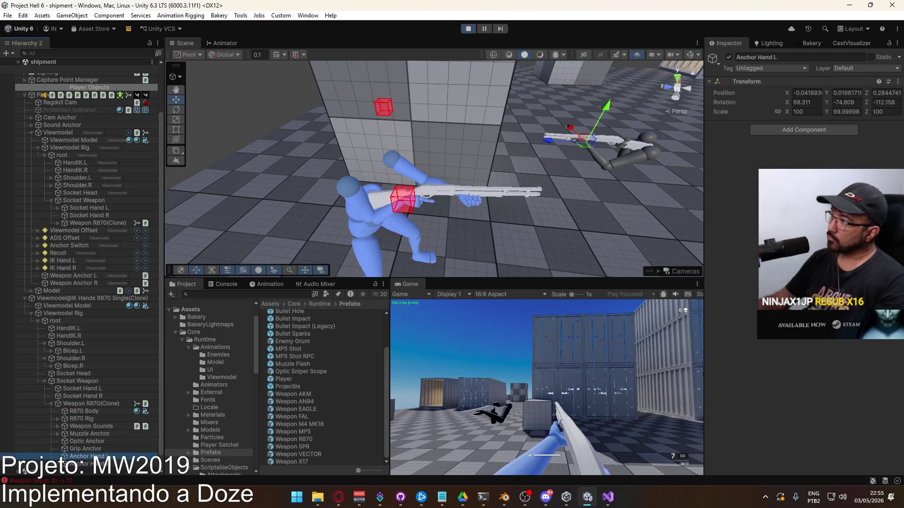
right_click(752, 83)
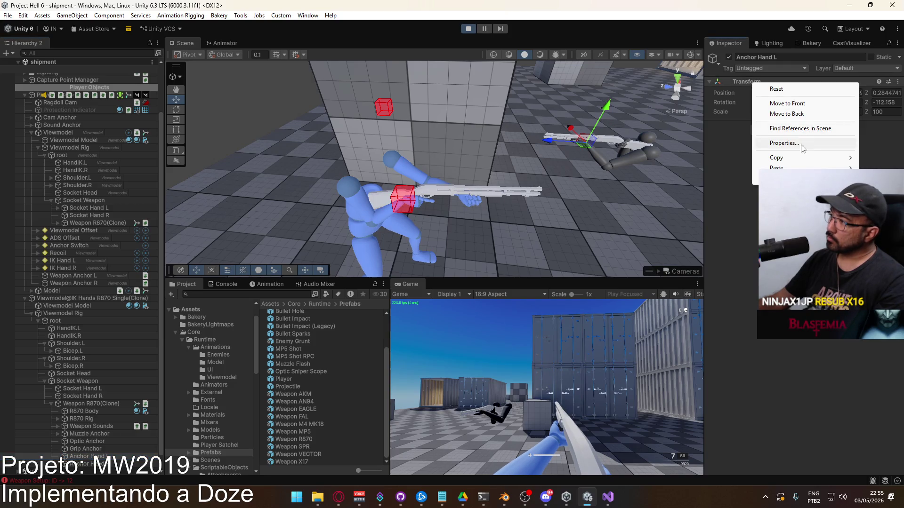
mouse_move(782, 158)
click(709, 211)
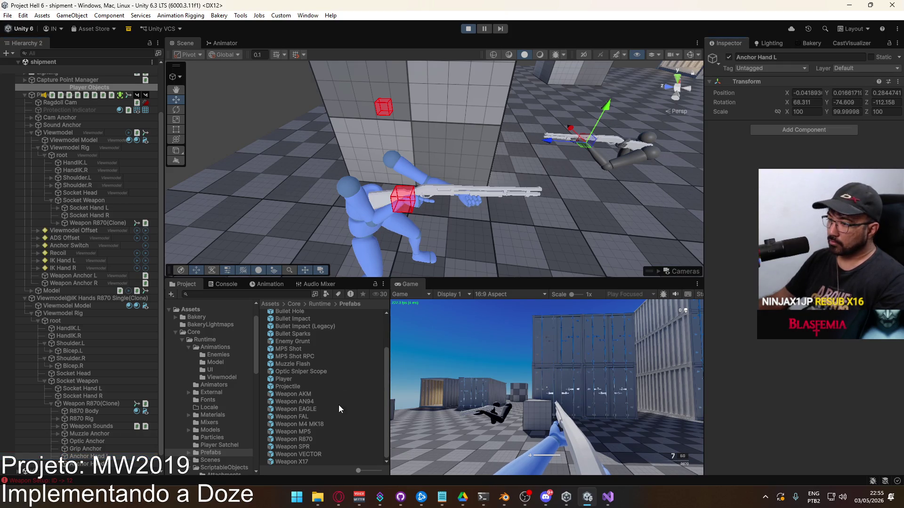
double_click(310, 441)
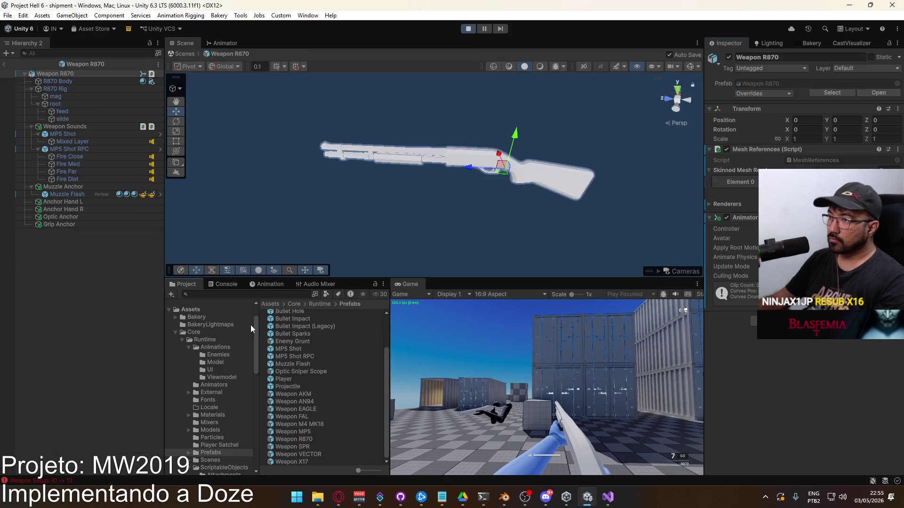
click(64, 202)
right_click(751, 83)
mouse_move(781, 165)
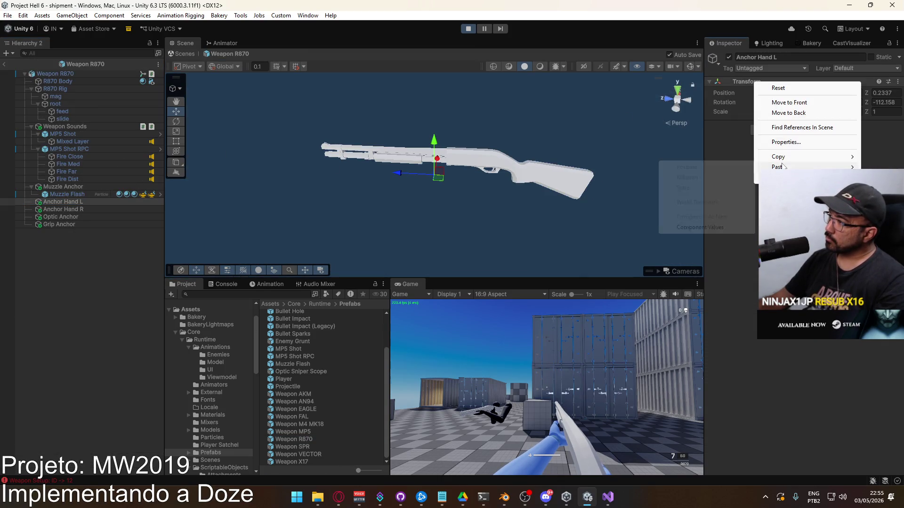
click(708, 227)
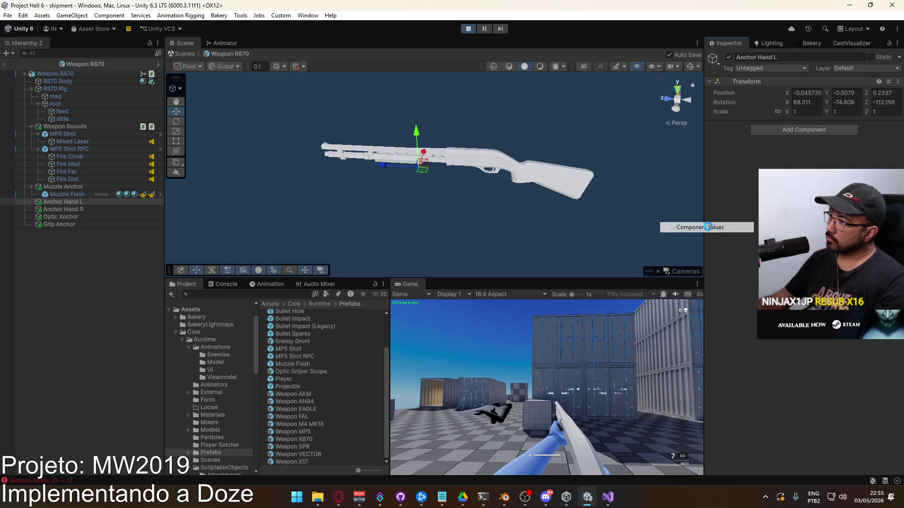
click(4, 64)
Copy Anchor Hand R's Transform (position 0.0282790, 0.0136765, -0.092080; rotation 2.89, 75.308, 98.434) into the prefab.
click(87, 464)
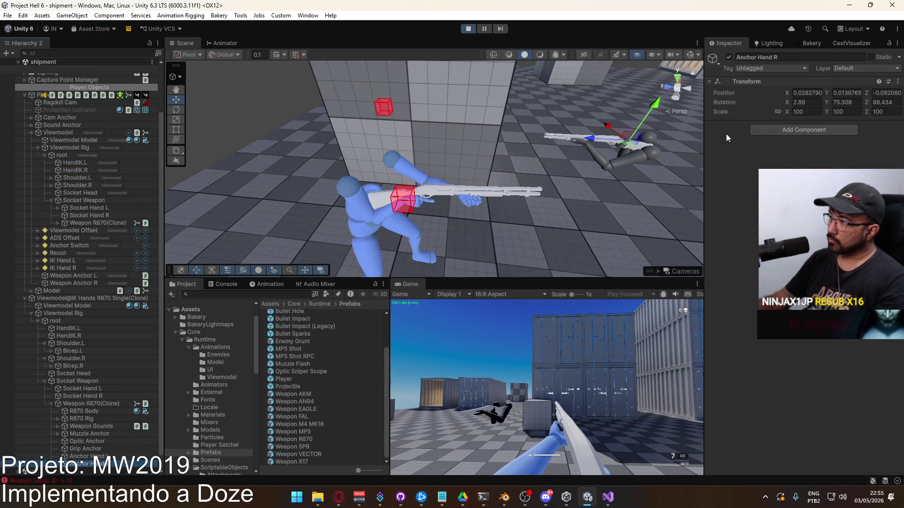
right_click(737, 84)
mouse_move(782, 160)
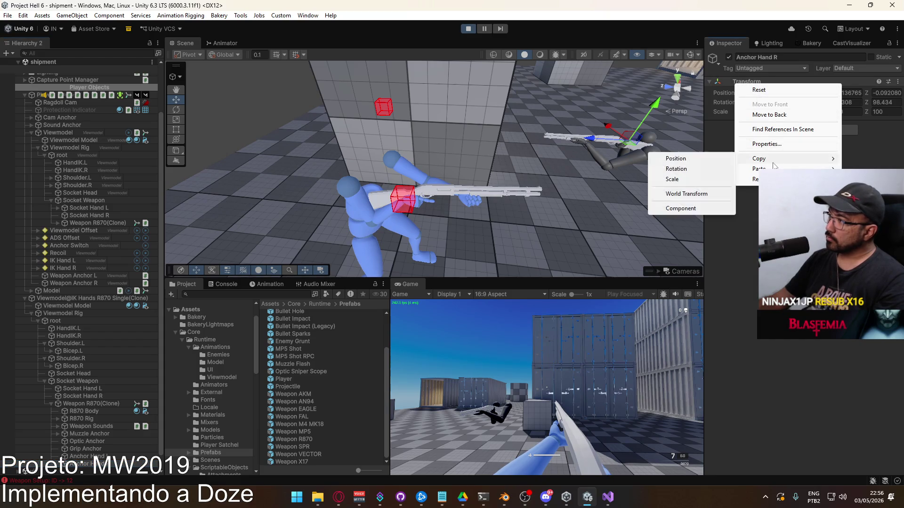
click(681, 208)
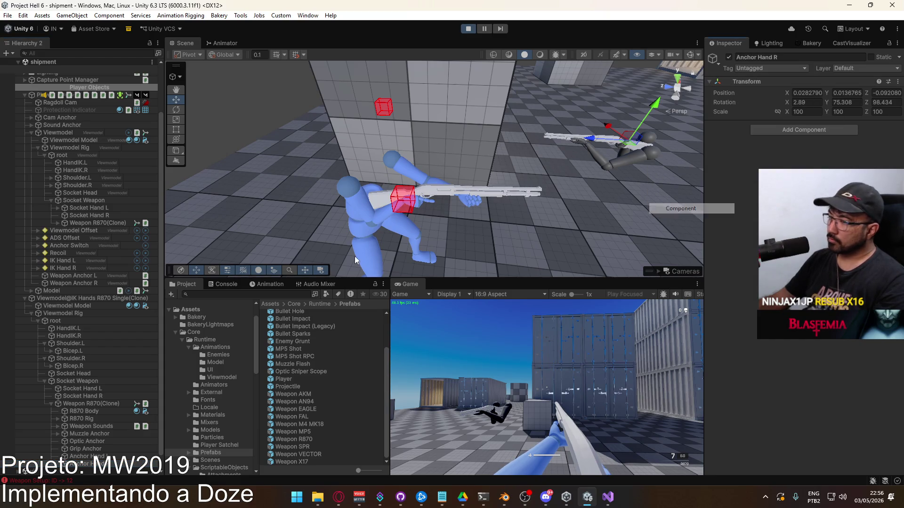
double_click(310, 440)
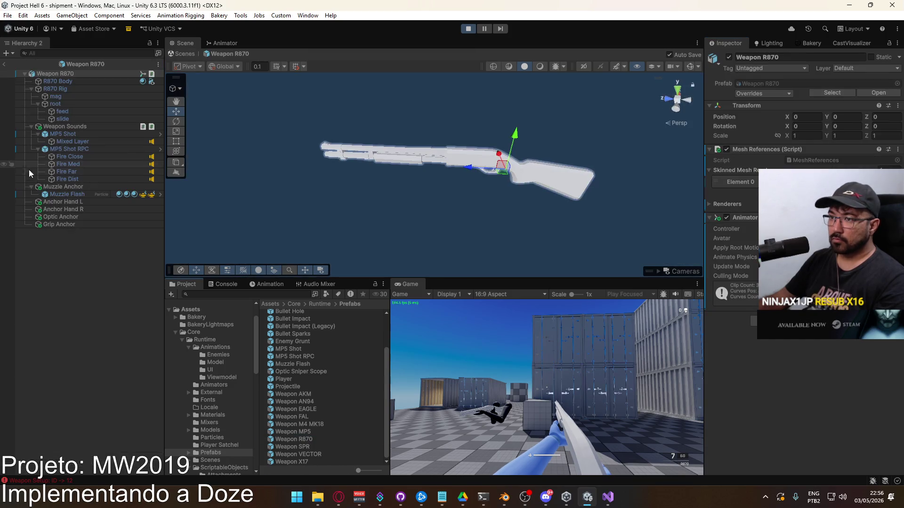
click(55, 209)
right_click(734, 83)
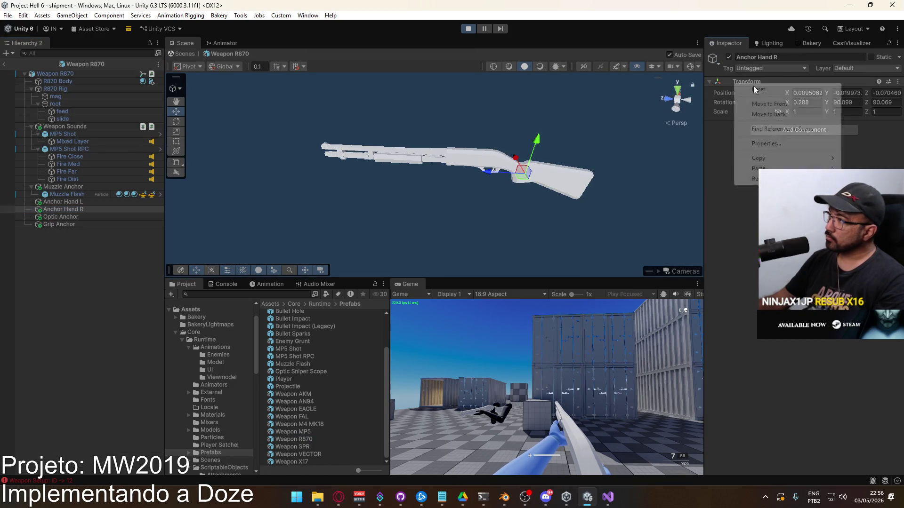
mouse_move(749, 168)
click(643, 230)
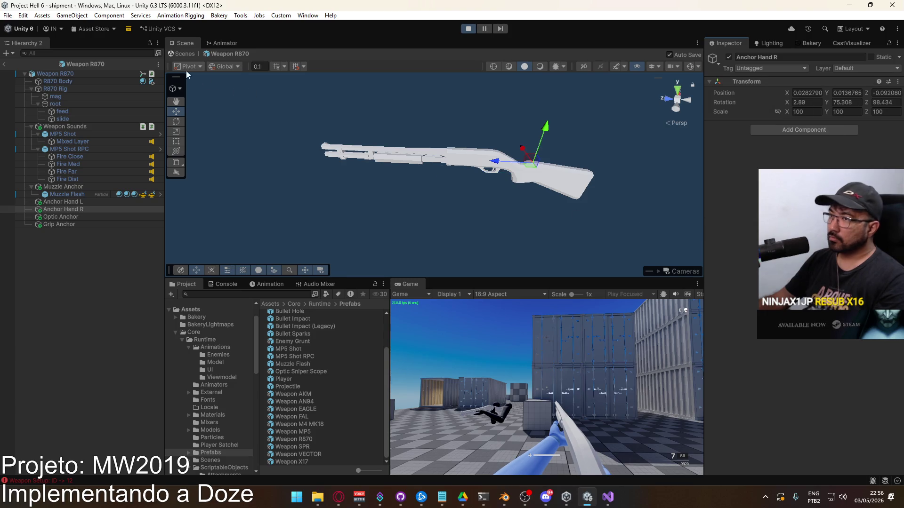
click(6, 65)
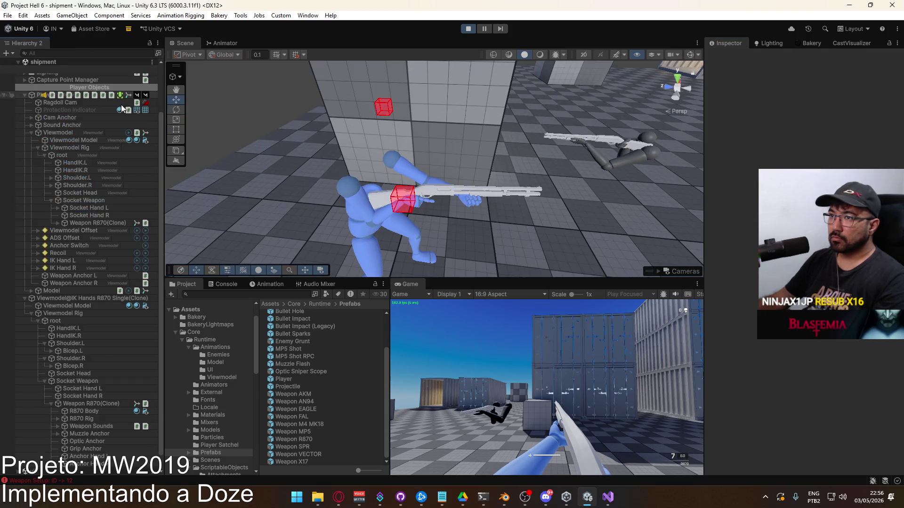
In Play mode, swap weapons back to the R870, strafe left and right, and select the Hand R Target box.
scroll(499, 387, down, 1)
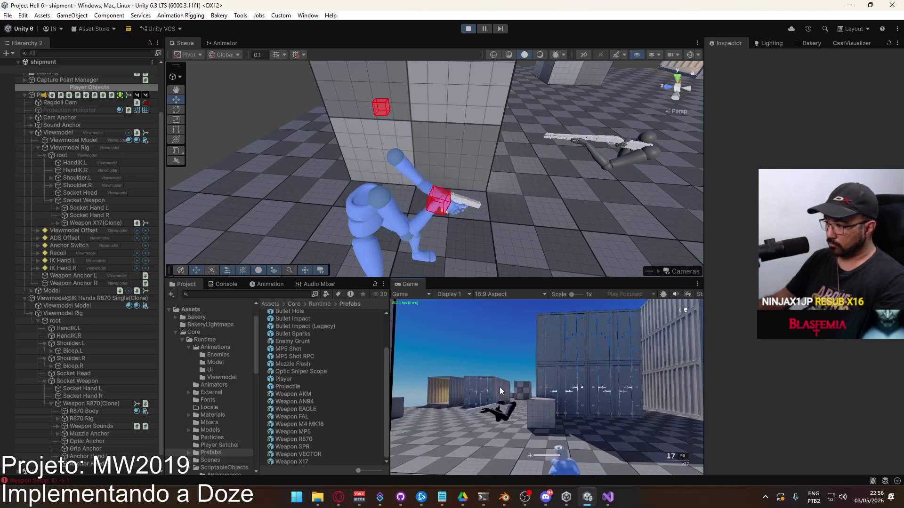
key(d)
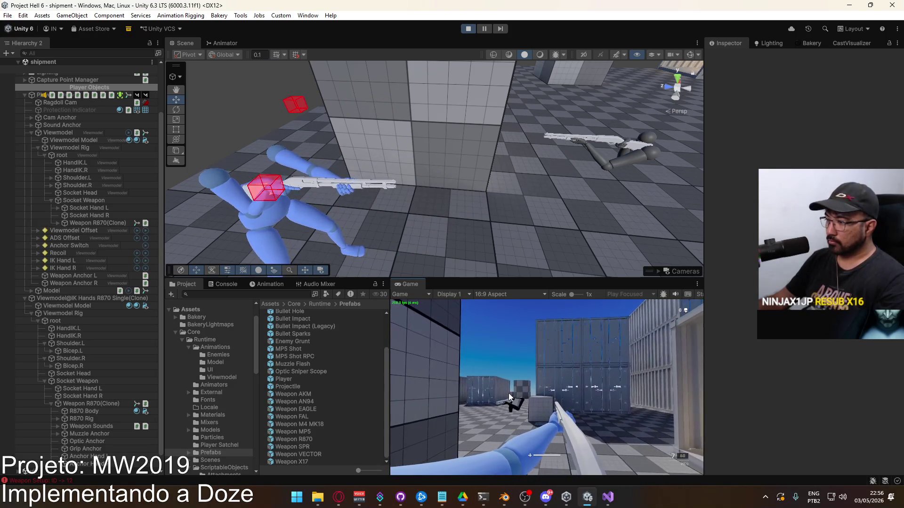
key(a)
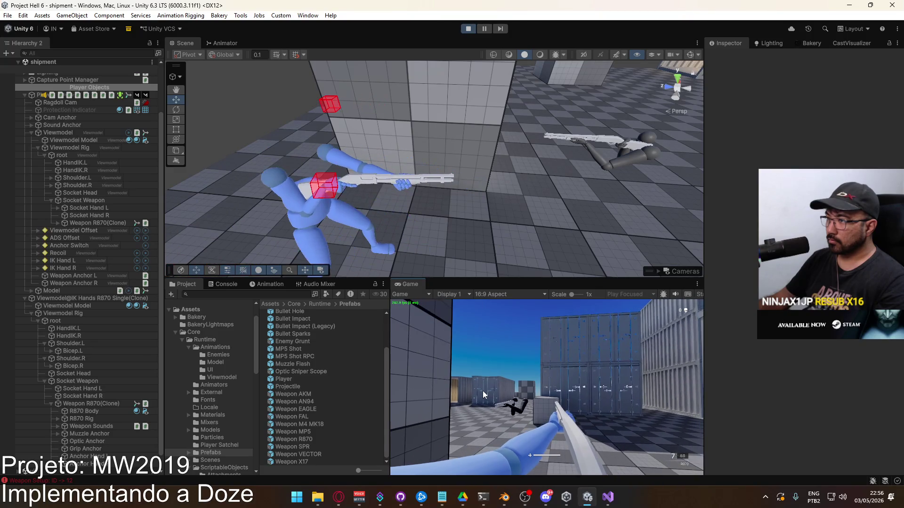
key(super)
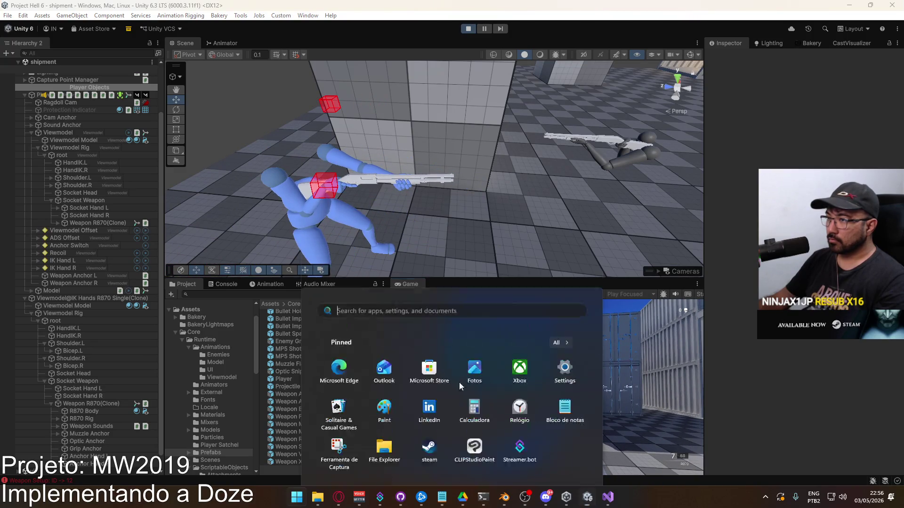
key(super)
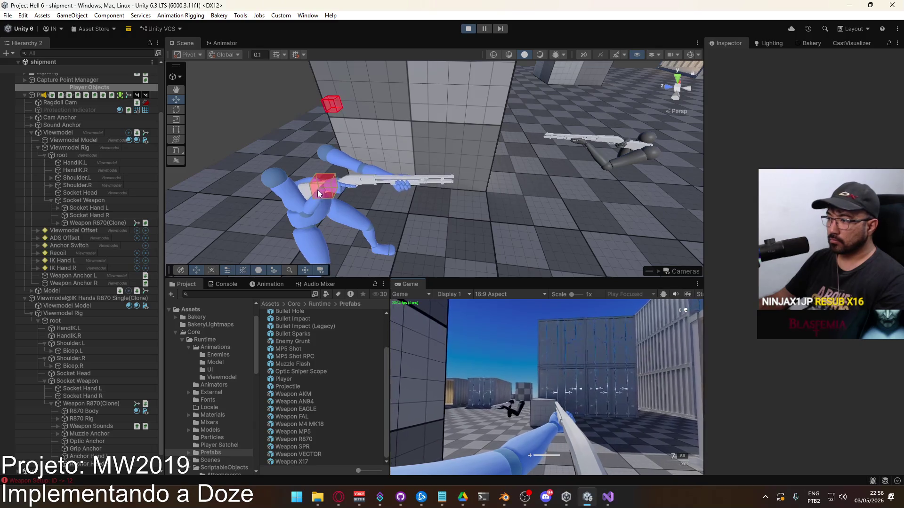
click(318, 190)
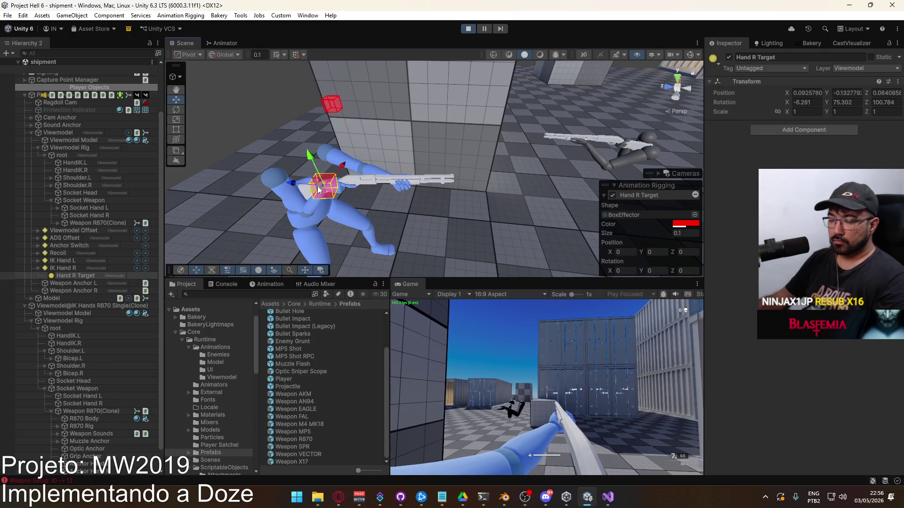
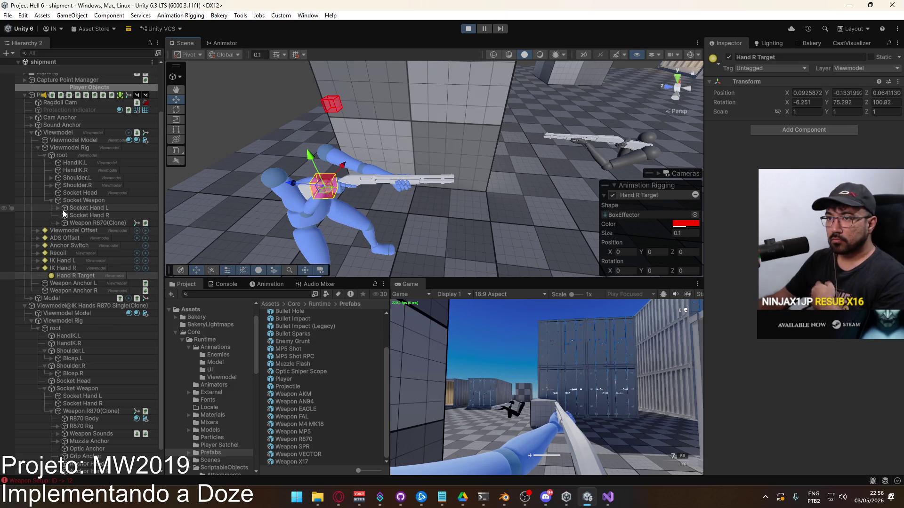
Delete the extra Viewmodel@IK Hands R870 Single(Clone) and select Offset Pivot under Viewmodel Offset.
click(81, 309)
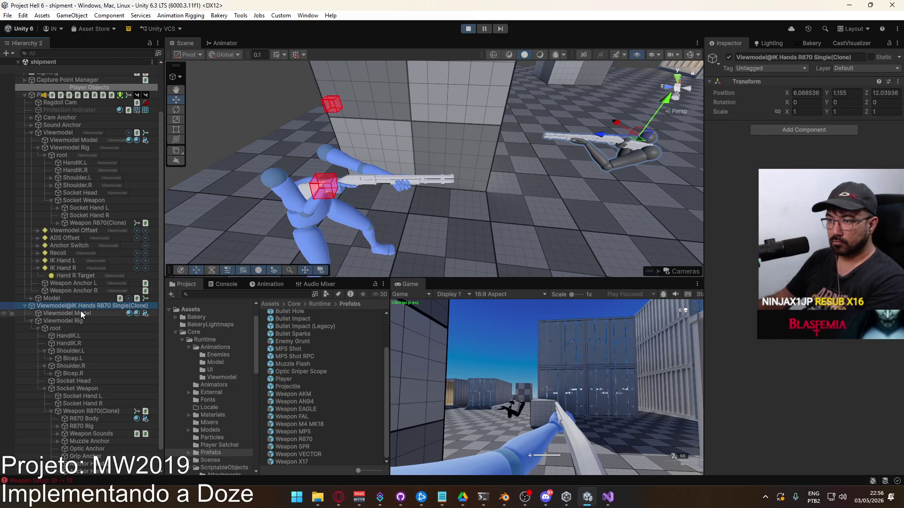
key(Delete)
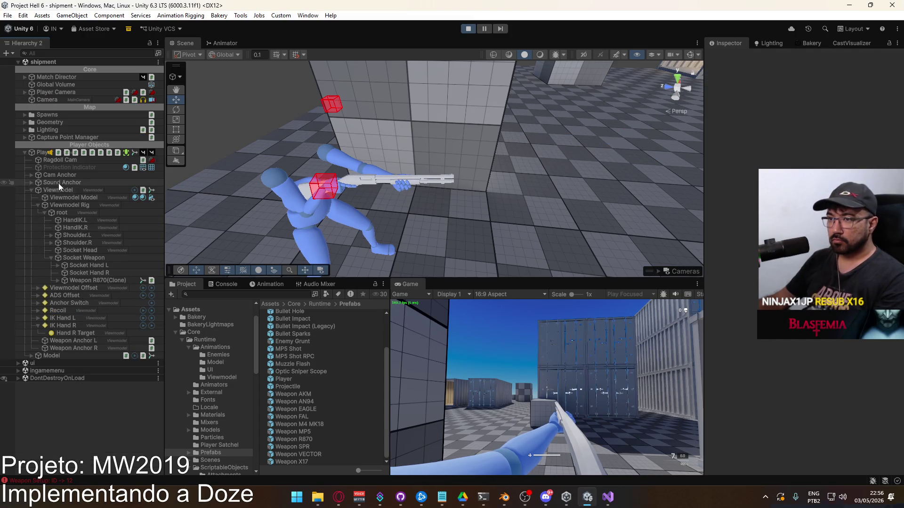
click(41, 153)
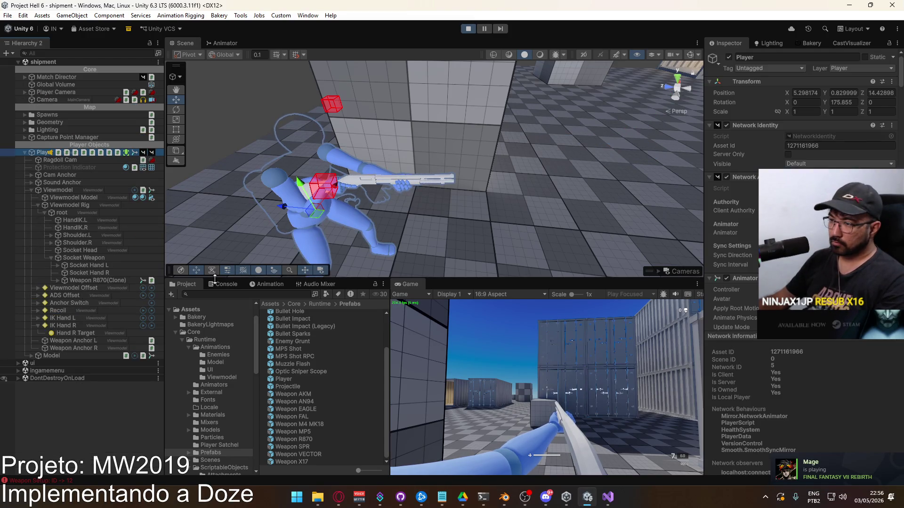
click(38, 288)
click(70, 295)
Set Offset Pivot's position to Y 0.0004 and Z -0.0005.
click(853, 93)
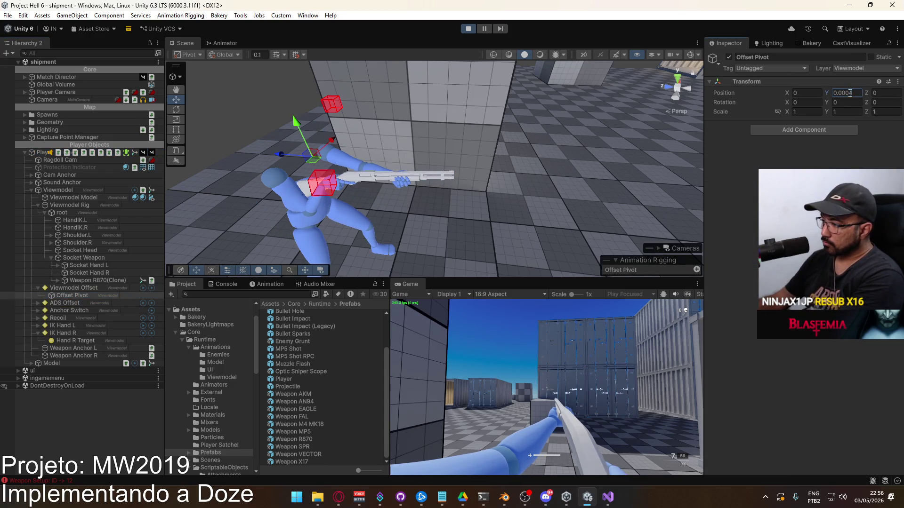
click(897, 92)
text(-.000)
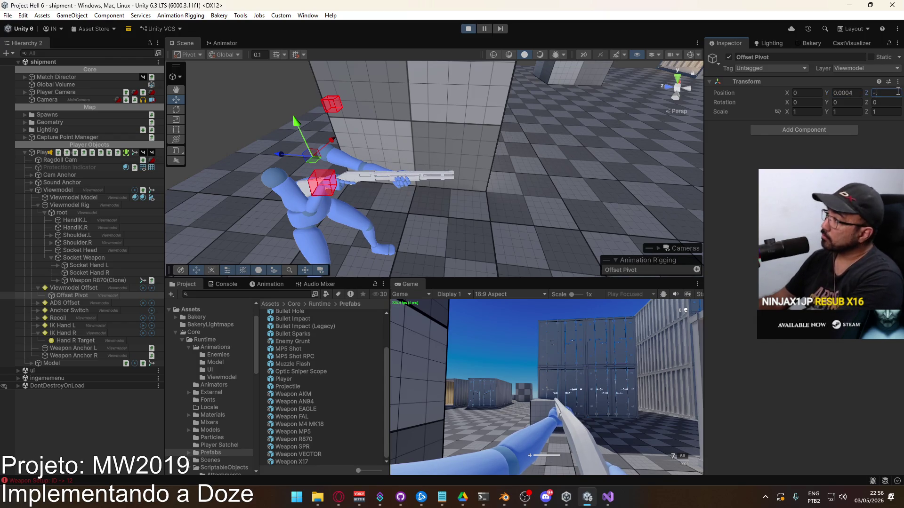
text(1)
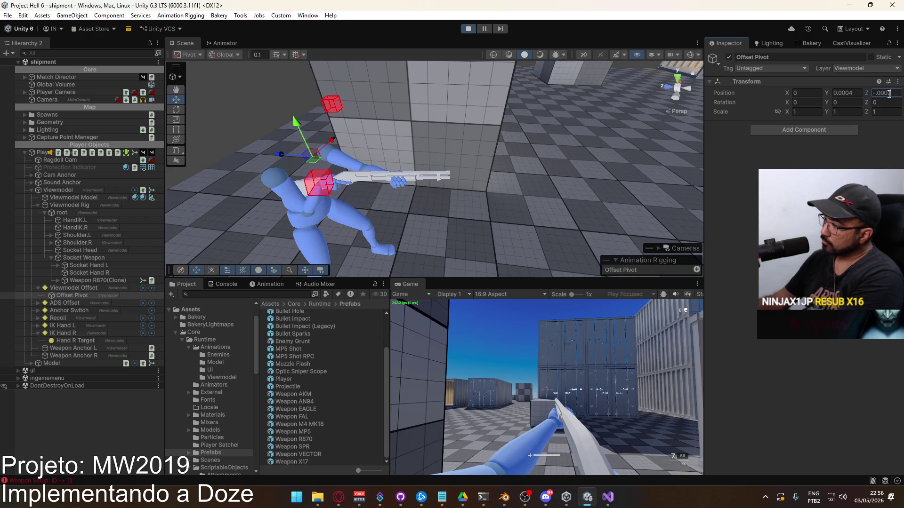
key(BackSpace)
text(5)
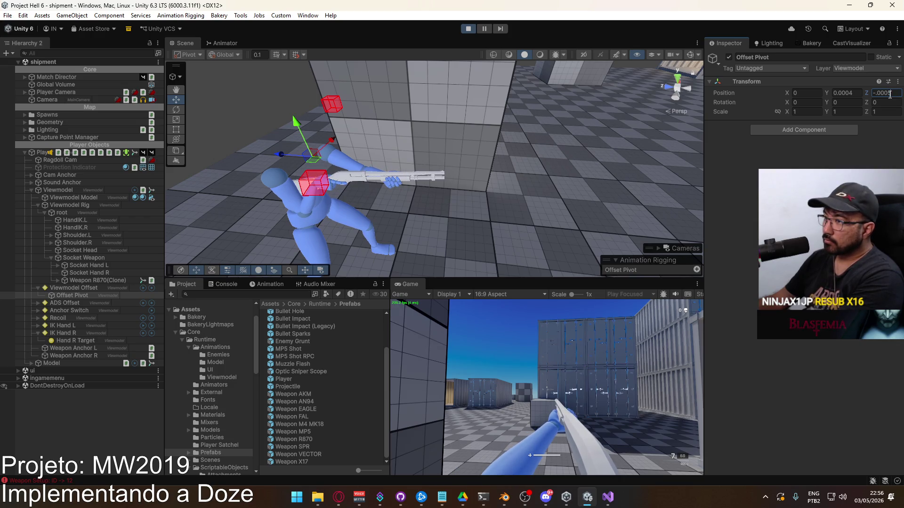
mouse_move(518, 155)
mouse_down()
mouse_move(304, 160)
mouse_move(434, 152)
mouse_up()
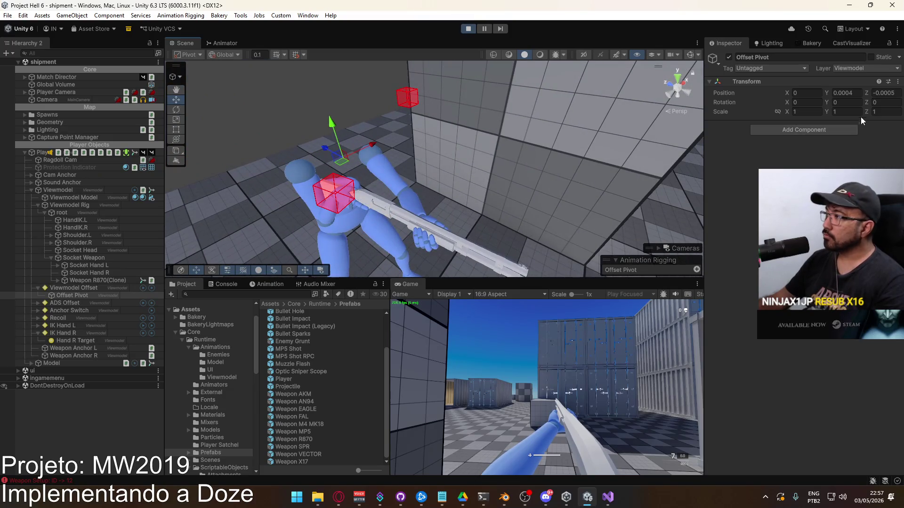
right_click(728, 92)
Copy Offset Pivot's position and paste it into Rig Offset on the Weapon R870 asset in ScriptableObjects/Weapons.
click(750, 122)
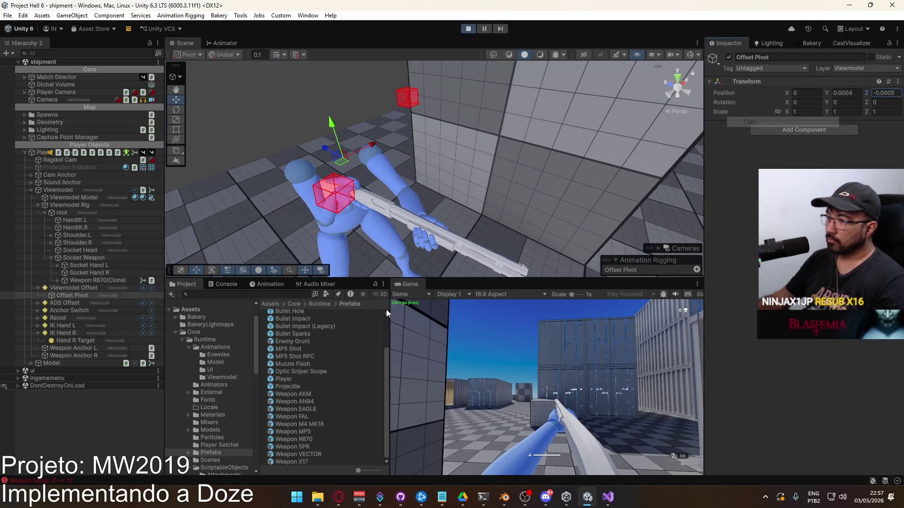
scroll(235, 424, down, 3)
click(235, 436)
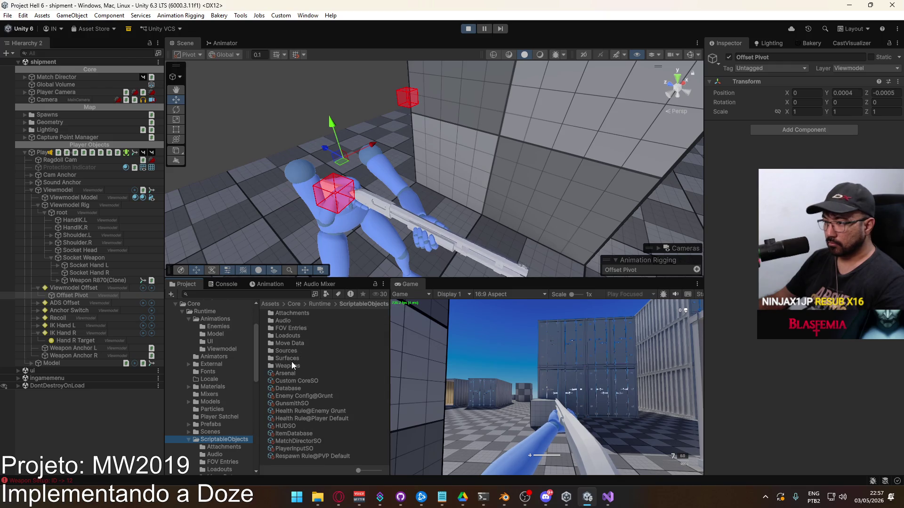
double_click(299, 367)
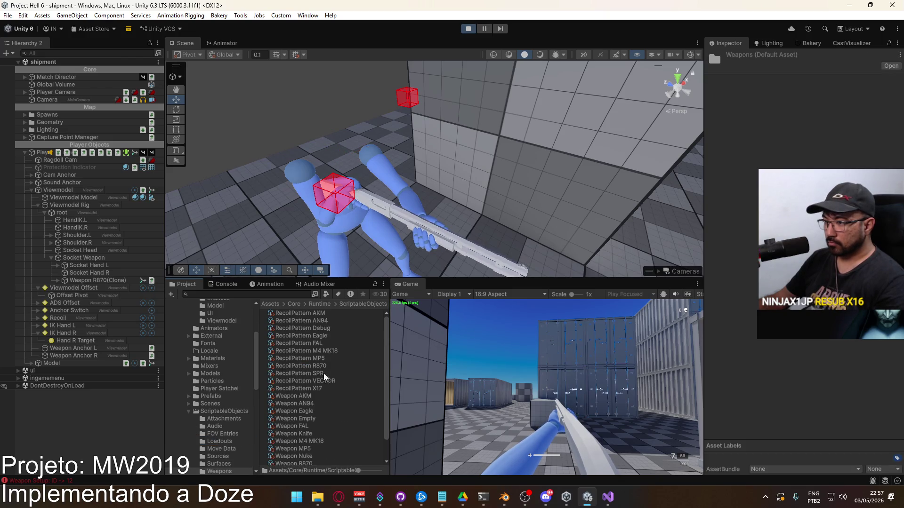
scroll(311, 455, down, 5)
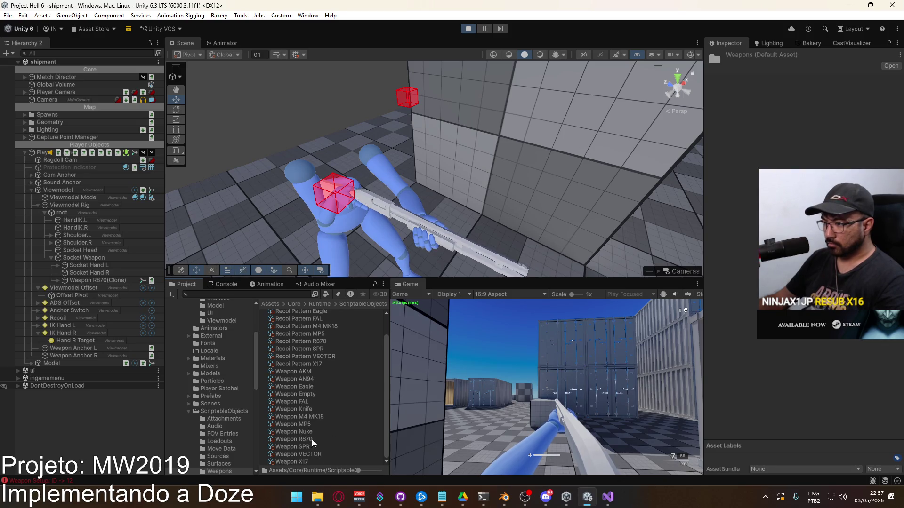
click(312, 439)
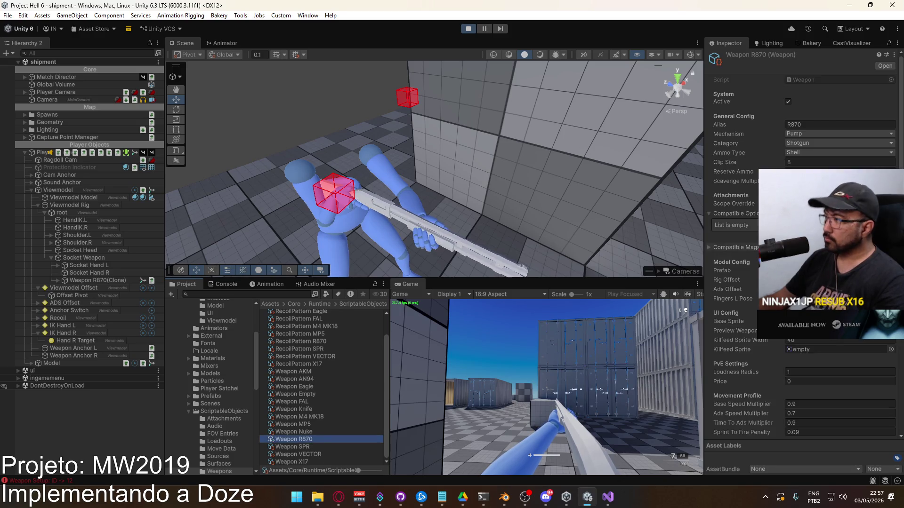
right_click(736, 281)
click(749, 322)
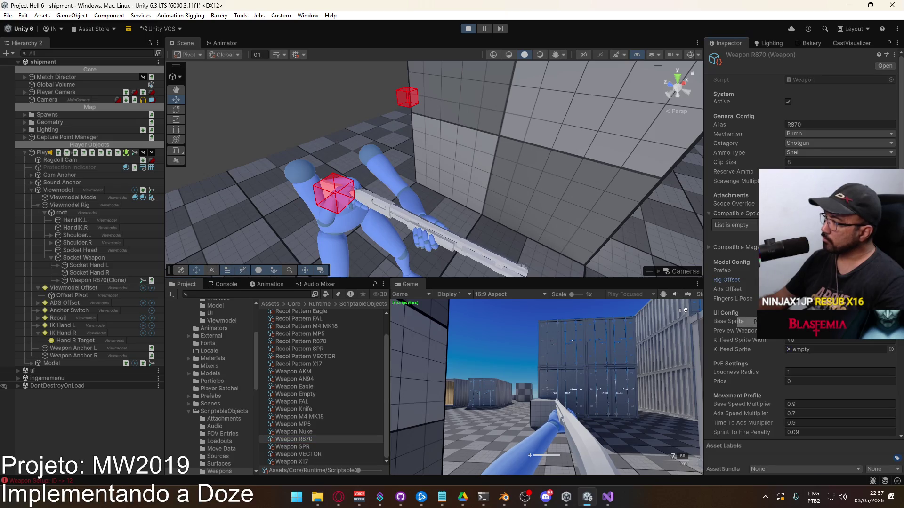
Fire the R870 at the containers, walk forward, empty it and reload.
click(552, 354)
click(552, 354)
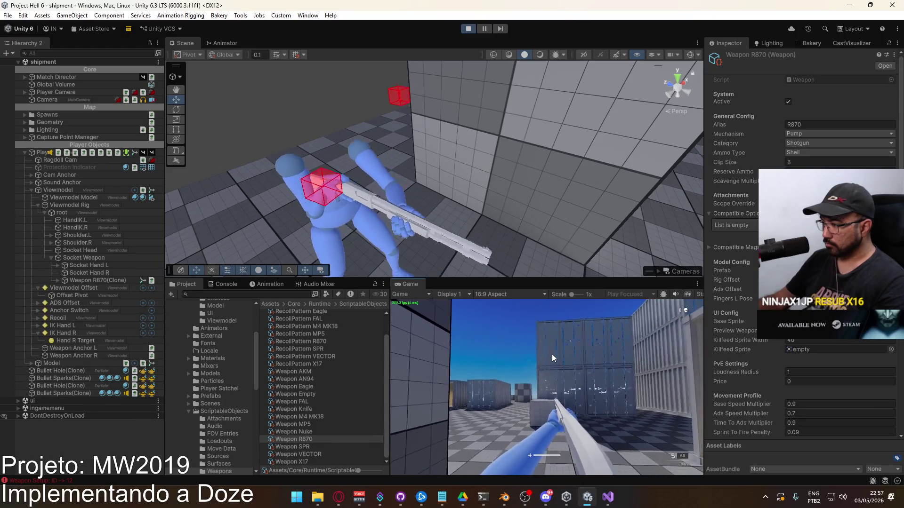
click(551, 354)
key(super)
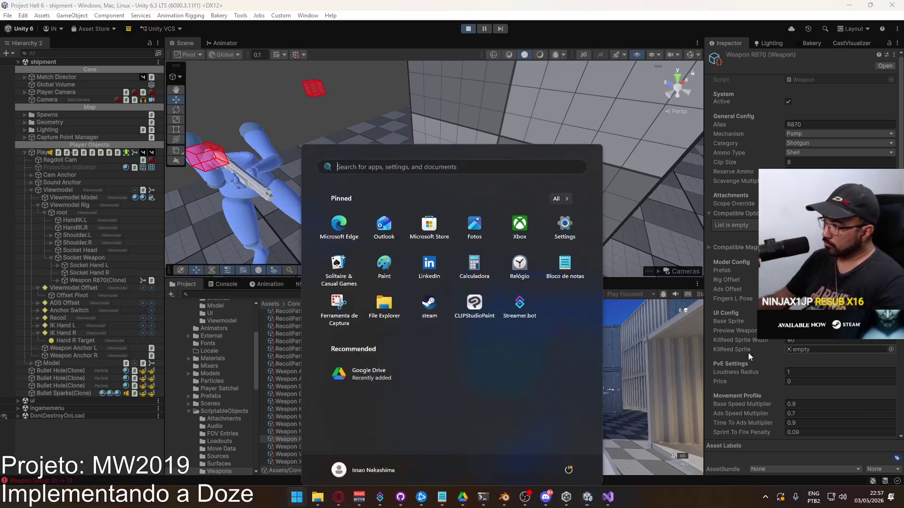
key(super)
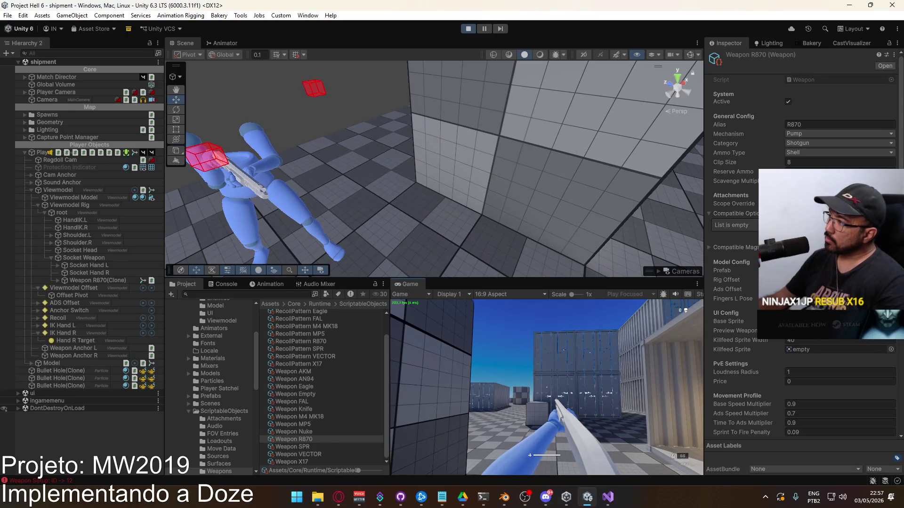
key(w)
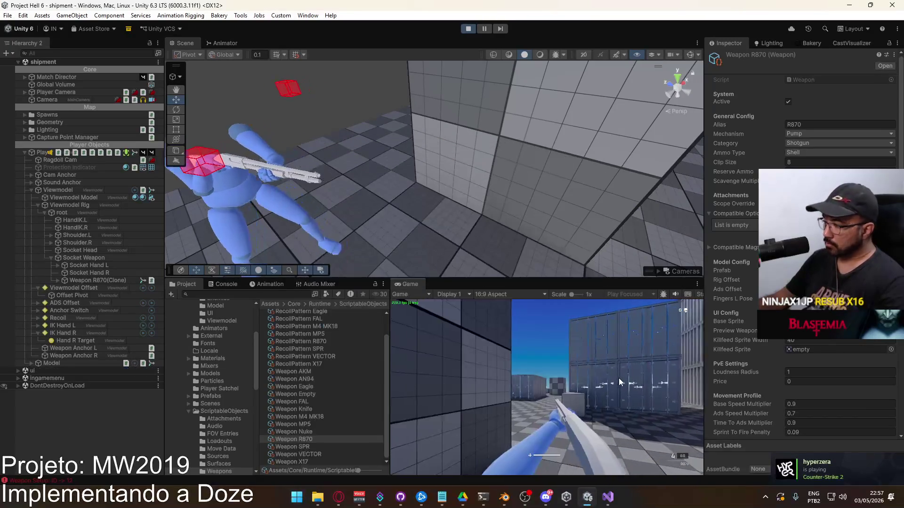
click(617, 378)
click(622, 378)
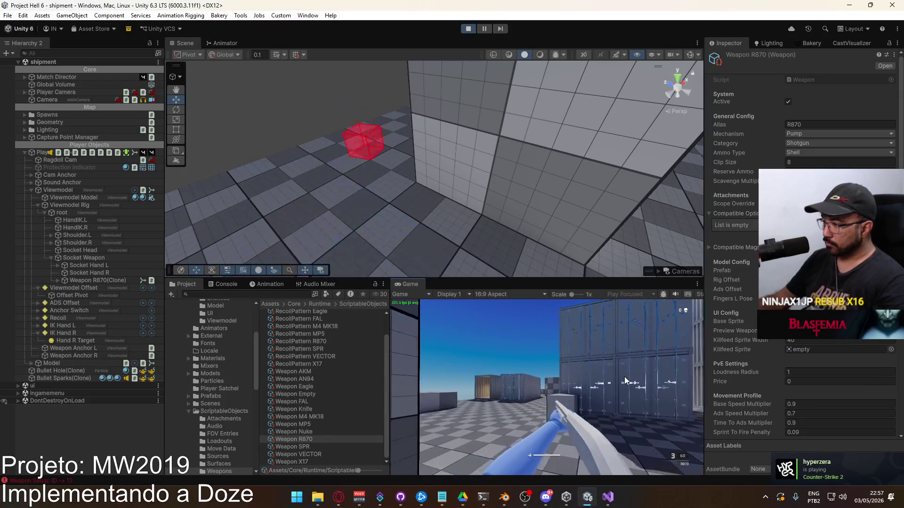
click(617, 376)
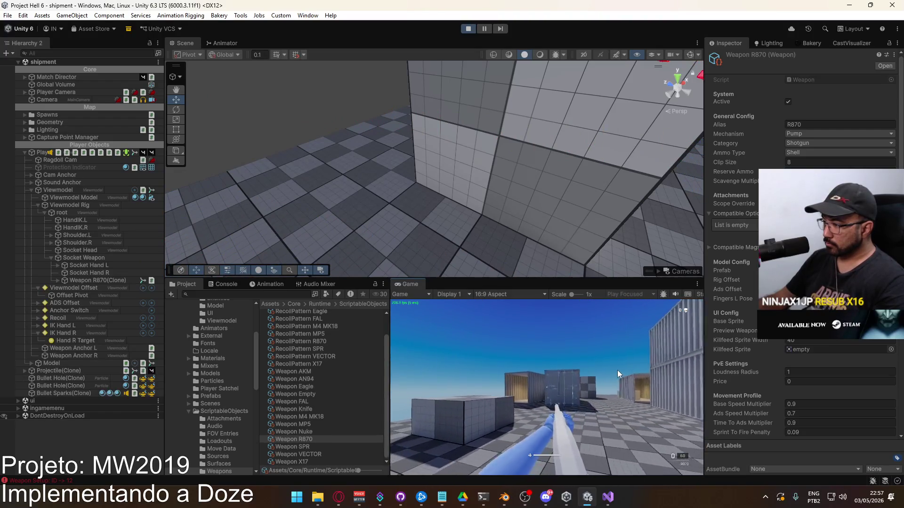
click(617, 370)
key(r)
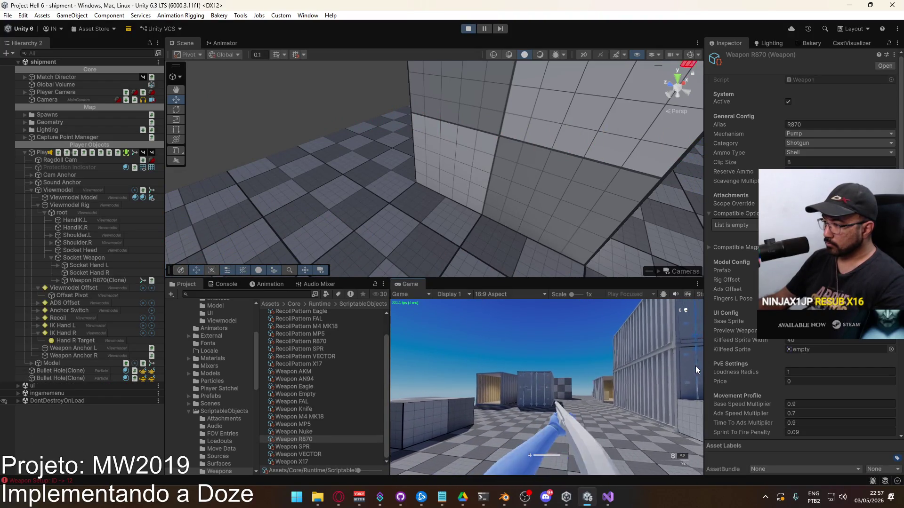
Fire all eight reloaded shells and reload the empty R870 again.
click(607, 355)
click(612, 365)
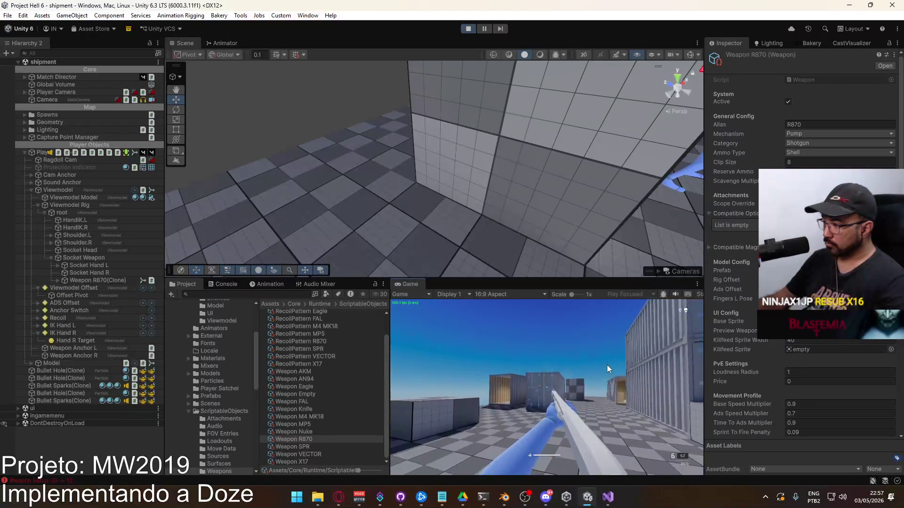
click(597, 364)
click(597, 365)
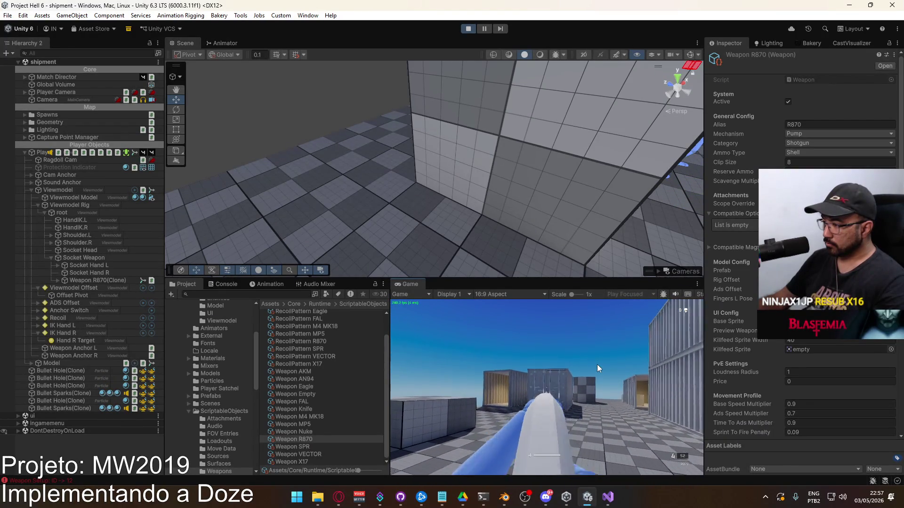
click(584, 368)
click(628, 375)
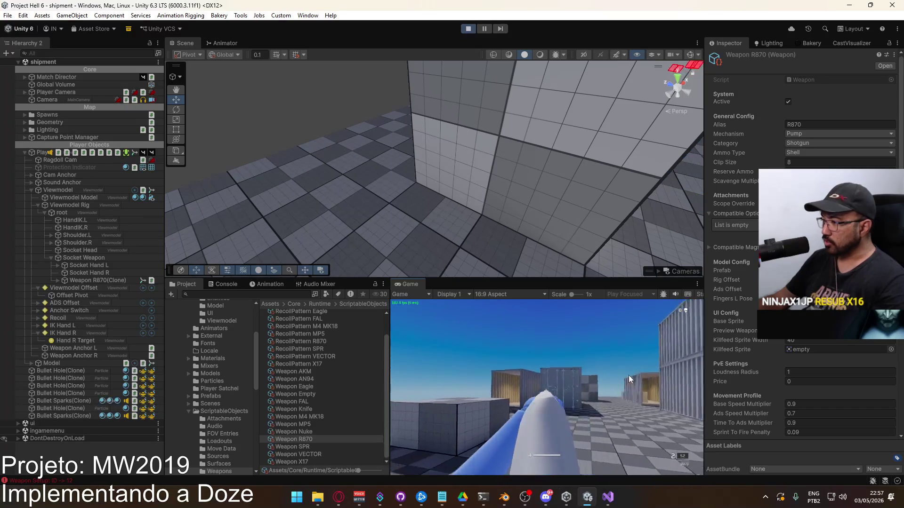
click(599, 380)
click(586, 374)
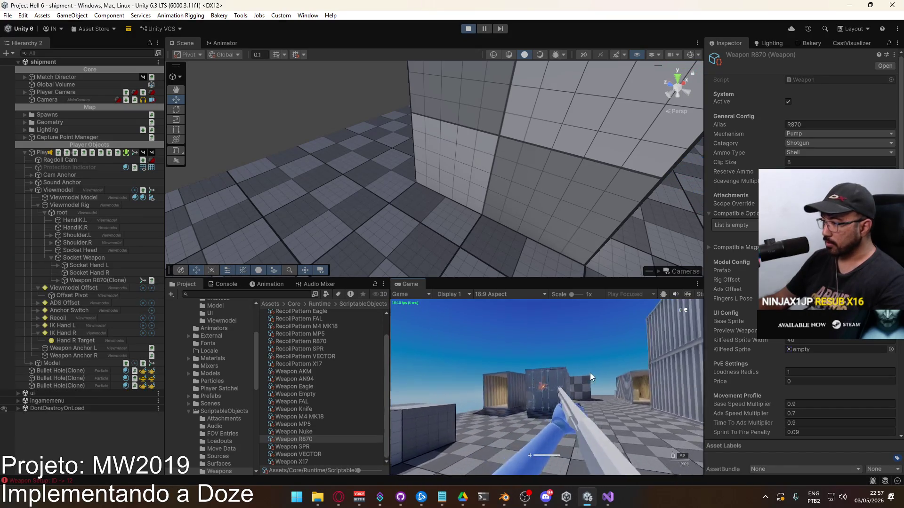
key(r)
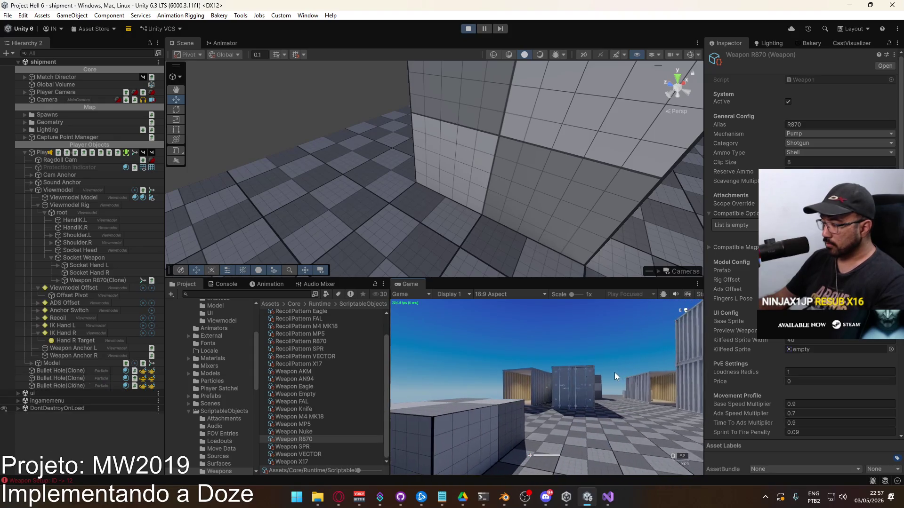
Fire the R870 down to its last shell once more, then release the game with Escape.
click(586, 377)
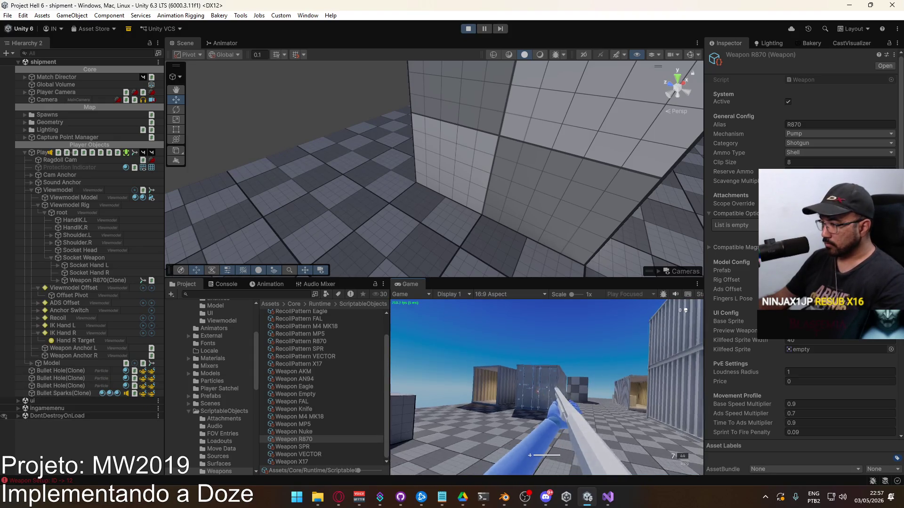
click(546, 386)
click(546, 387)
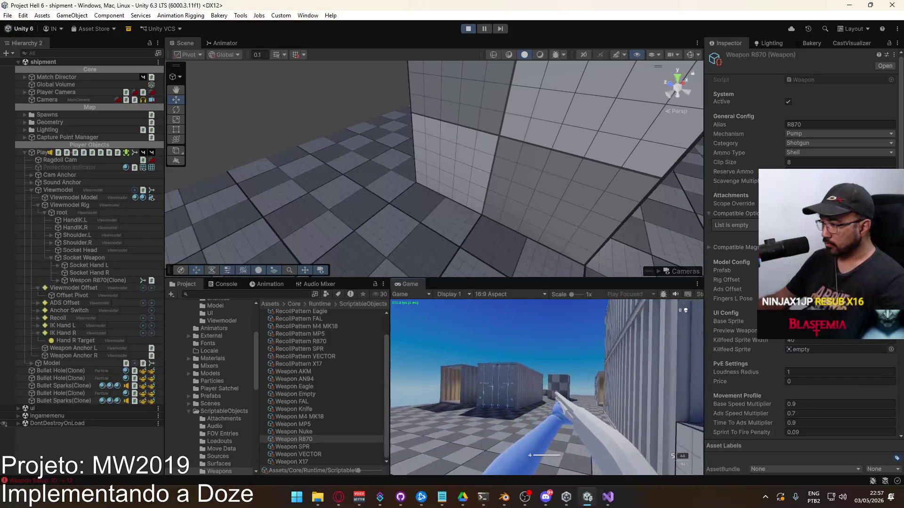
click(546, 386)
click(546, 386)
click(546, 386)
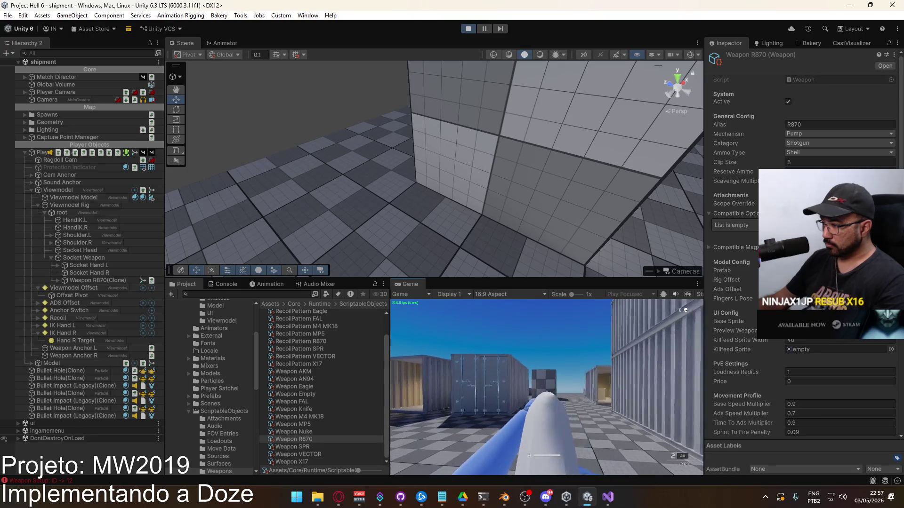
click(546, 386)
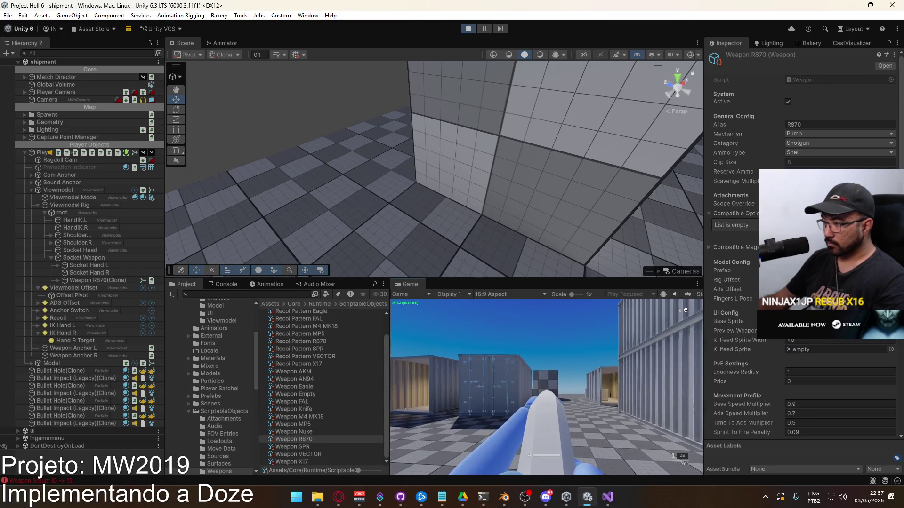
click(546, 386)
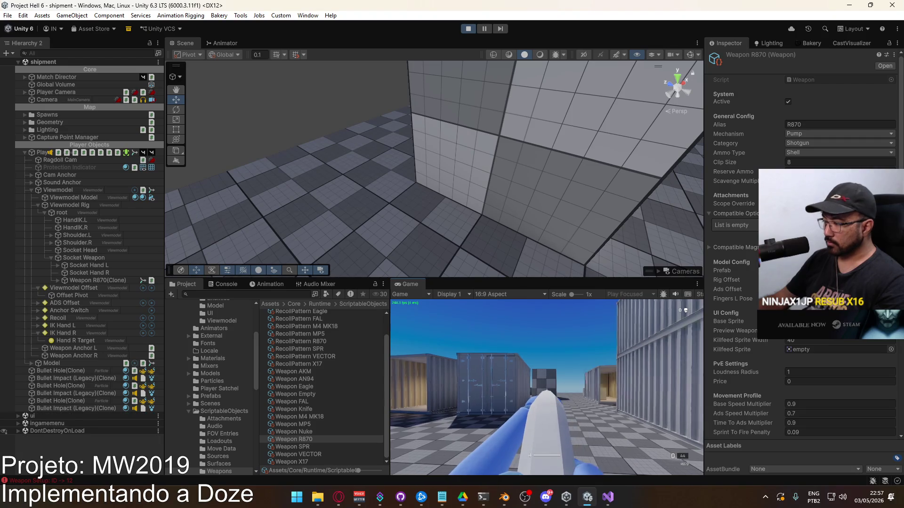
key(super)
key(Escape)
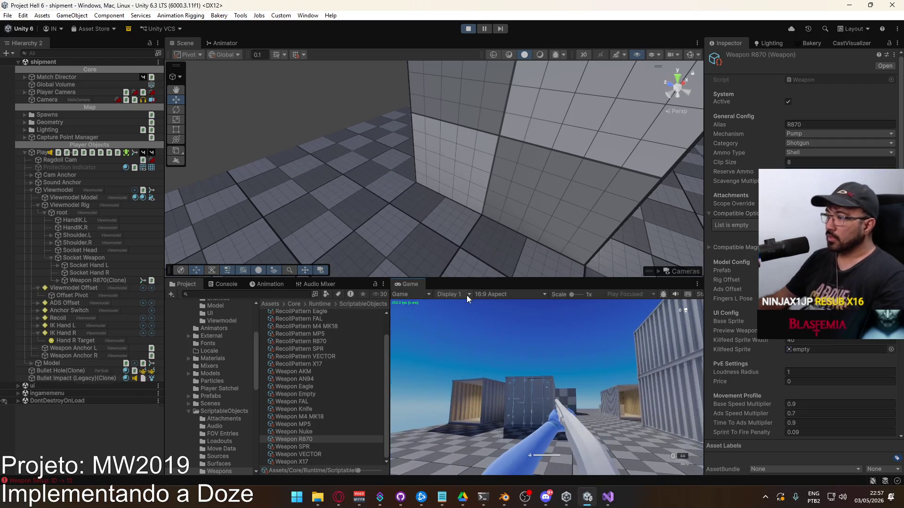
key(super)
key(Escape)
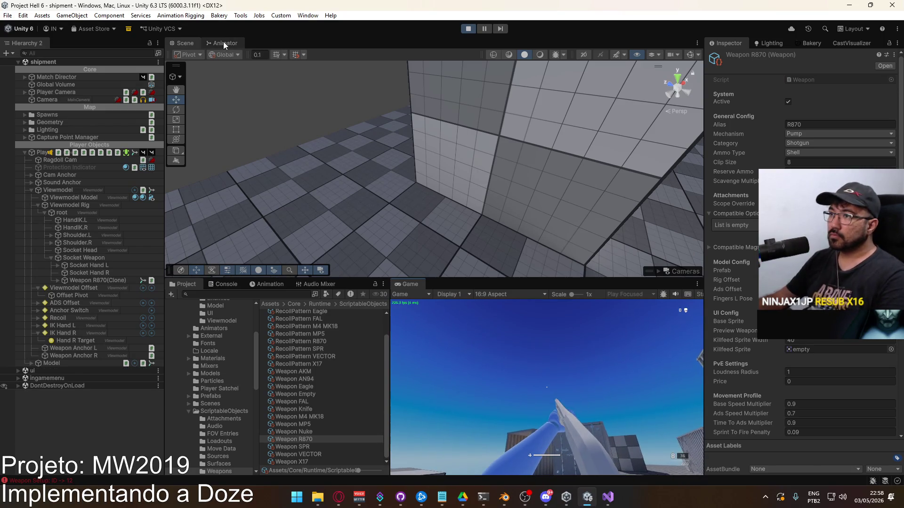
Show the Viewmodel animator's Reload layer and pan to its Generic Primary state.
click(223, 42)
scroll(214, 216, down, 3)
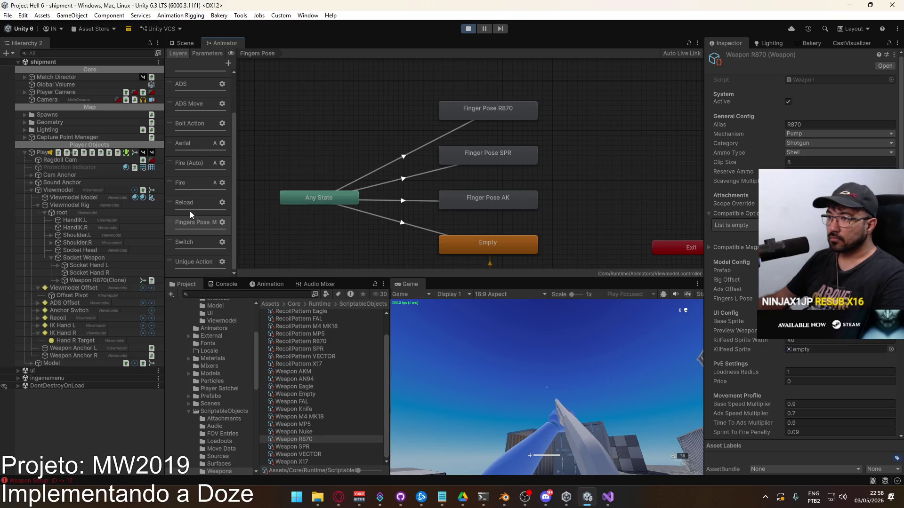
click(190, 203)
mouse_move(400, 182)
mouse_down()
mouse_move(464, 165)
mouse_move(523, 194)
mouse_move(508, 227)
mouse_move(494, 208)
mouse_up()
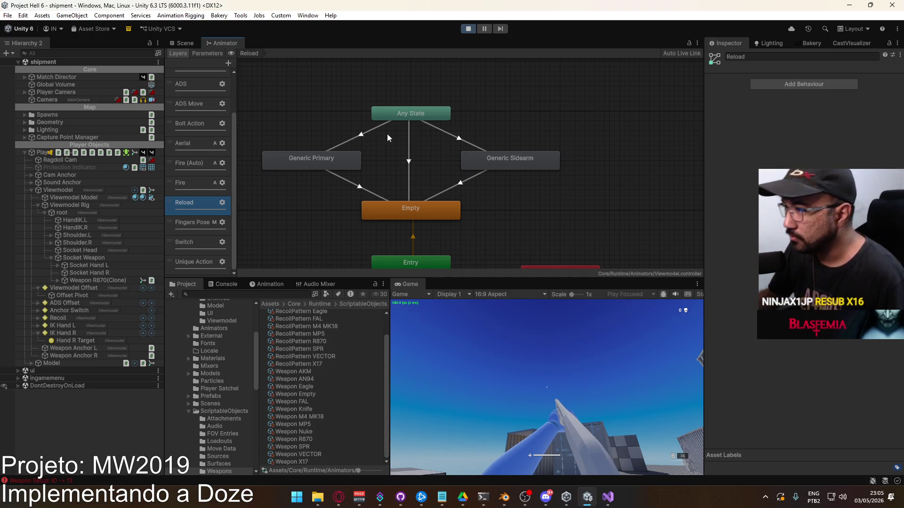
Compare the Generic Primary and Generic Sidearm state settings in the Reload layer.
click(343, 168)
click(511, 160)
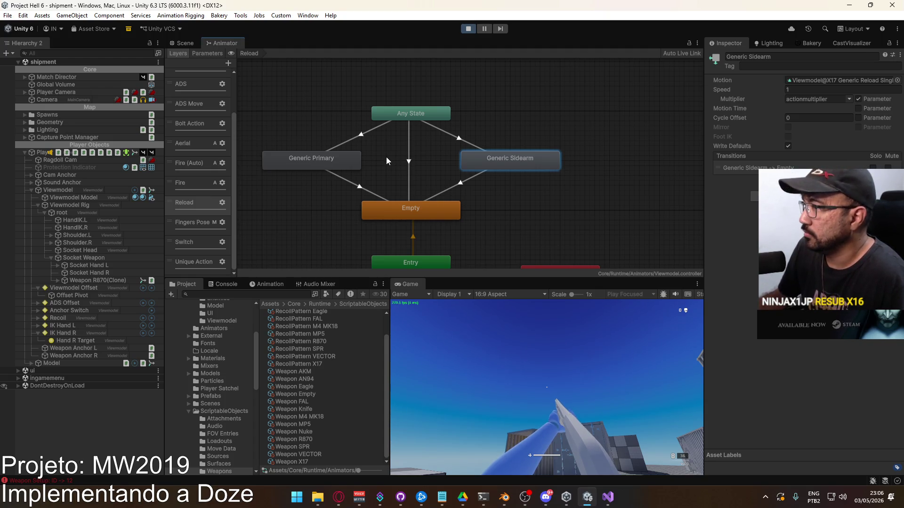
click(355, 163)
mouse_move(453, 155)
mouse_down()
mouse_move(448, 171)
mouse_move(449, 158)
mouse_move(453, 165)
mouse_move(438, 163)
mouse_move(487, 182)
mouse_move(463, 165)
mouse_move(501, 160)
mouse_up()
Create a new Blend Tree state to the left of Generic Primary.
right_click(338, 139)
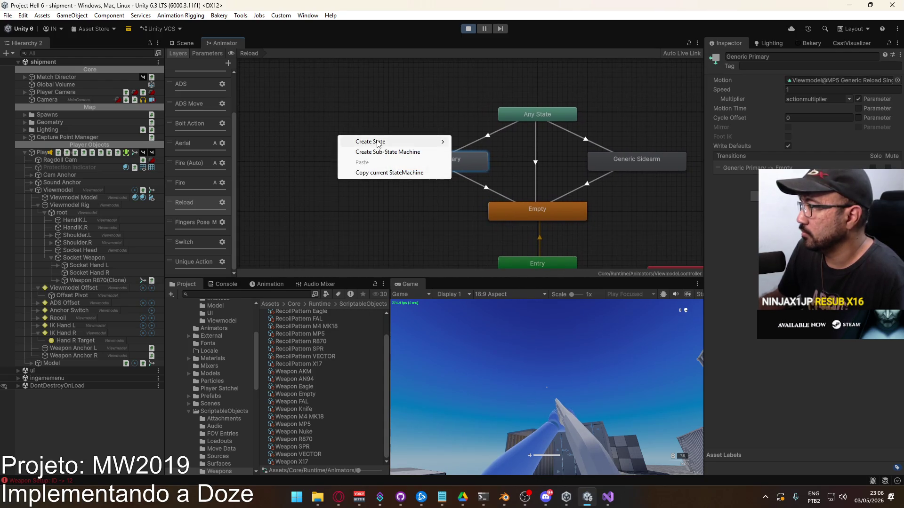
mouse_move(419, 142)
click(498, 162)
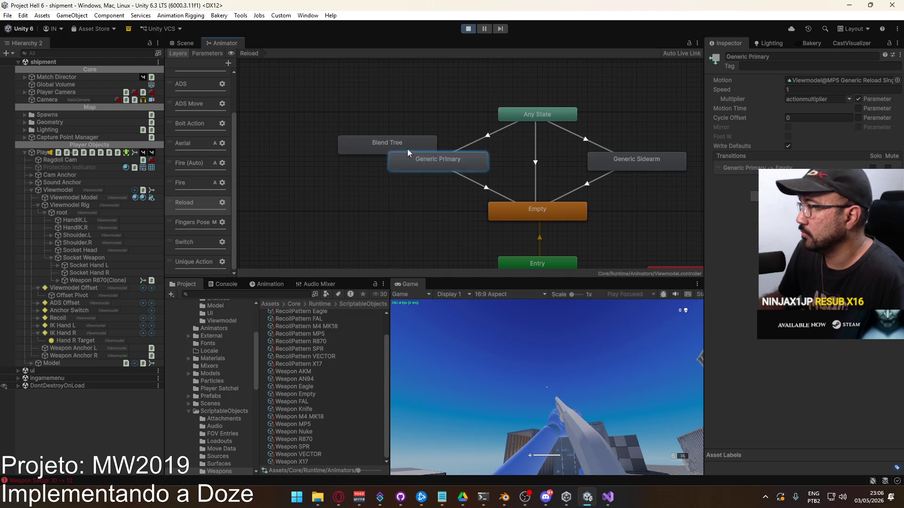
drag(408, 149, 382, 150)
click(338, 497)
click(287, 369)
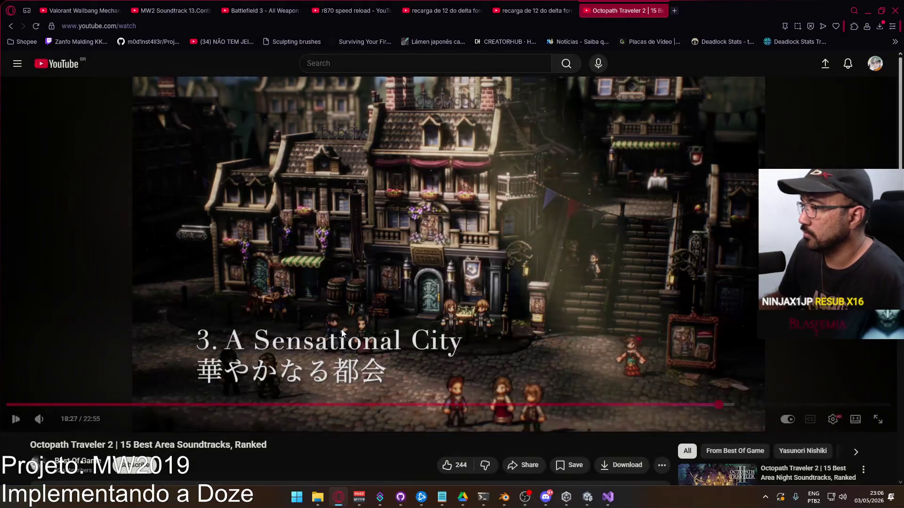
click(337, 504)
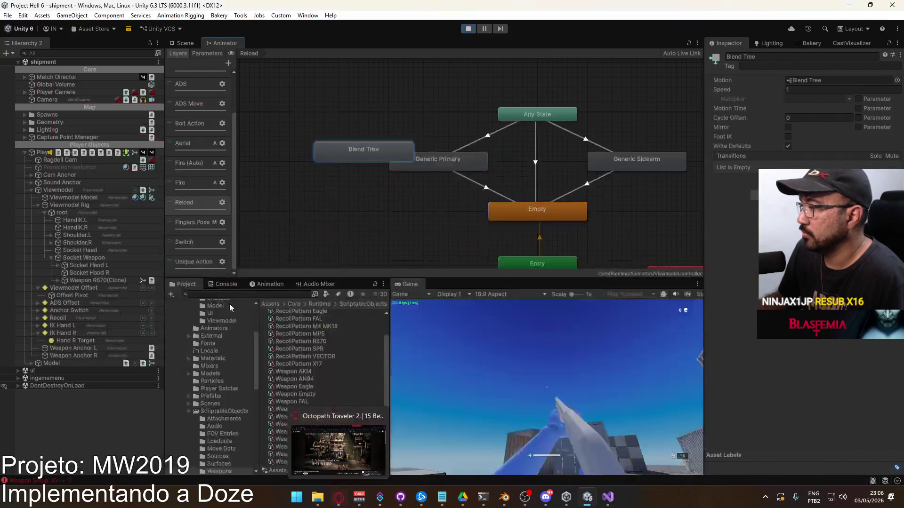
click(363, 158)
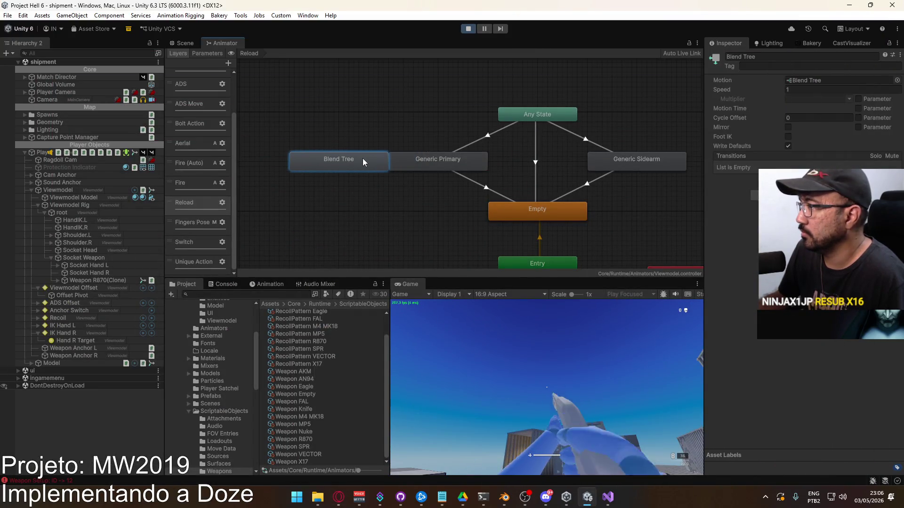
Copy and paste Generic Primary, then delete the unwanted Generic Primary 0 copy.
click(481, 143)
right_click(481, 140)
click(470, 123)
click(362, 160)
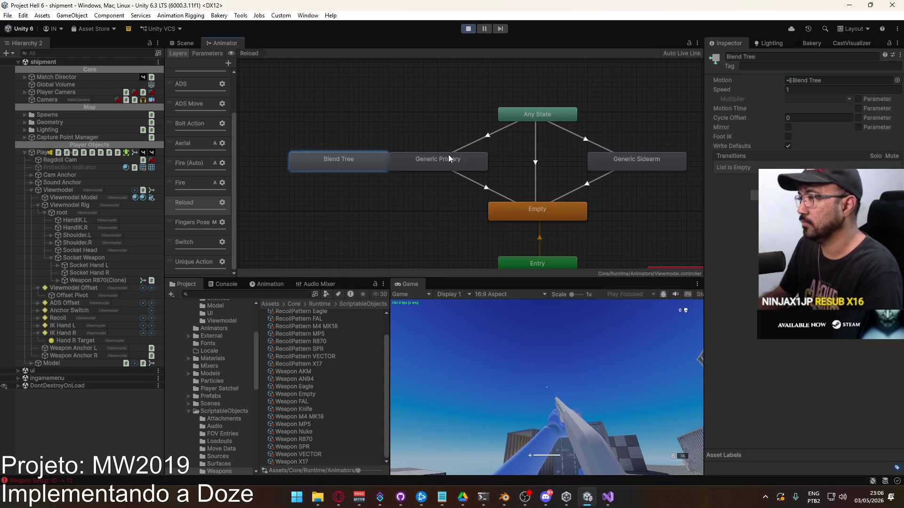
click(449, 158)
key(ctrl+c)
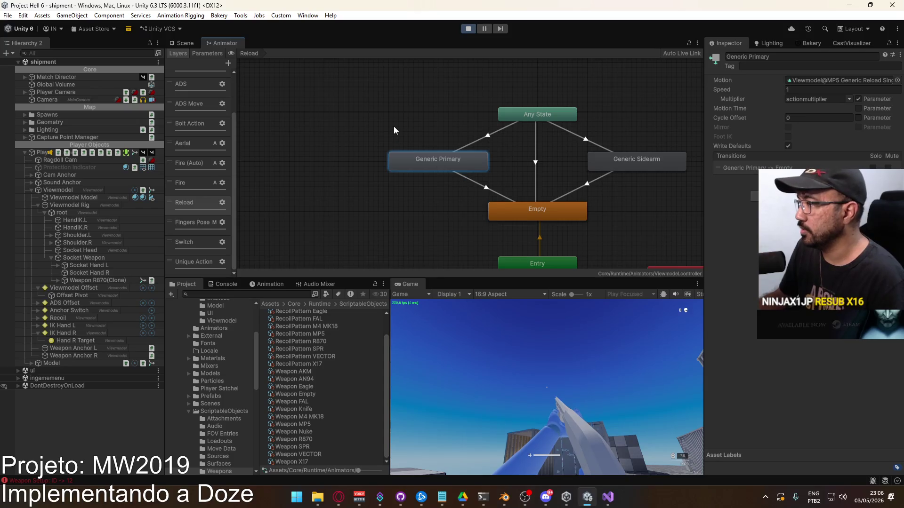
click(394, 126)
key(ctrl+v)
mouse_move(505, 167)
mouse_down()
mouse_move(419, 115)
mouse_move(539, 175)
mouse_up()
key(Delete)
Copy and paste Generic Primary, Empty and Any State together, then delete the pasted copies.
click(516, 217)
ctrl+click(426, 162)
ctrl+click(529, 117)
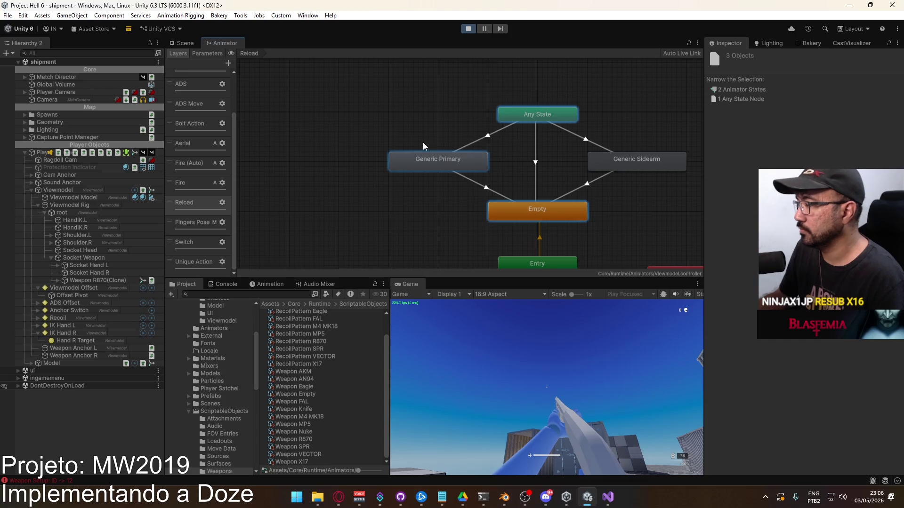
key(ctrl+c)
key(ctrl+v)
drag(469, 141, 380, 113)
key(Delete)
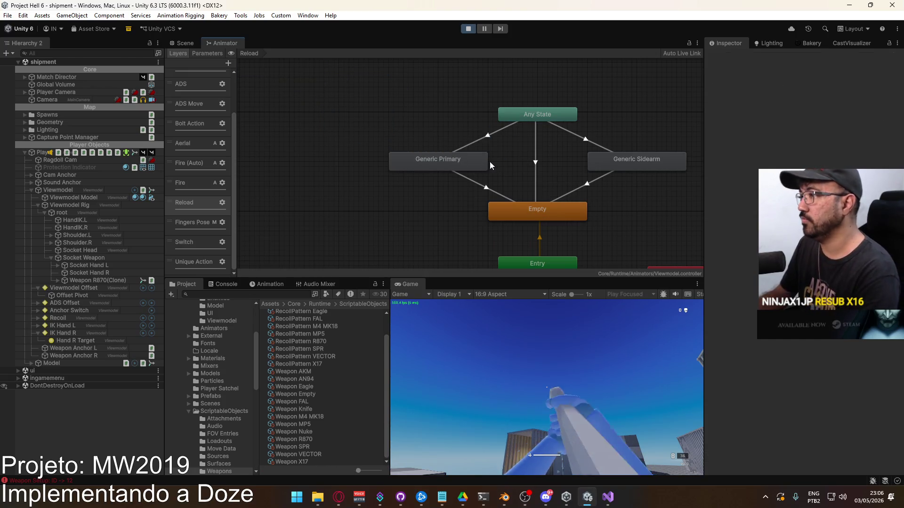
Duplicate Generic Primary with its Any State and Empty transitions using Ctrl+D, placing Generic Primary 0 on the left.
mouse_move(371, 71)
mouse_down()
mouse_move(563, 234)
mouse_move(532, 237)
mouse_up()
click(535, 179)
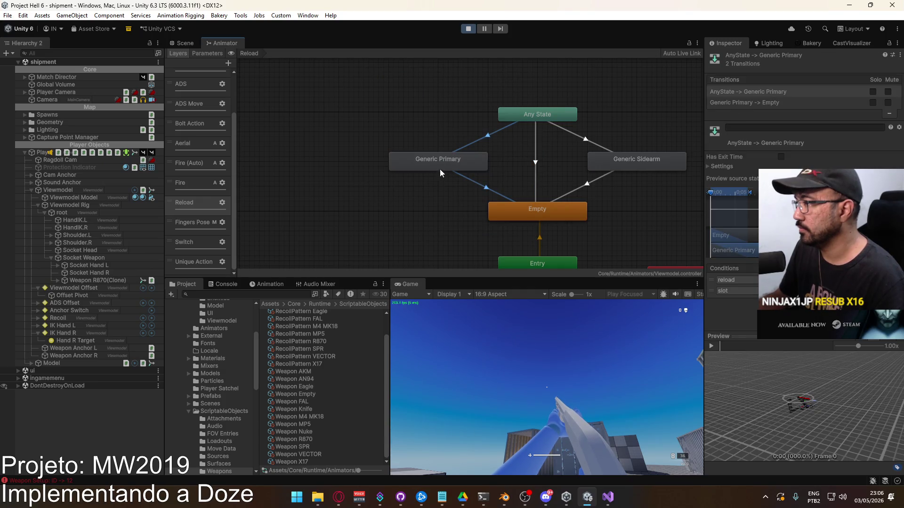
click(464, 147)
ctrl+click(481, 185)
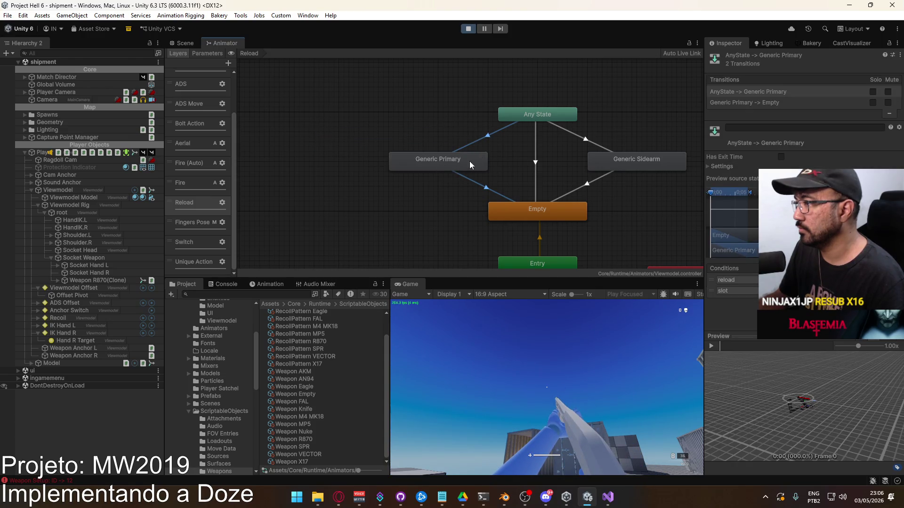
ctrl+click(470, 161)
key(ctrl+d)
mouse_move(434, 152)
mouse_down()
mouse_move(353, 112)
mouse_move(326, 155)
mouse_move(306, 156)
mouse_up()
click(337, 118)
click(326, 167)
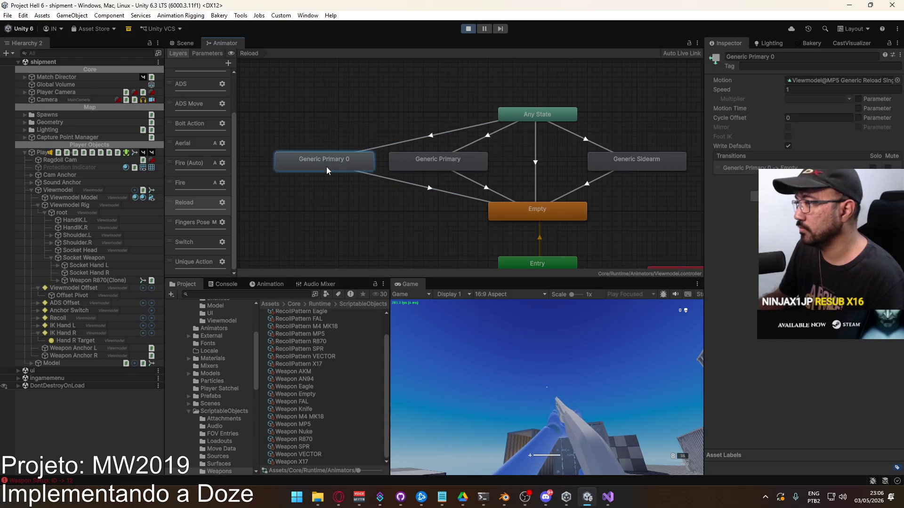
Give Generic Primary 0 a new blend tree named 'Primary Reload Tree' with a Direct blend type.
right_click(328, 162)
click(421, 197)
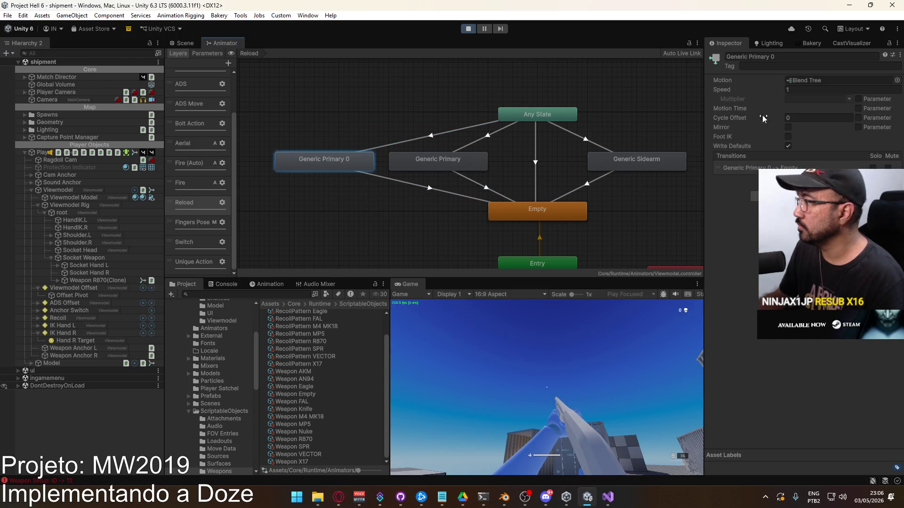
double_click(815, 83)
click(783, 55)
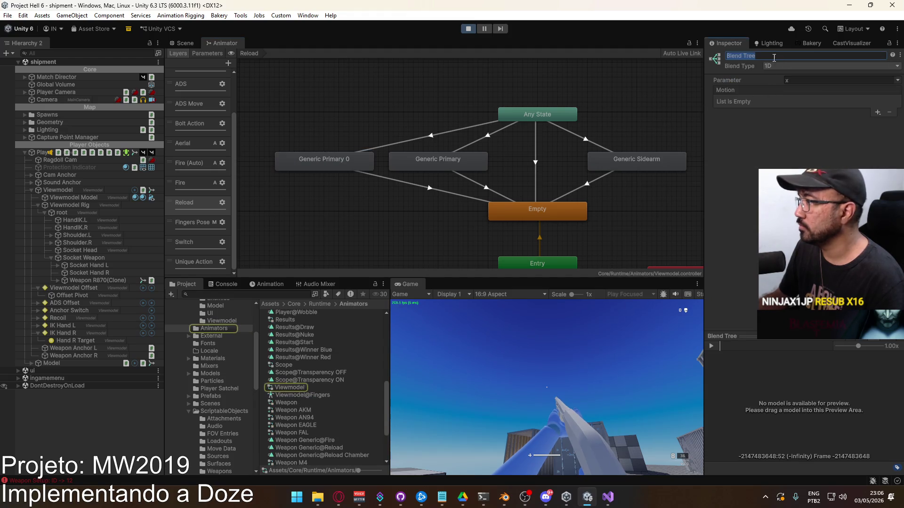
text(Primary Reload Tree)
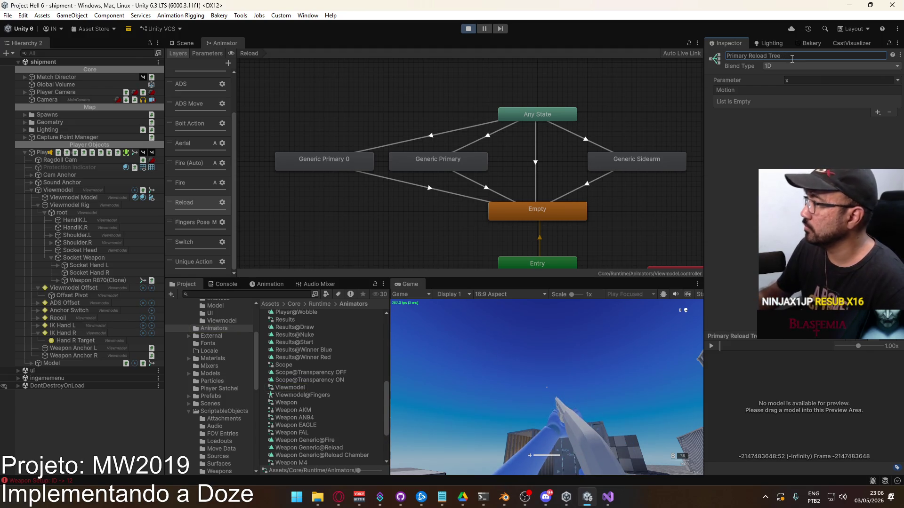
click(777, 66)
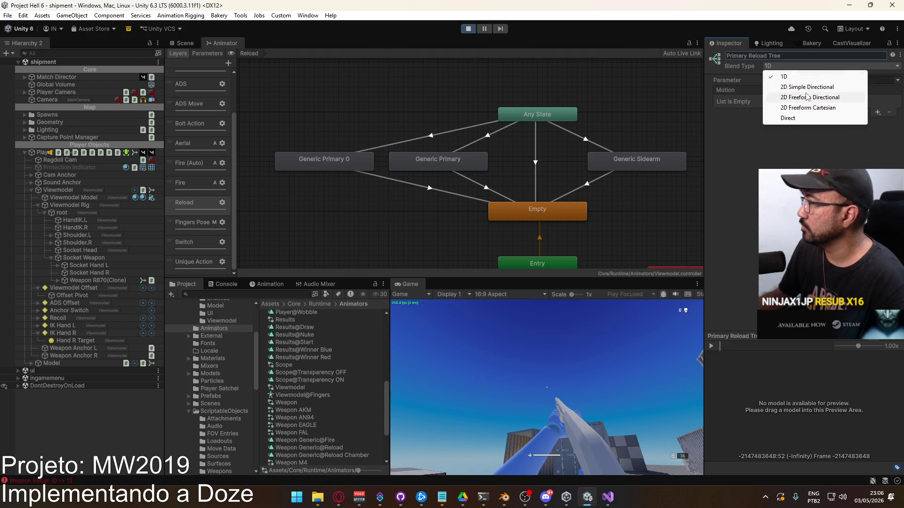
click(846, 78)
click(800, 66)
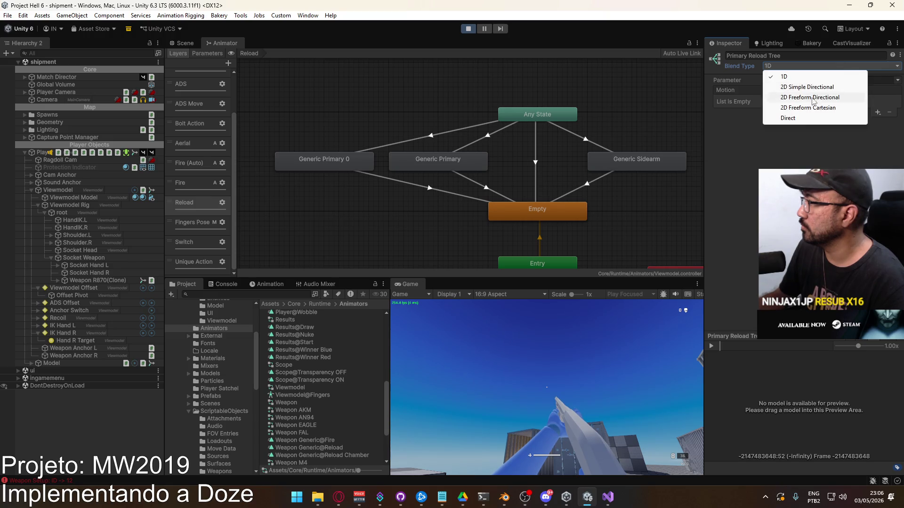
click(774, 119)
Add two empty motion slots driven by weaponid, then switch Blend Type to 1D.
click(877, 103)
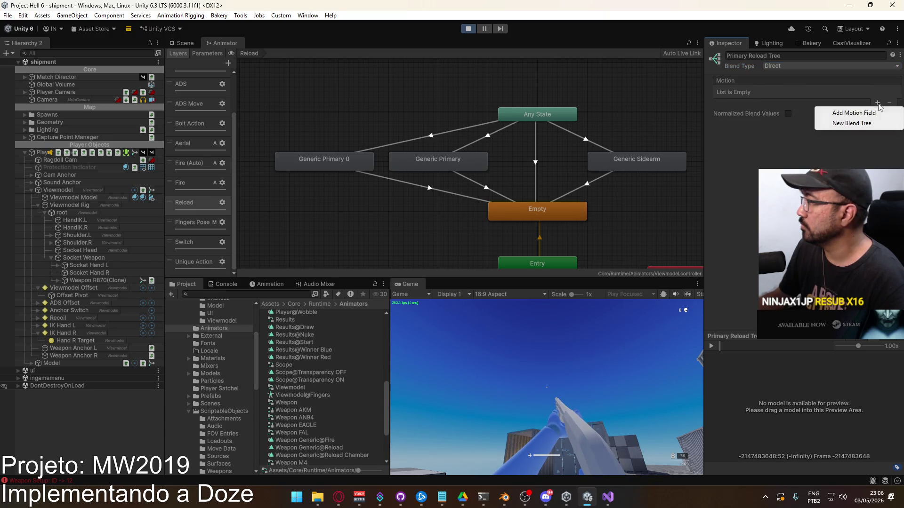
click(879, 113)
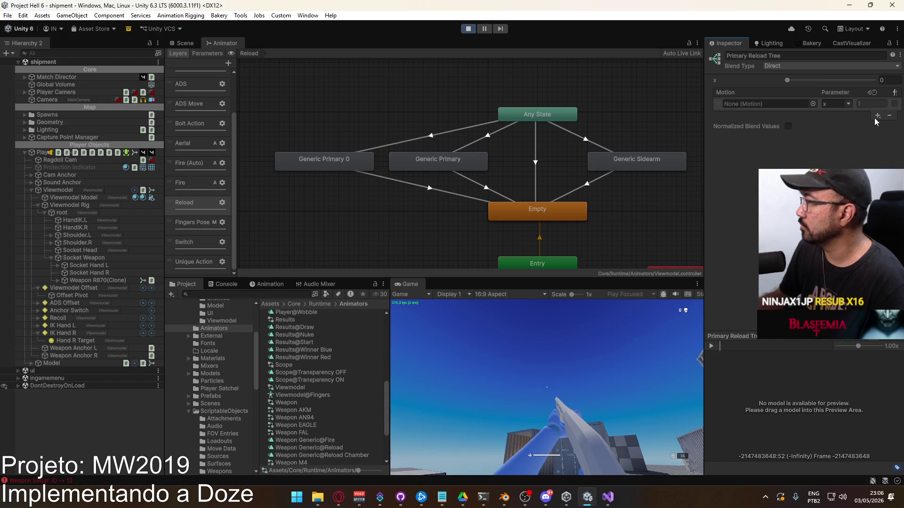
click(848, 104)
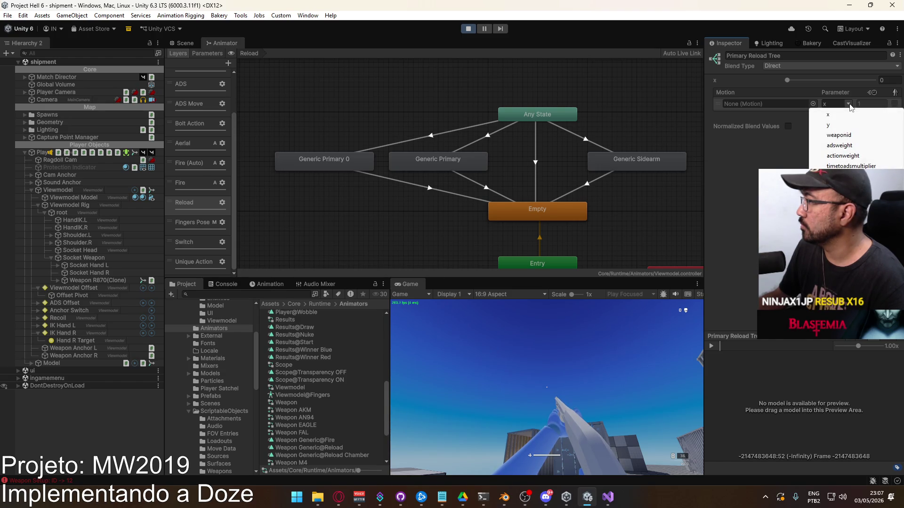
click(839, 135)
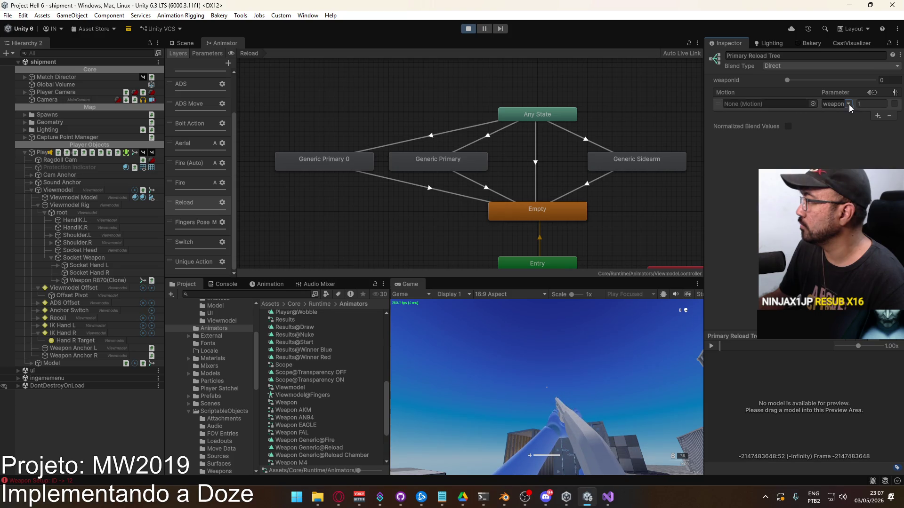
click(787, 81)
click(878, 115)
click(852, 123)
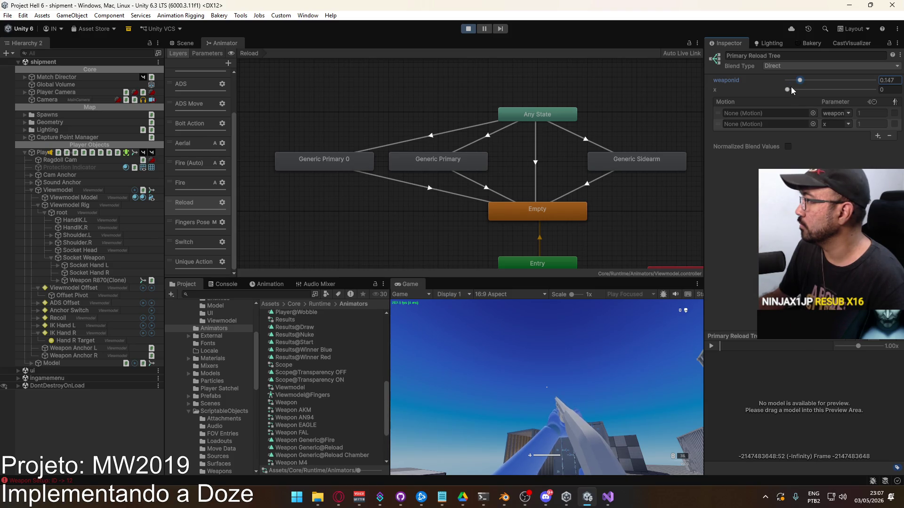
click(850, 126)
click(833, 134)
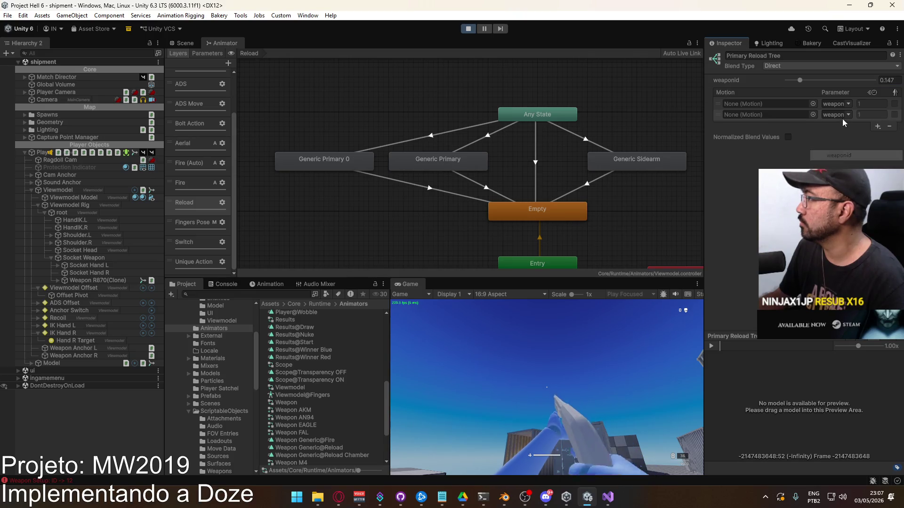
click(804, 66)
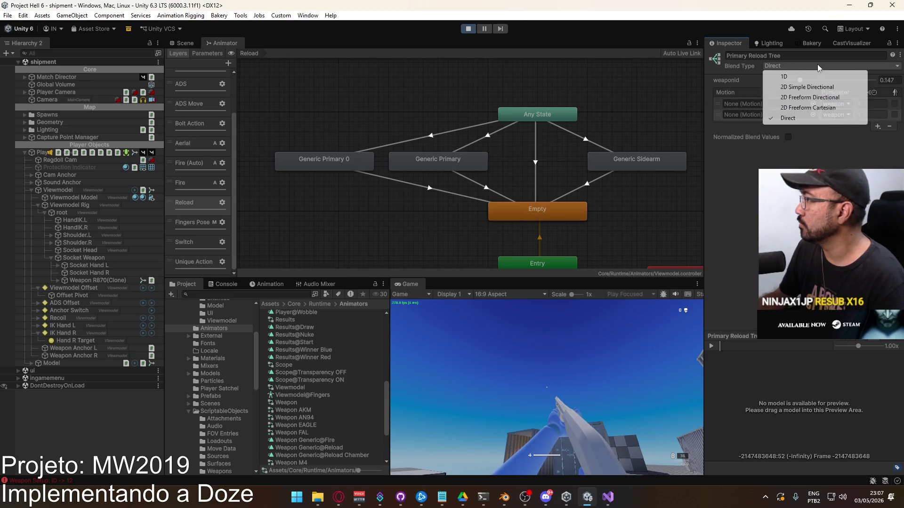
click(848, 74)
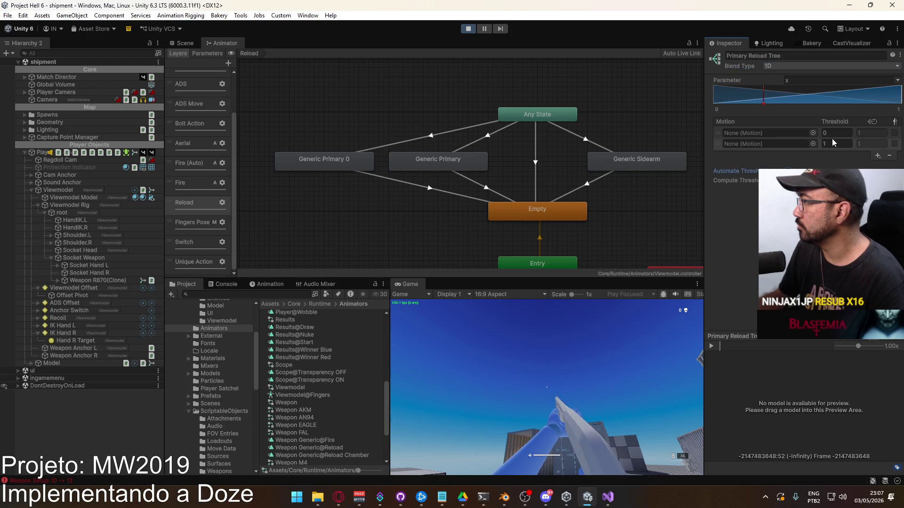
Turn off Automate Thresholds and add motion slots until the tree has five.
click(789, 171)
click(837, 133)
text(1)
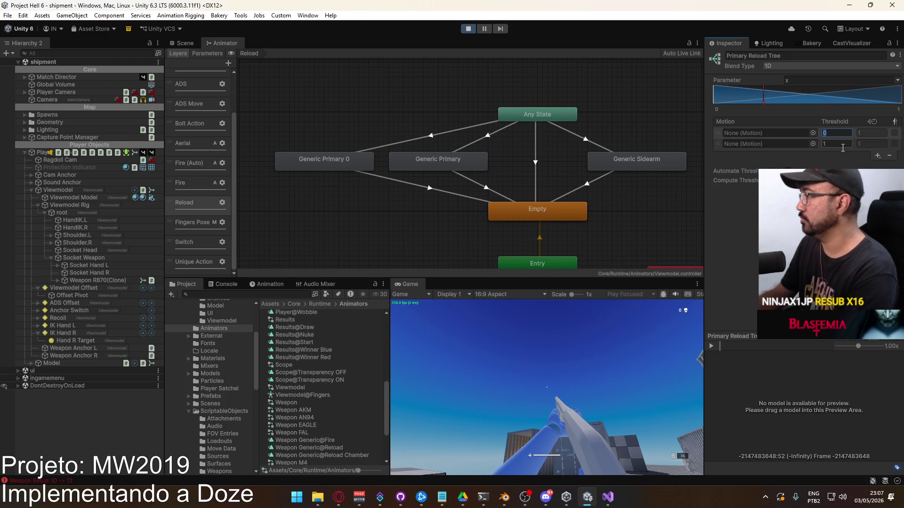
click(841, 143)
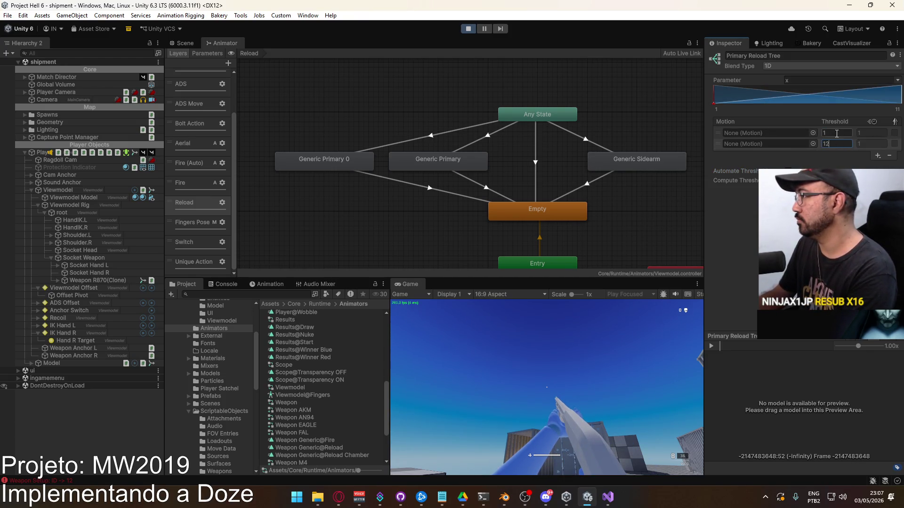
click(837, 133)
key(Return)
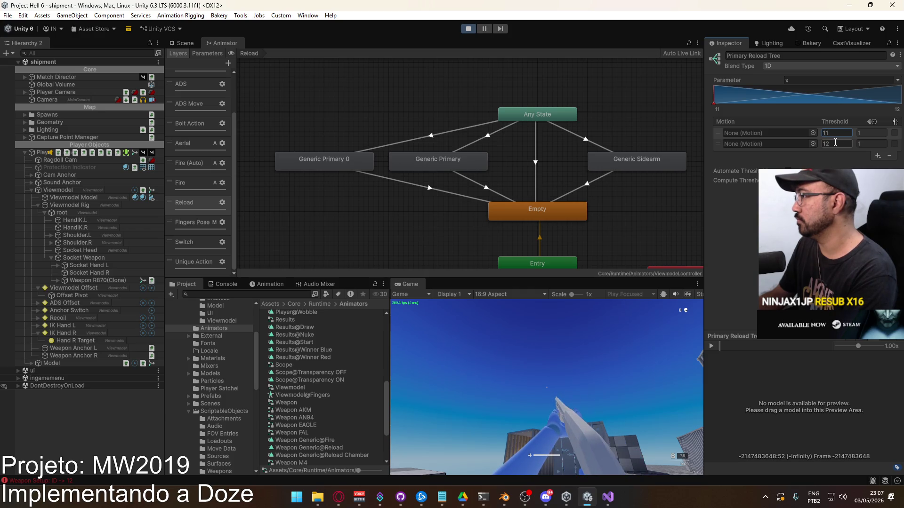
click(867, 167)
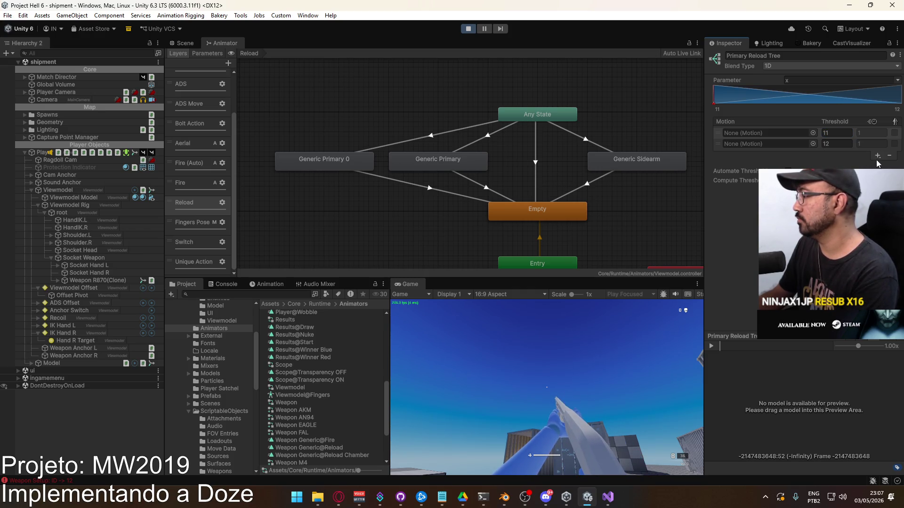
click(878, 155)
click(875, 165)
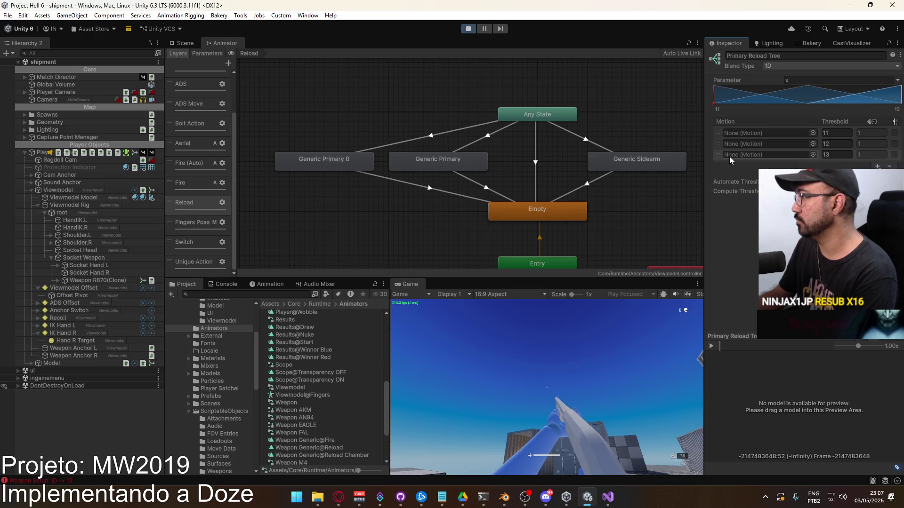
click(720, 134)
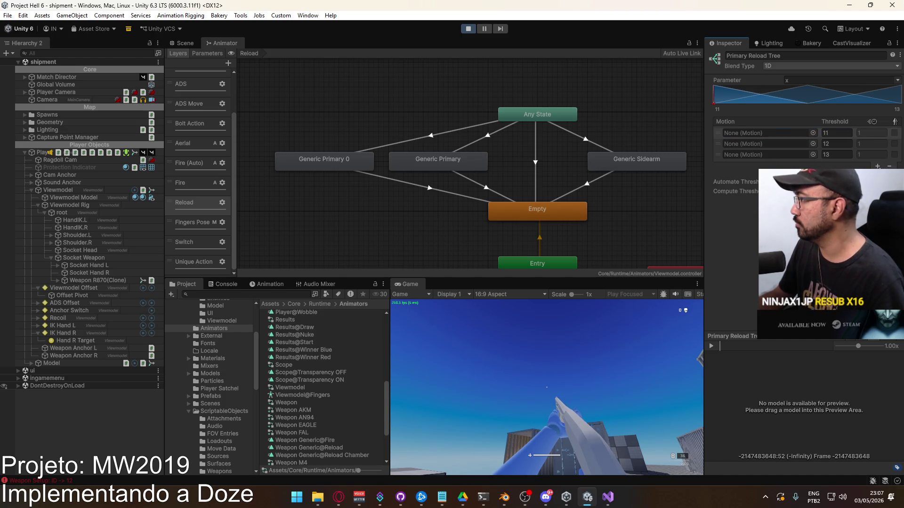
click(874, 177)
click(875, 188)
Enter thresholds 1, 2, 3, 4 and 5 for the first five motion slots.
click(836, 134)
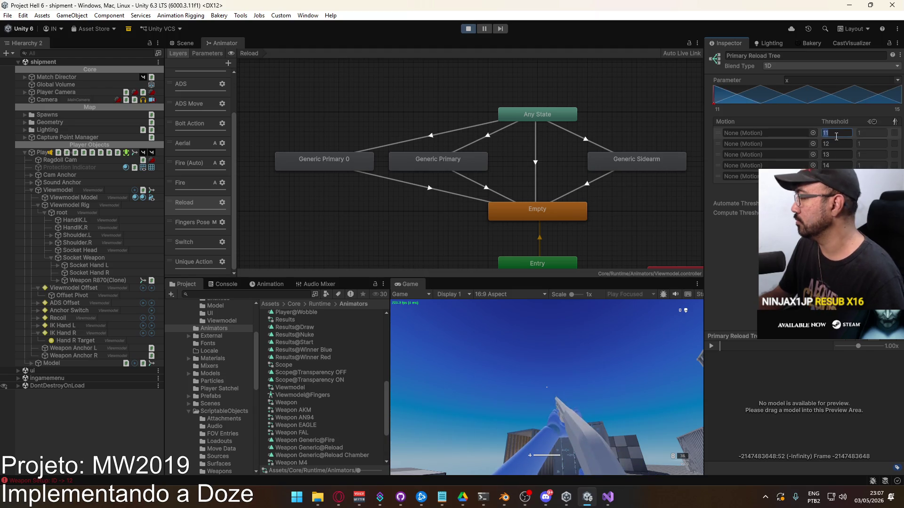
text(0)
key(Tab)
text(1)
key(Tab)
text(2)
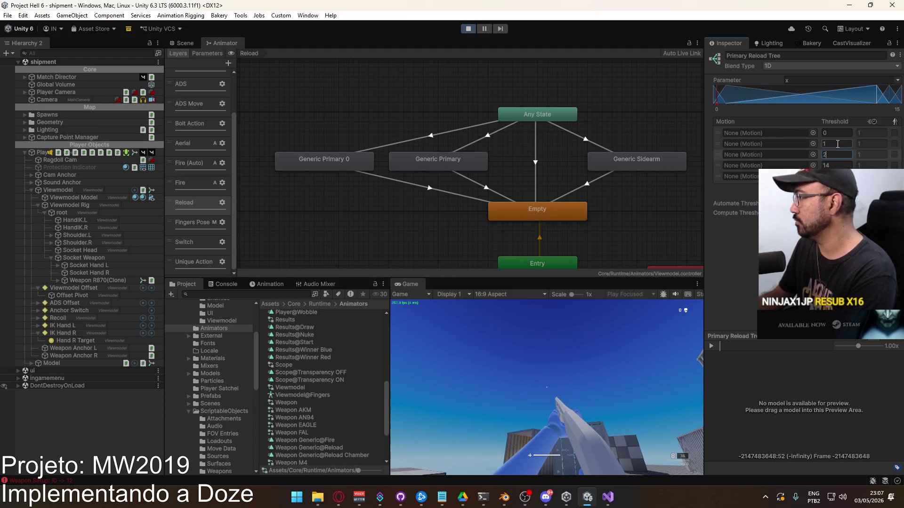
key(shift+Tab)
key(shift+Tab)
text(1)
key(Tab)
text(2)
key(Tab)
text(3)
key(Tab)
text(4)
key(Tab)
text(5)
Add motion slots up to twelve, then show the ScriptableObjects folder.
click(875, 199)
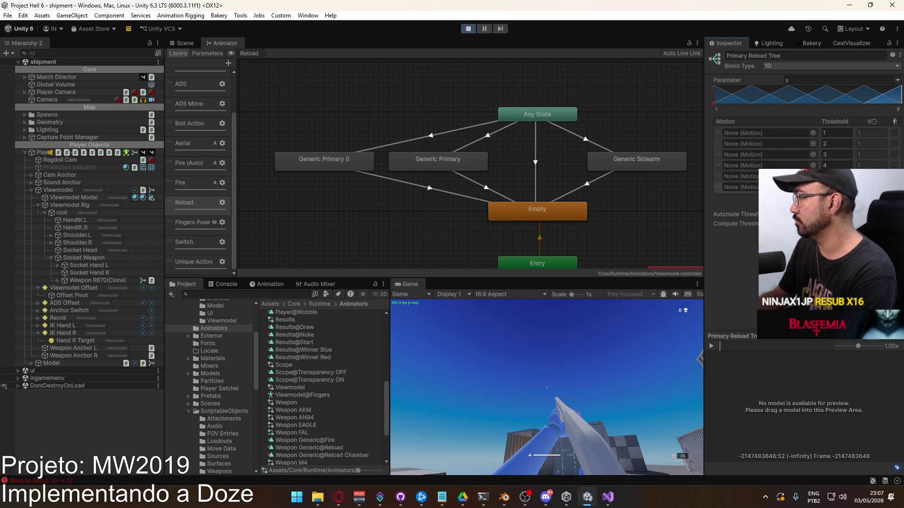
click(886, 198)
click(887, 209)
click(887, 219)
click(886, 231)
click(886, 242)
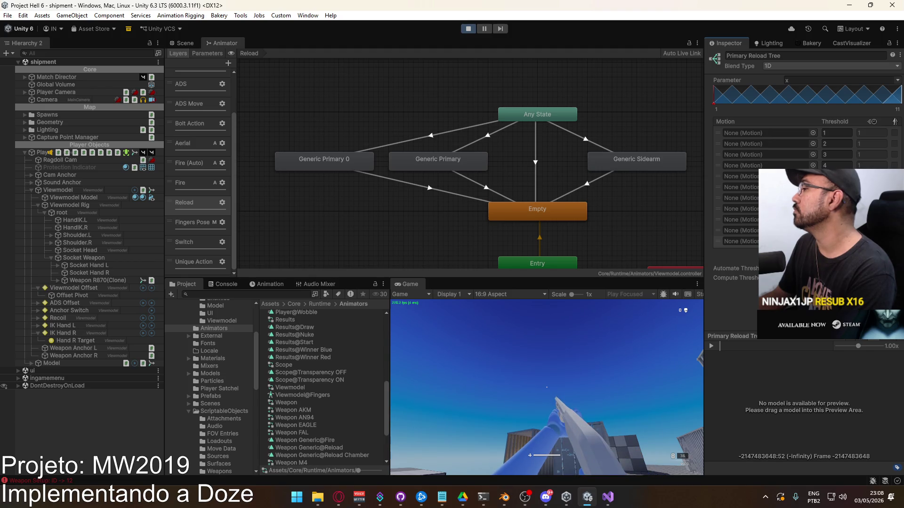
click(887, 252)
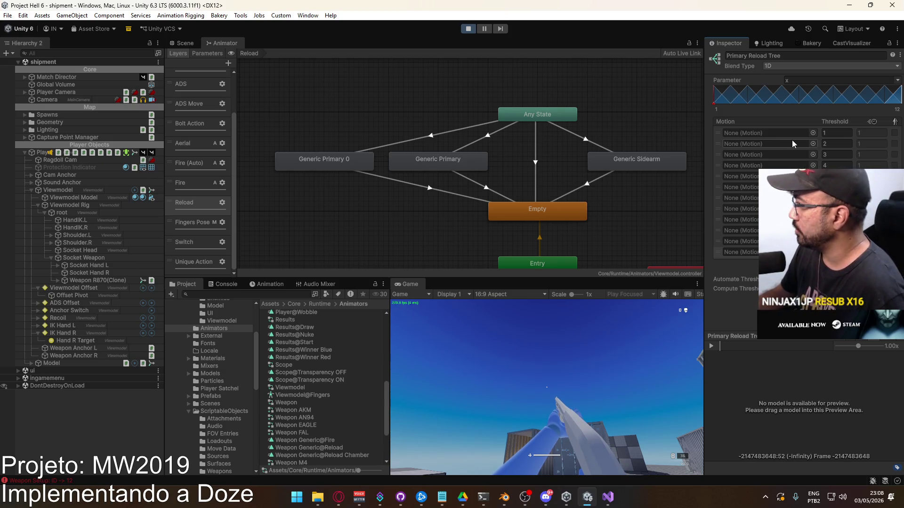
click(230, 412)
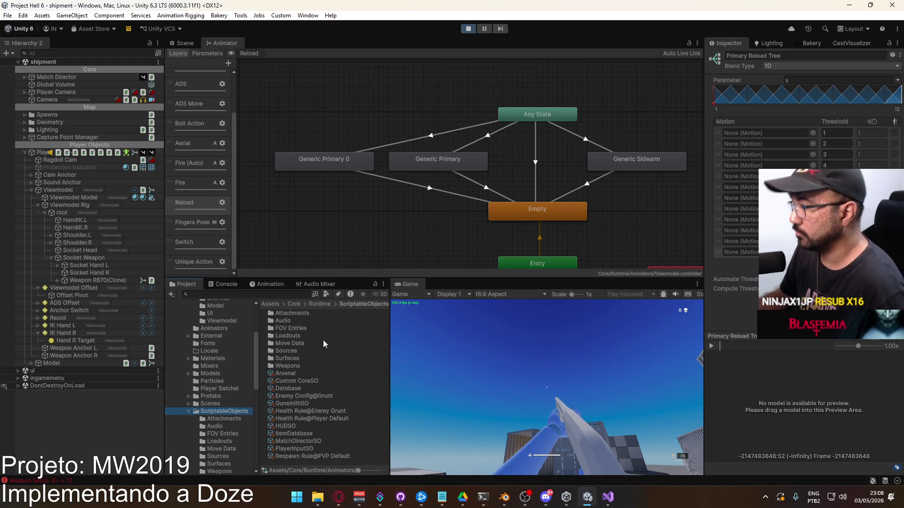
Look through the Weapons folder, then select the Arsenal asset in ScriptableObjects to view its weapons.
click(462, 147)
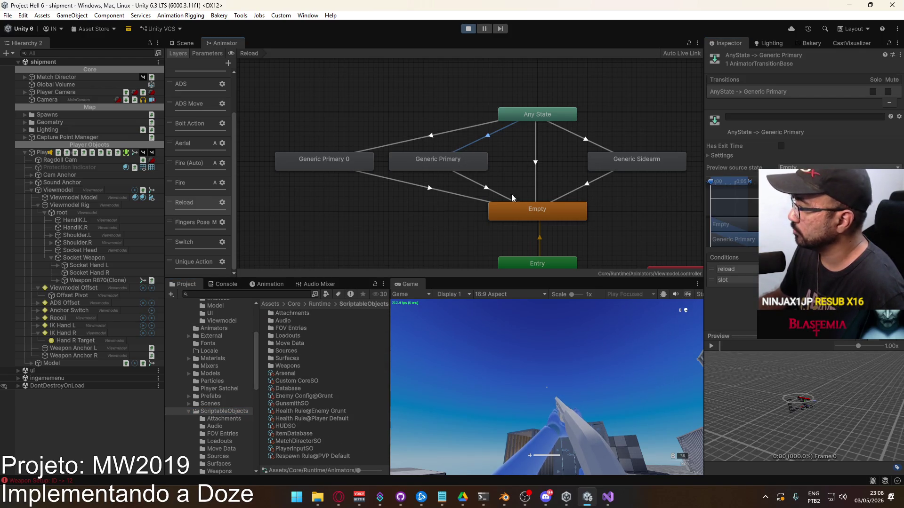
double_click(306, 366)
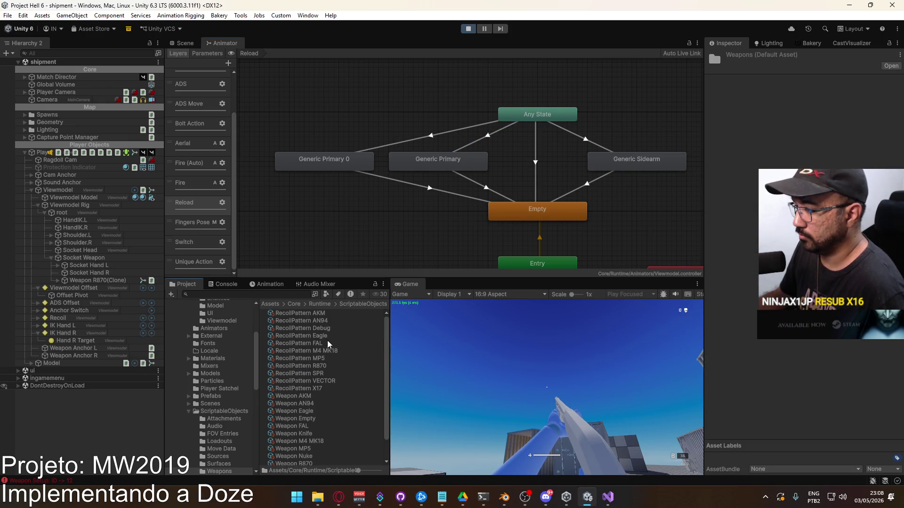
scroll(328, 344, down, 2)
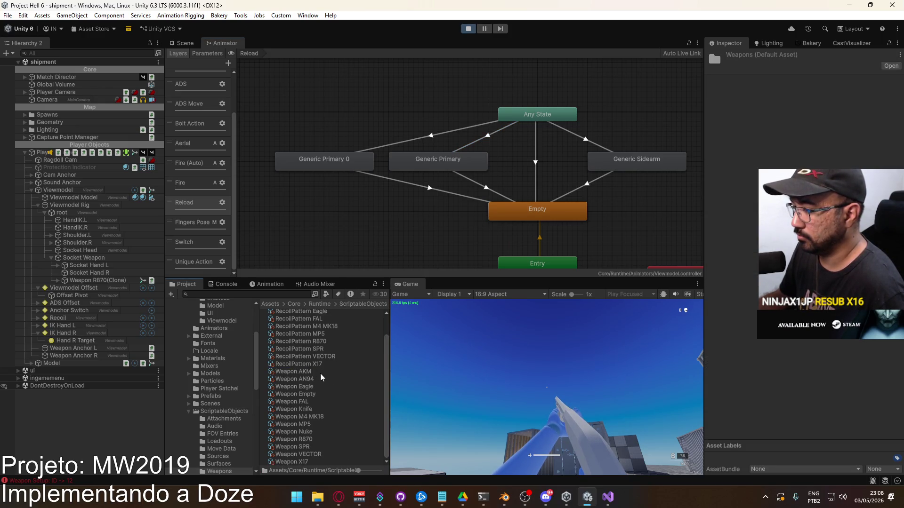
click(233, 411)
click(302, 376)
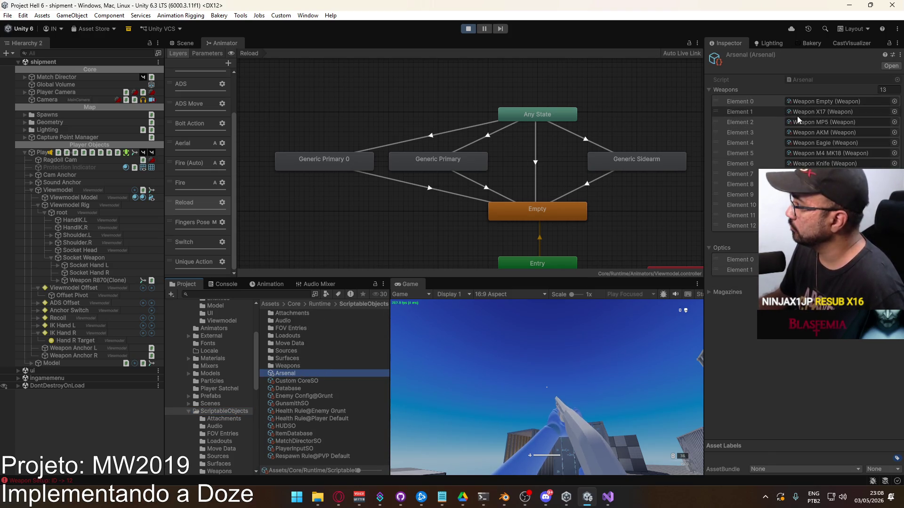
Float the Arsenal properties in their own window and enter Generic Primary 0's Primary Reload Tree.
right_click(331, 371)
click(322, 363)
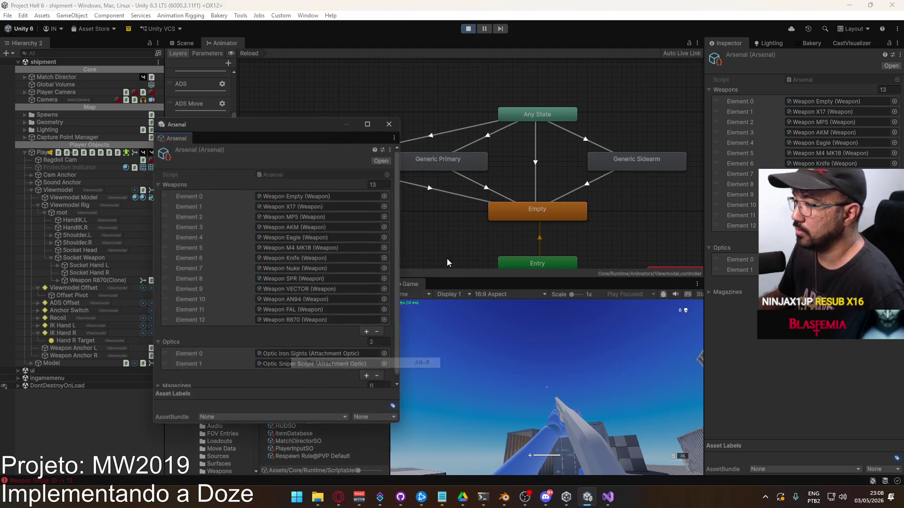
drag(329, 135, 222, 141)
click(343, 161)
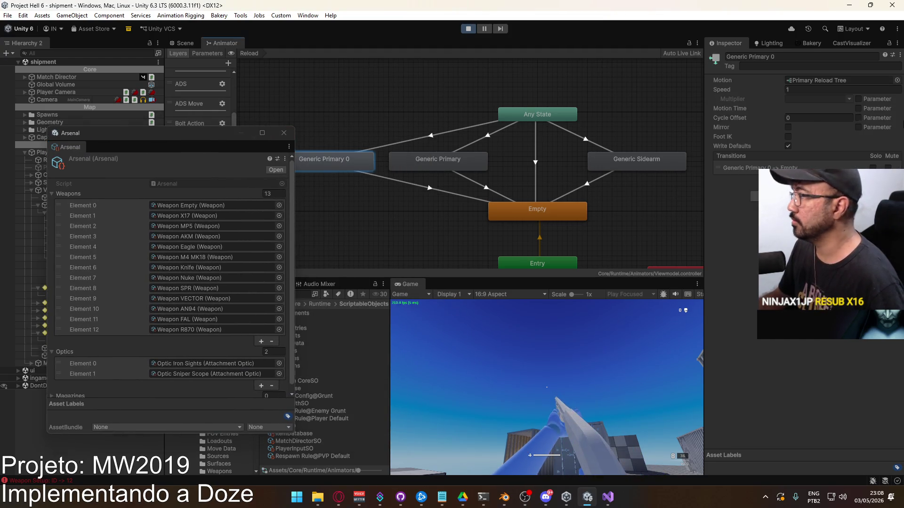
double_click(344, 161)
click(491, 156)
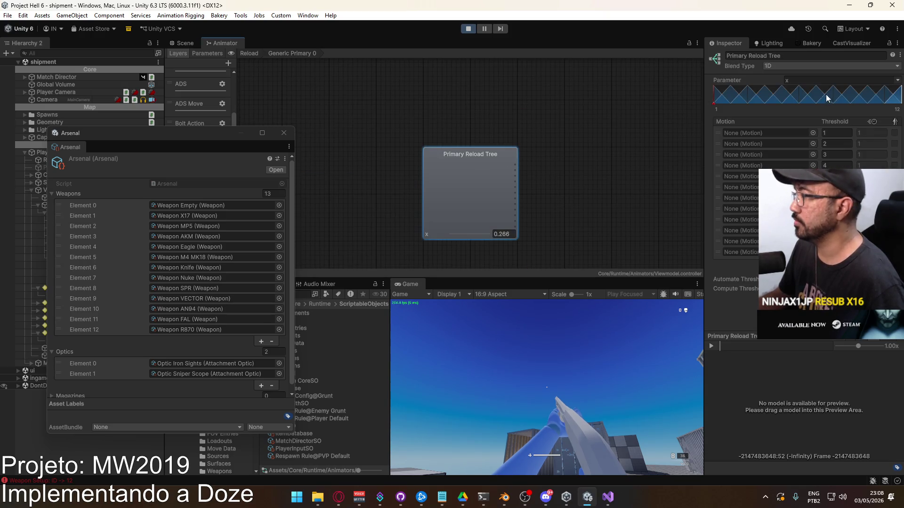
Rename the blend tree to Reload Tree and assign X17 and MP5 Generic Reload Single clips.
mouse_move(727, 55)
mouse_down()
mouse_move(781, 55)
mouse_move(766, 55)
mouse_up()
key(BackSpace)
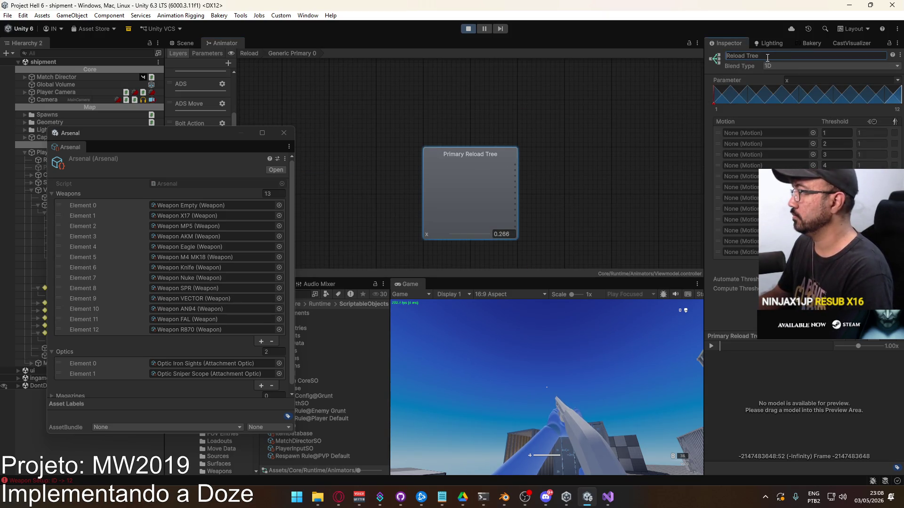
key(Return)
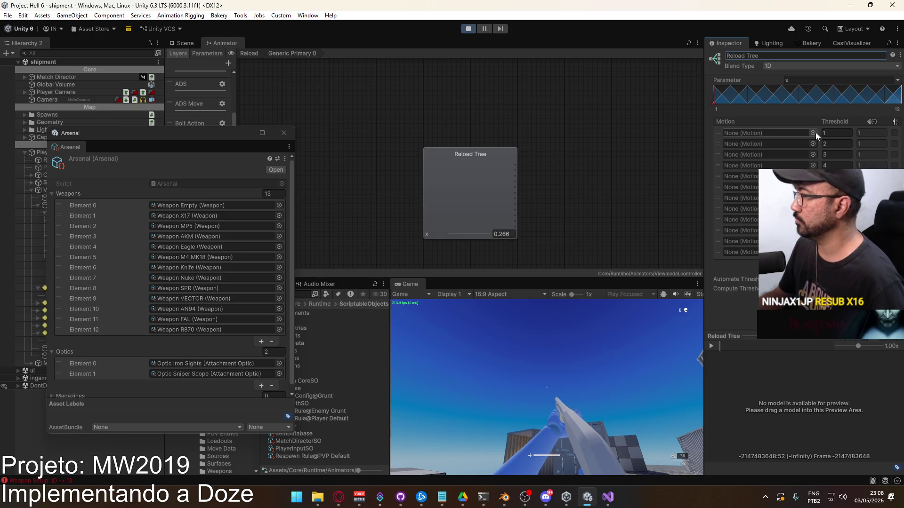
click(814, 132)
mouse_move(761, 134)
mouse_down()
mouse_move(643, 143)
mouse_move(620, 153)
mouse_up()
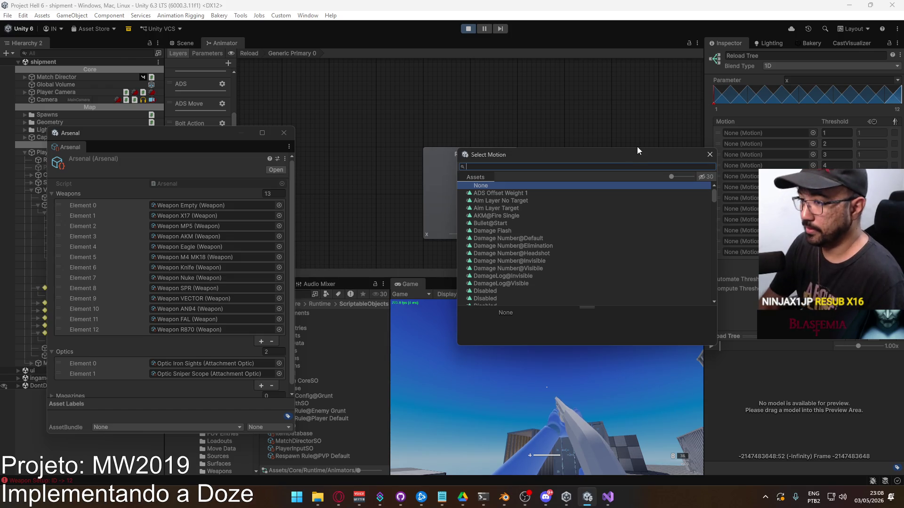
text(generic)
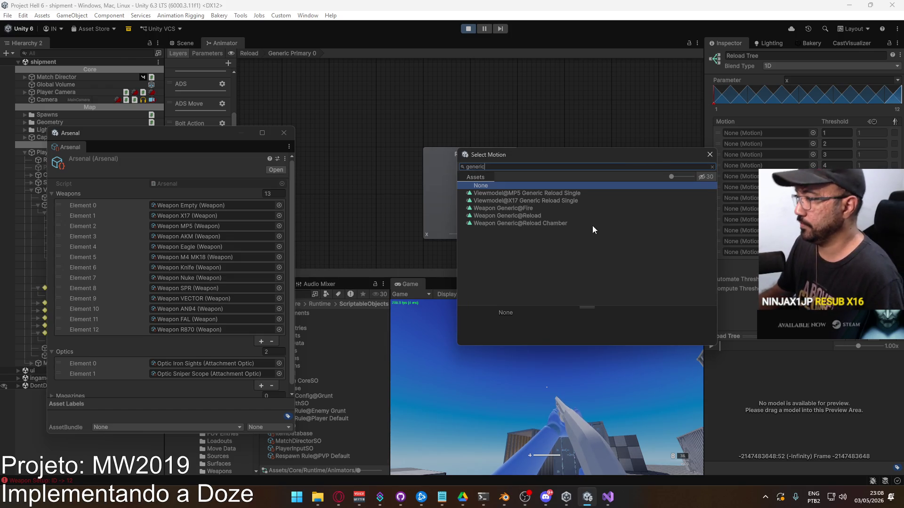
double_click(536, 201)
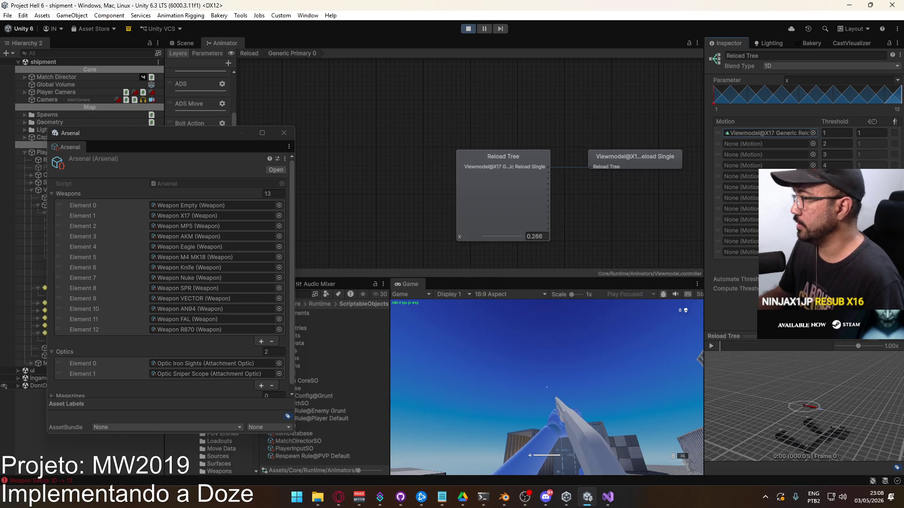
click(813, 144)
text(mp5)
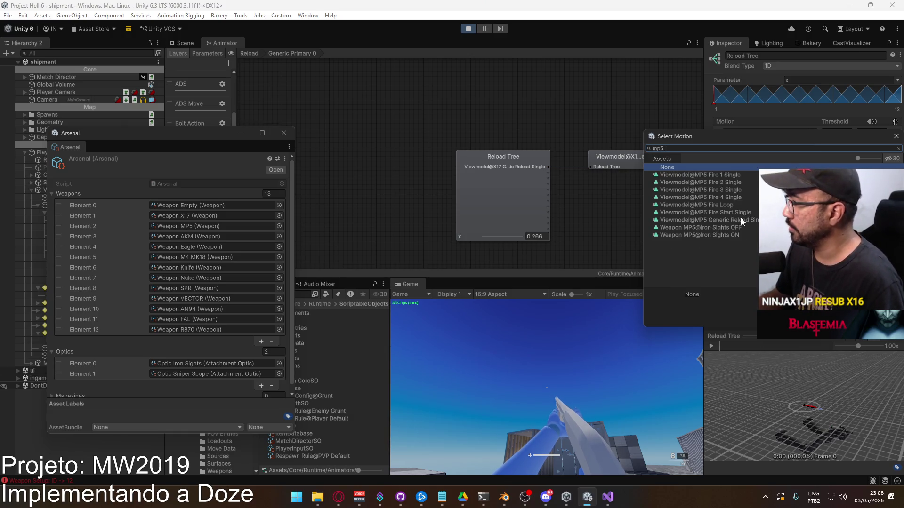
double_click(741, 219)
Copy the MP5 Generic Reload Single motion into slots three through eleven.
right_click(772, 144)
click(753, 168)
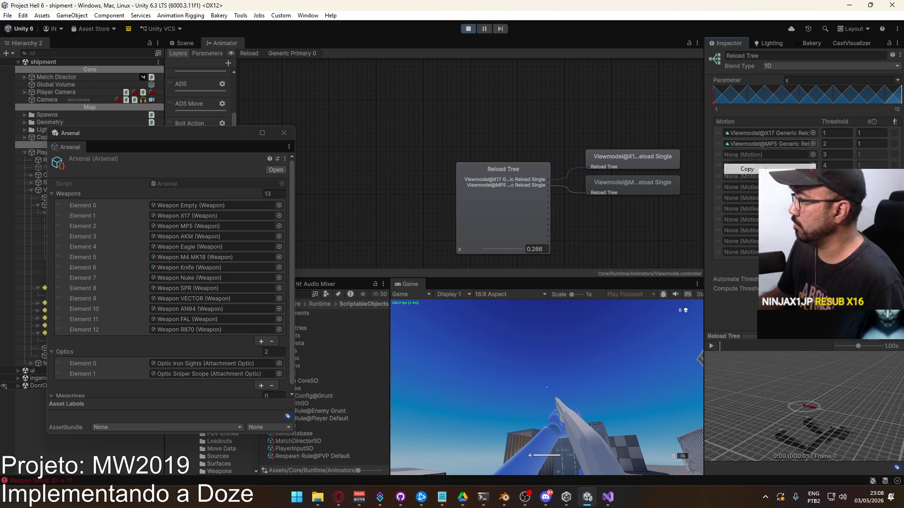
right_click(755, 153)
click(748, 211)
right_click(737, 165)
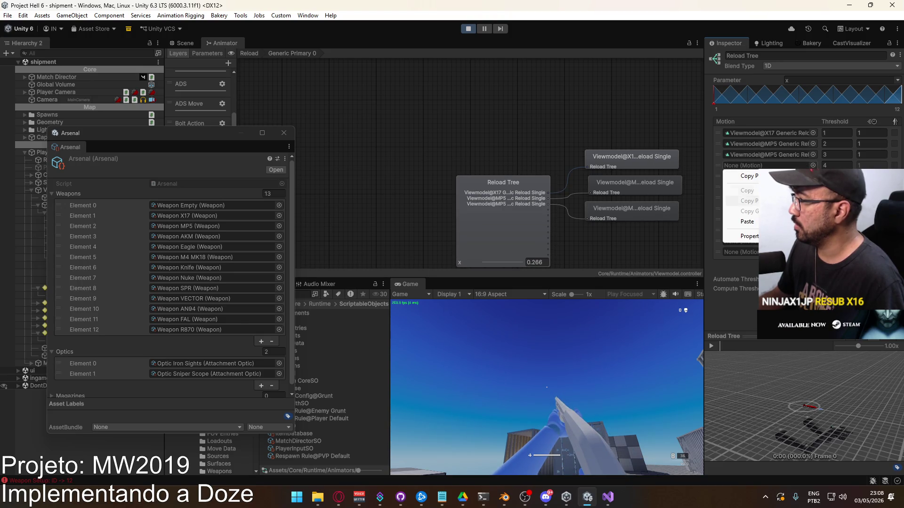
click(748, 222)
right_click(742, 177)
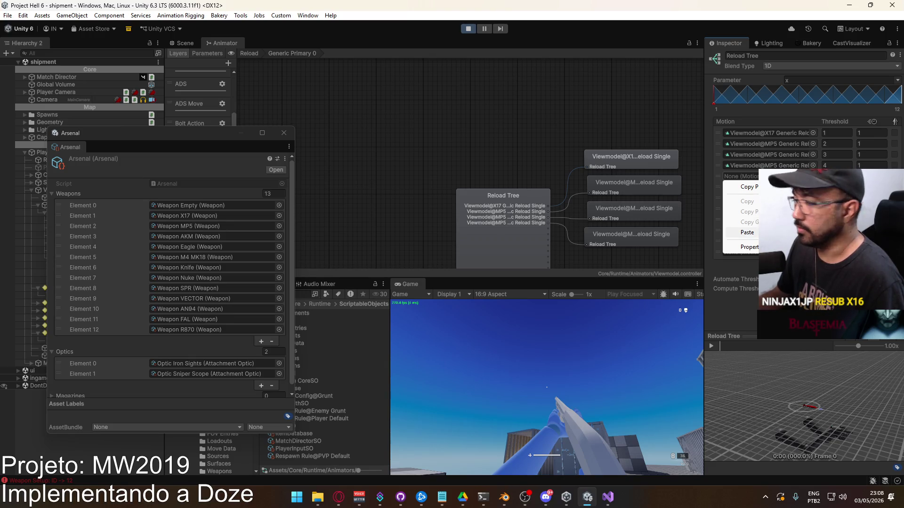
click(747, 233)
right_click(753, 188)
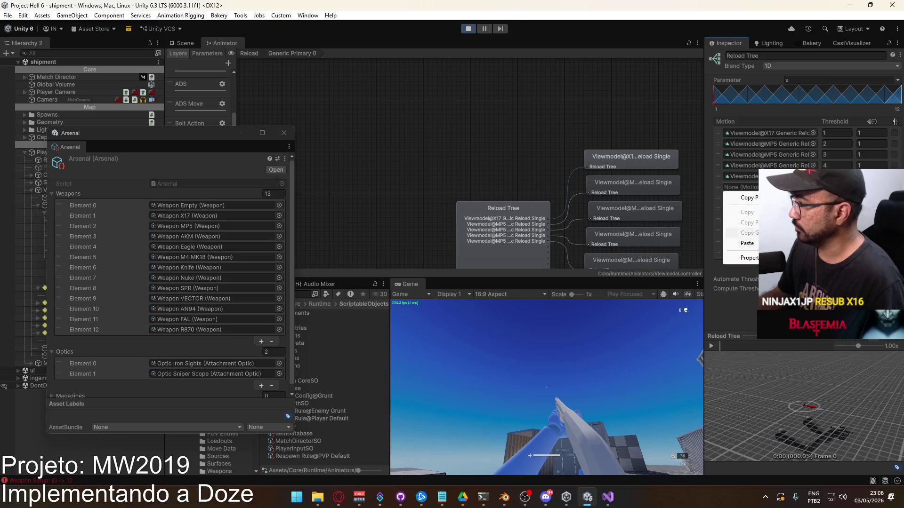
click(747, 243)
right_click(749, 199)
click(747, 254)
right_click(749, 209)
click(747, 265)
right_click(748, 220)
click(747, 276)
right_click(749, 231)
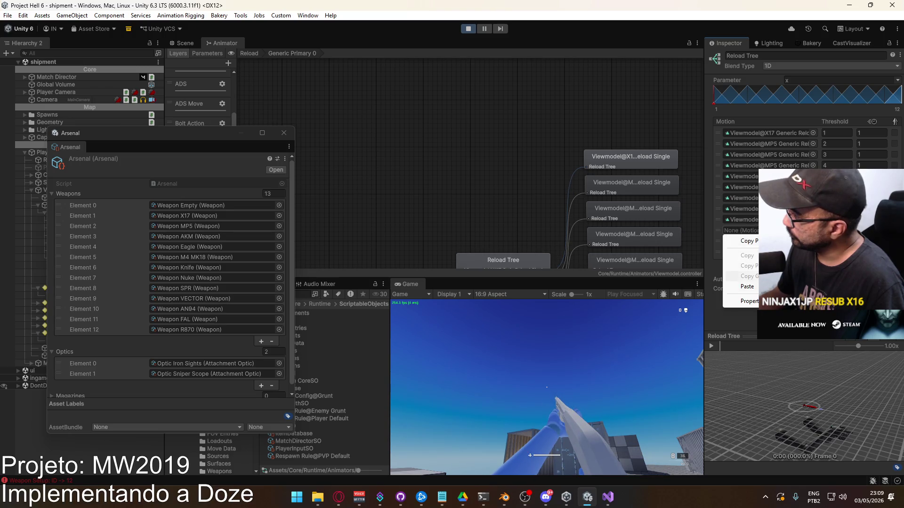
click(748, 286)
right_click(744, 242)
click(747, 297)
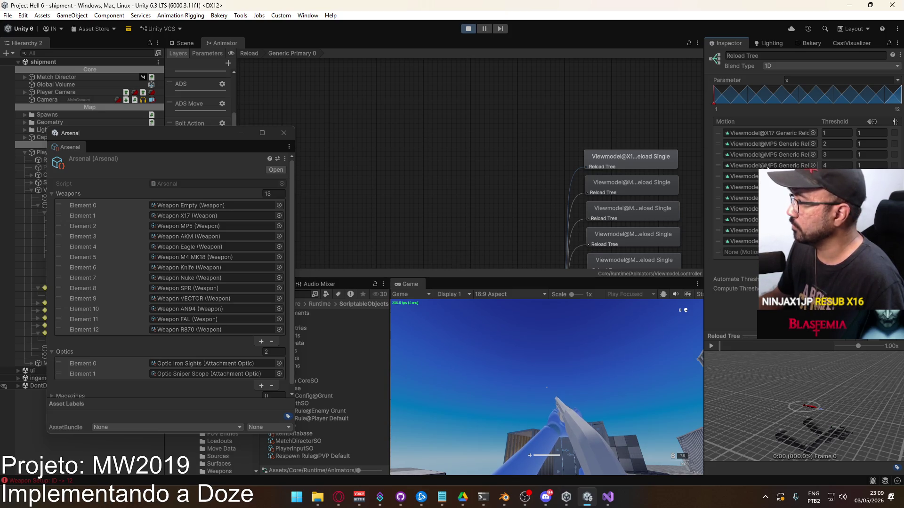
Paste the X17 reload clip into the fourth slot and delete two surplus motions.
right_click(769, 134)
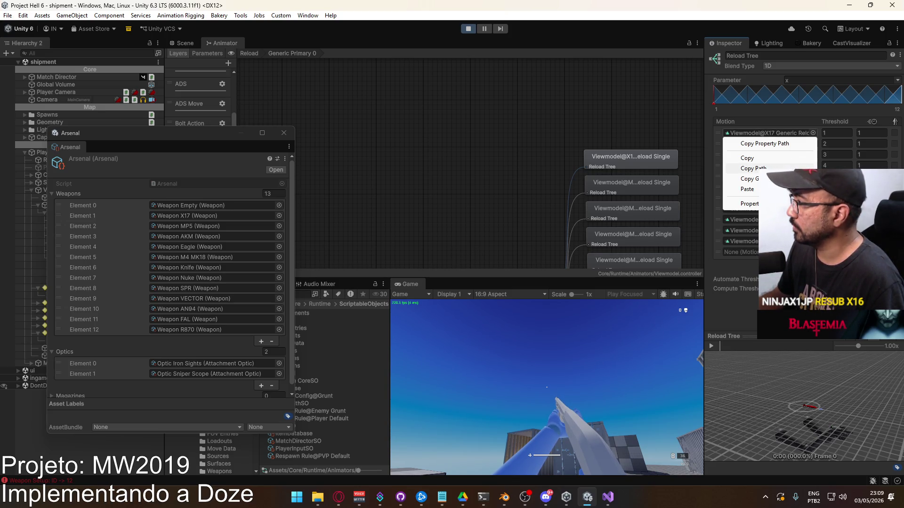
click(753, 159)
right_click(753, 166)
click(744, 221)
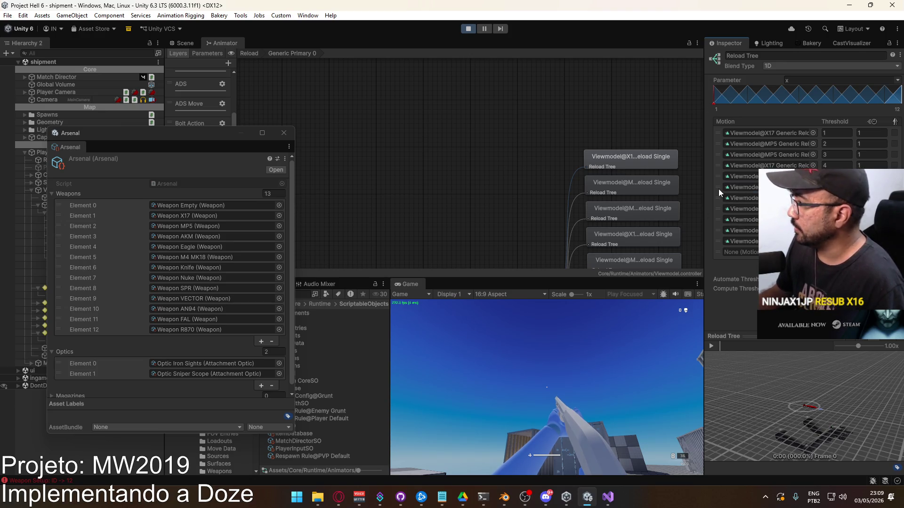
key(Delete)
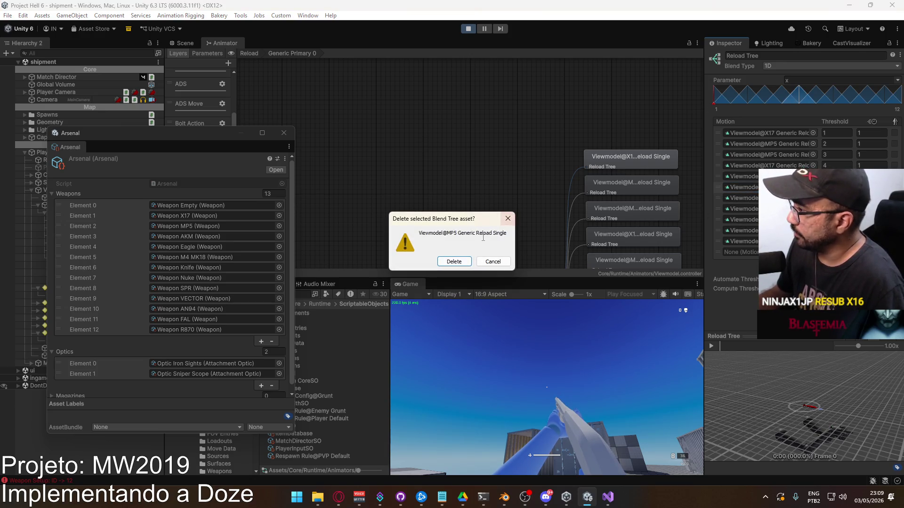
click(451, 263)
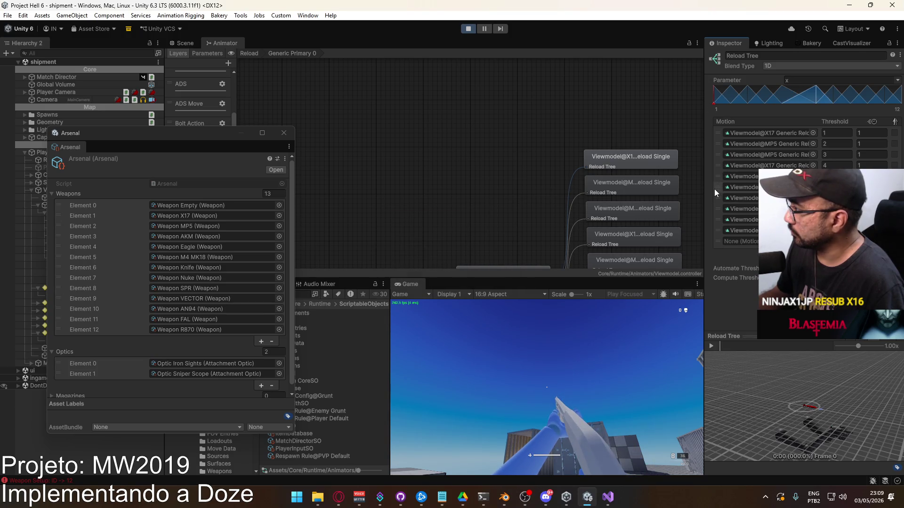
key(Delete)
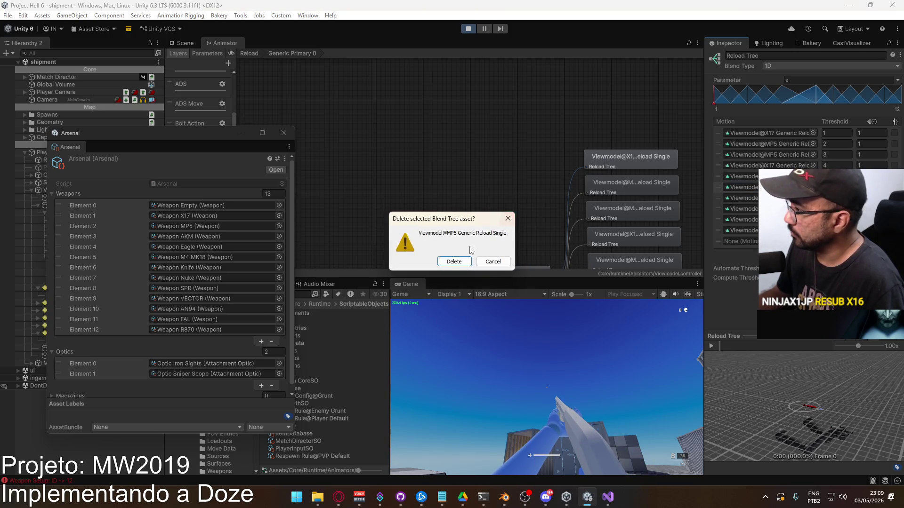
click(455, 262)
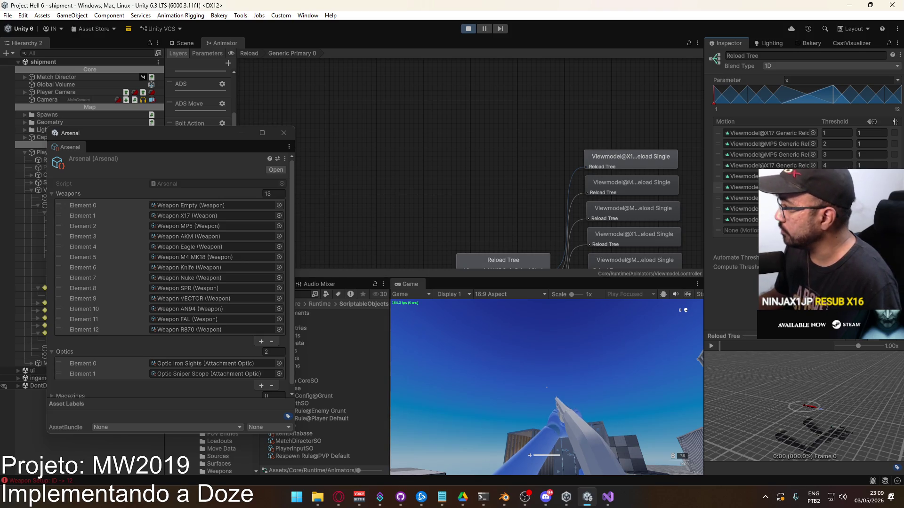
Add R870@Reload Single as a new motion in the Reload Tree.
click(812, 230)
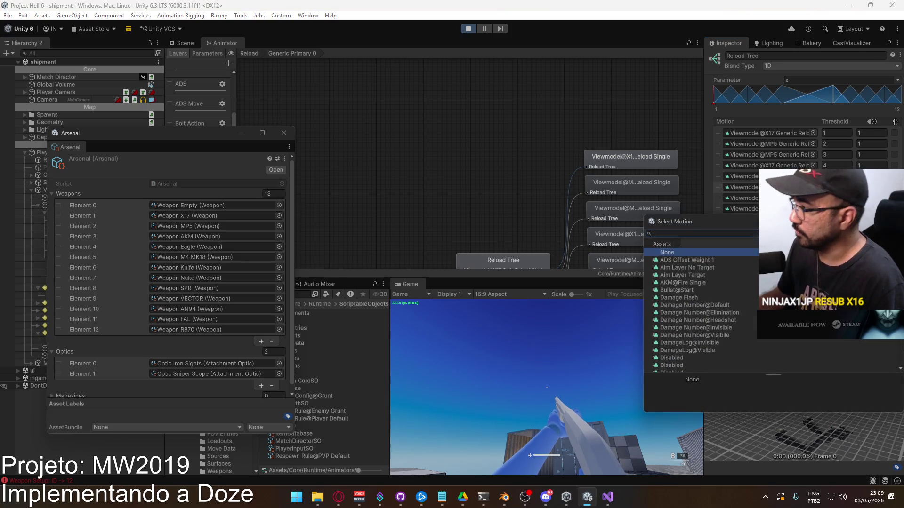
text(w87)
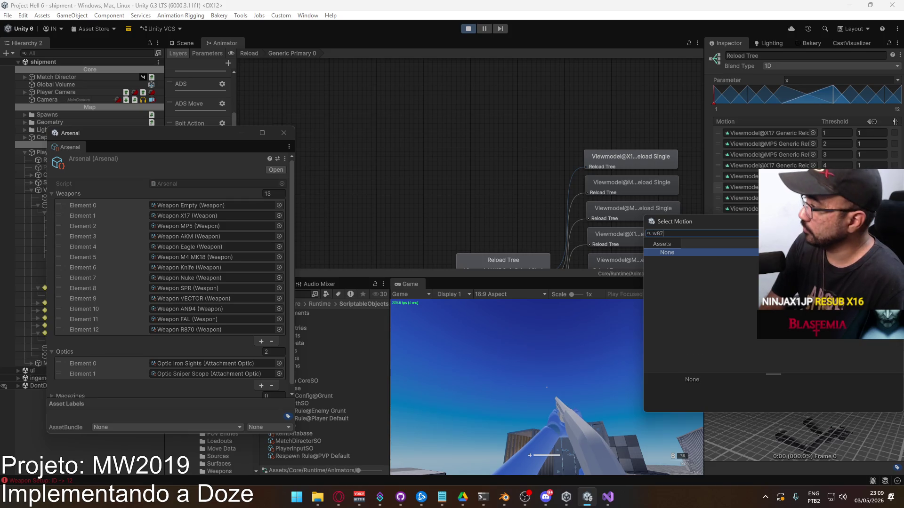
key(BackSpace)
key(BackSpace)
key(BackSpace)
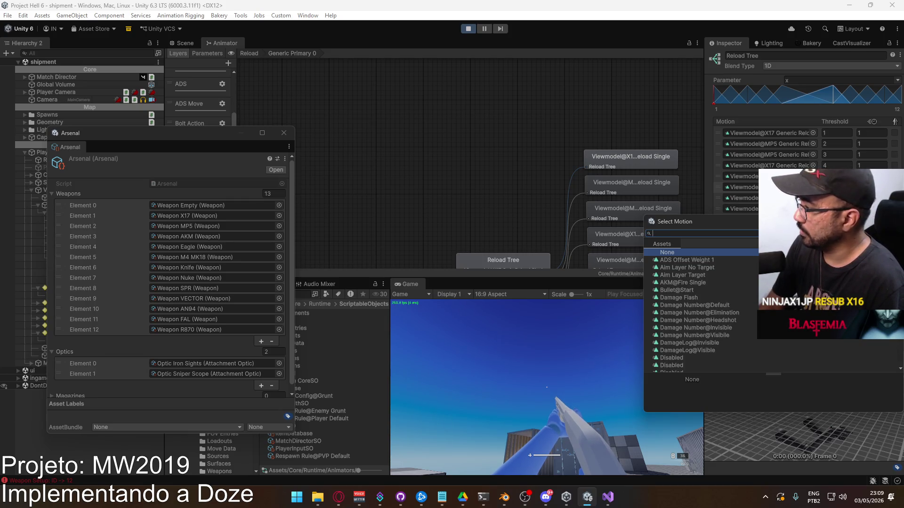
text(r870)
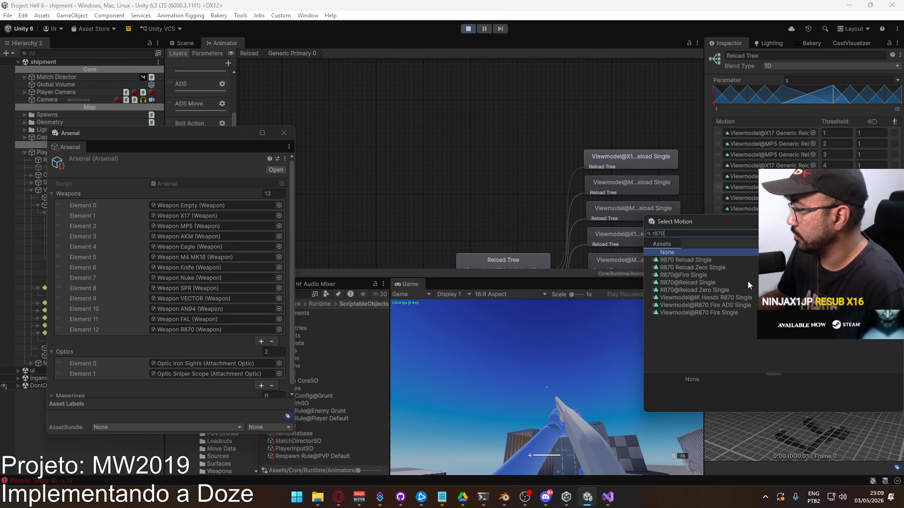
double_click(705, 281)
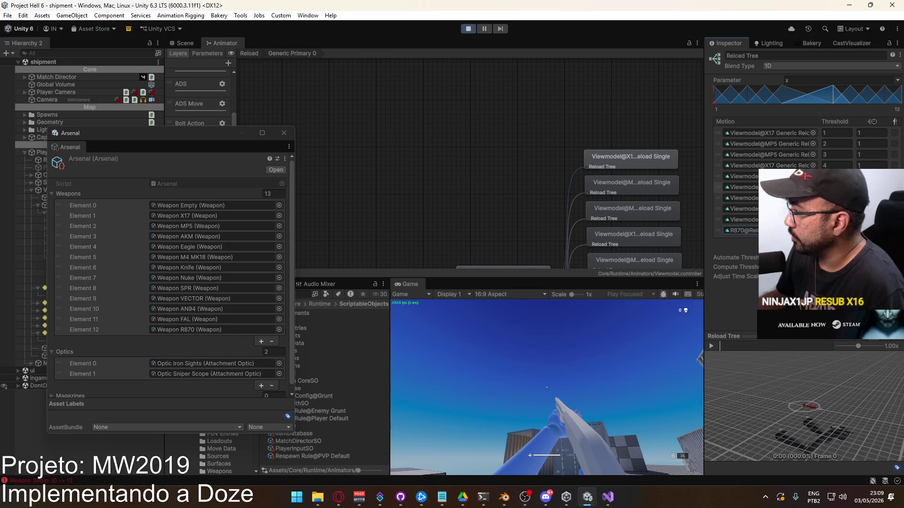
Browse the viewmodel@ clips for the R870 slot, close the chooser, and switch to Blender.
click(813, 230)
text(viewmodel)
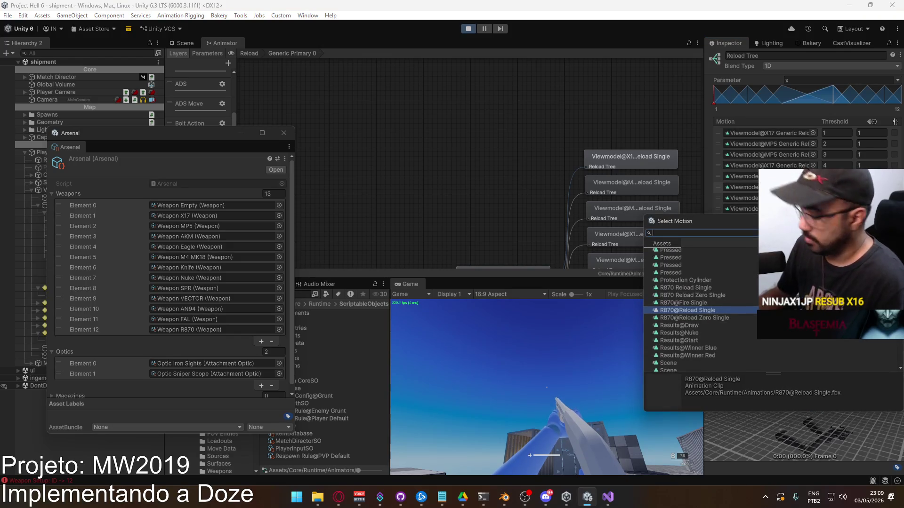
text(@)
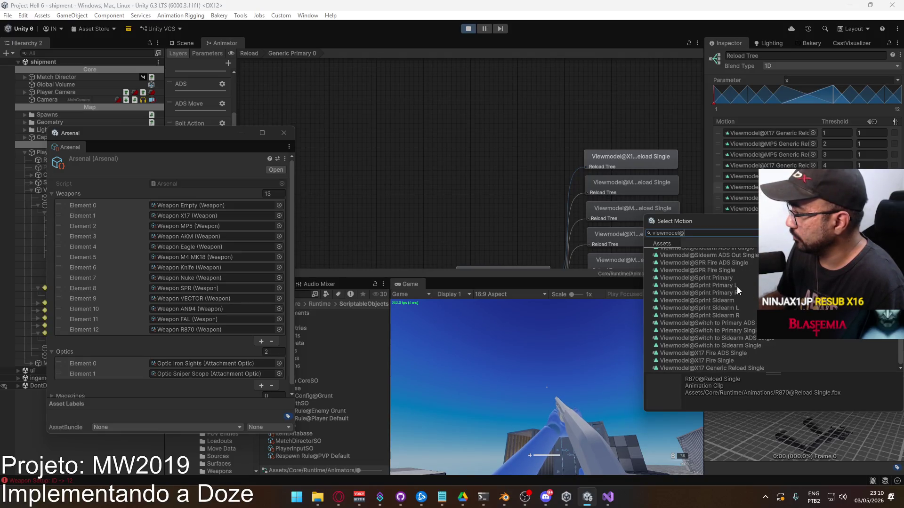
scroll(736, 286, up, 3)
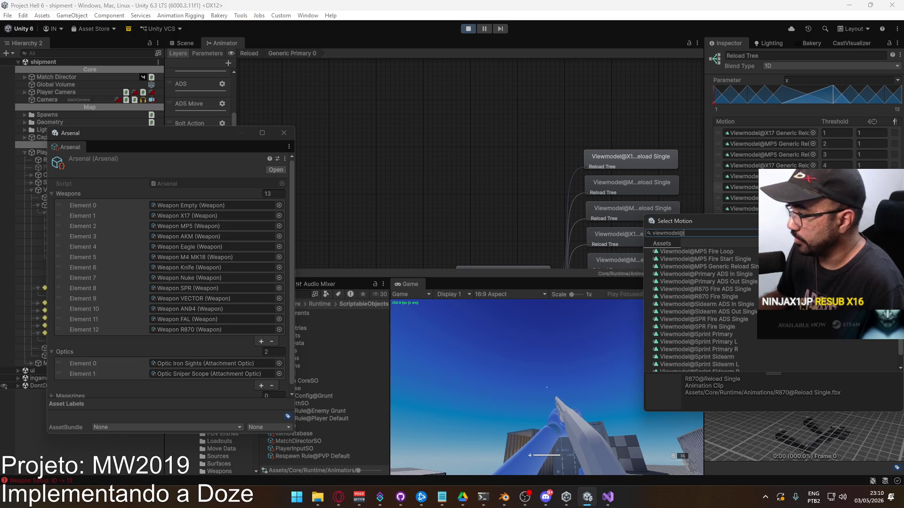
key(Return)
click(504, 497)
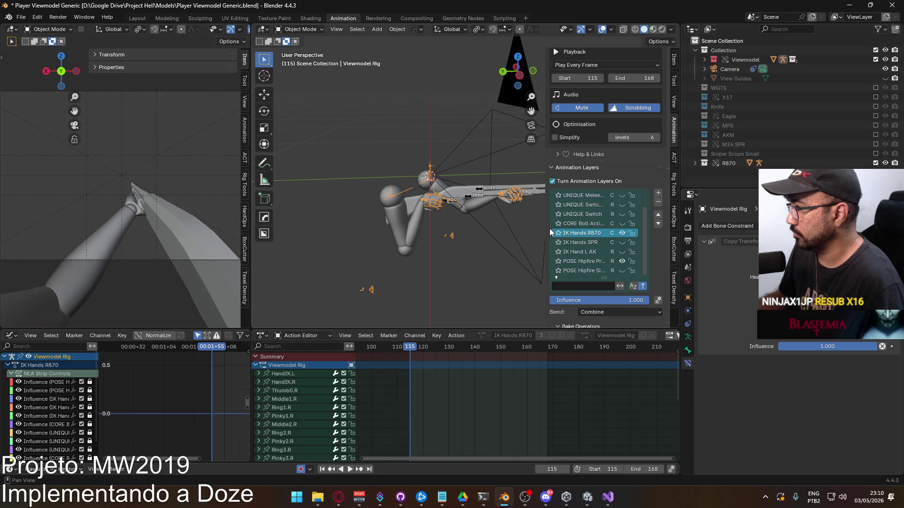
Select and frame the R870 Rig, then enable and activate its CORE R870@Reload layer.
drag(547, 227, 462, 233)
scroll(548, 253, up, 2)
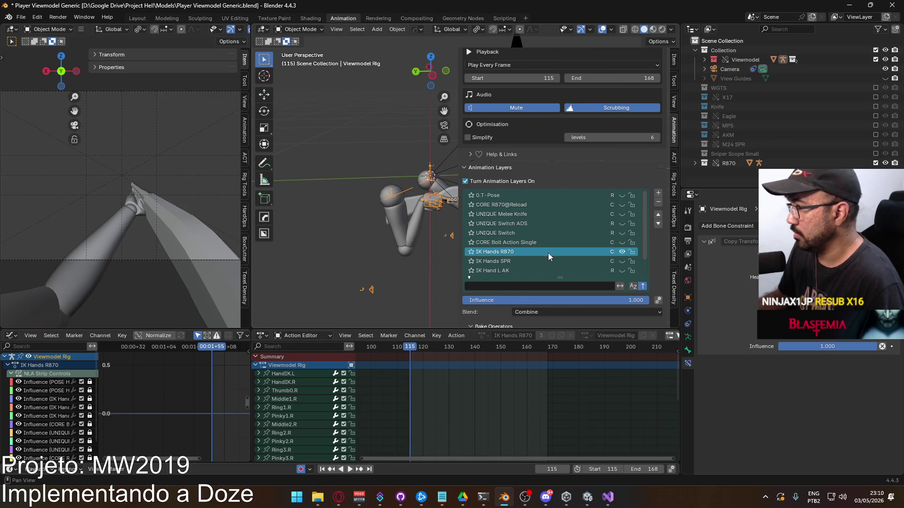
click(445, 203)
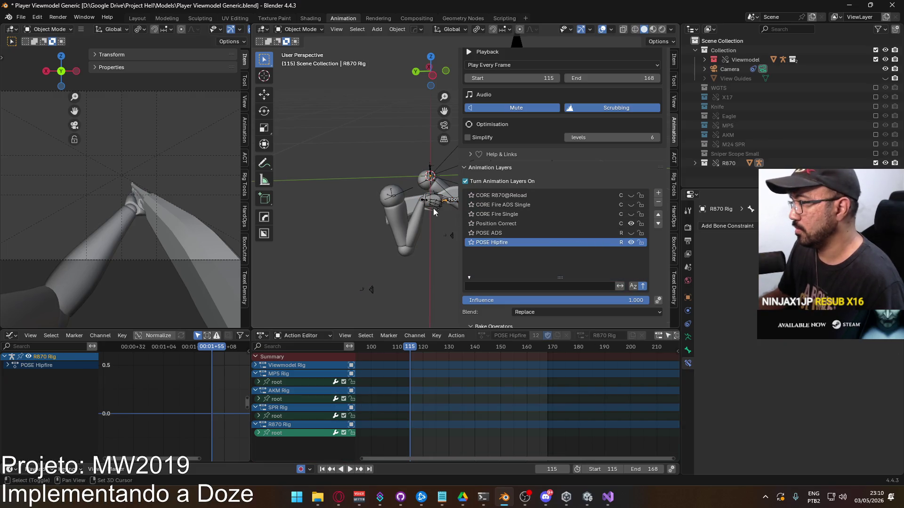
key(KP_Decimal)
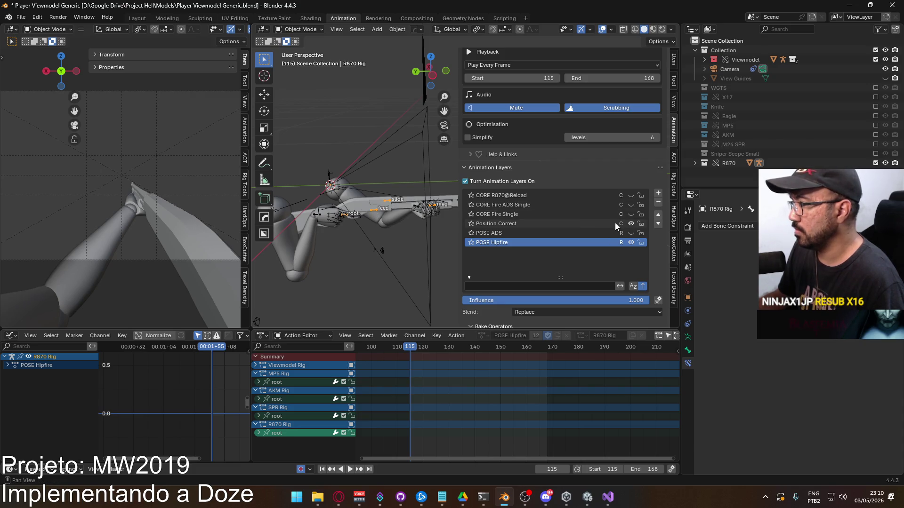
click(631, 196)
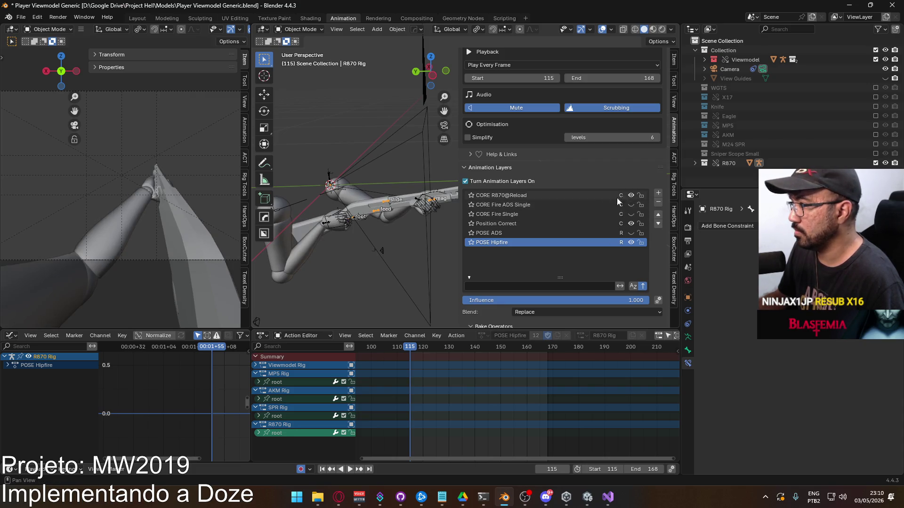
click(546, 200)
scroll(423, 364, down, 5)
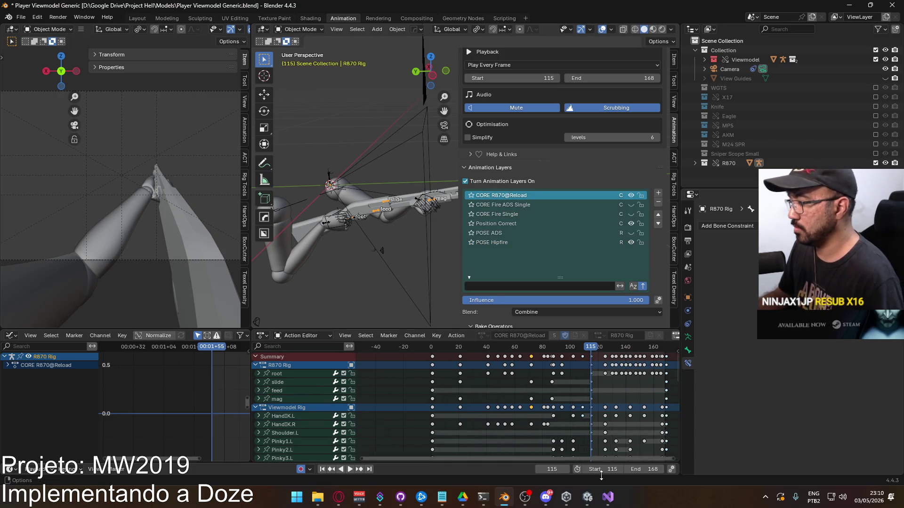
Set the playback range to frames 1–115 and preview the reload animation.
text(5)
key(Return)
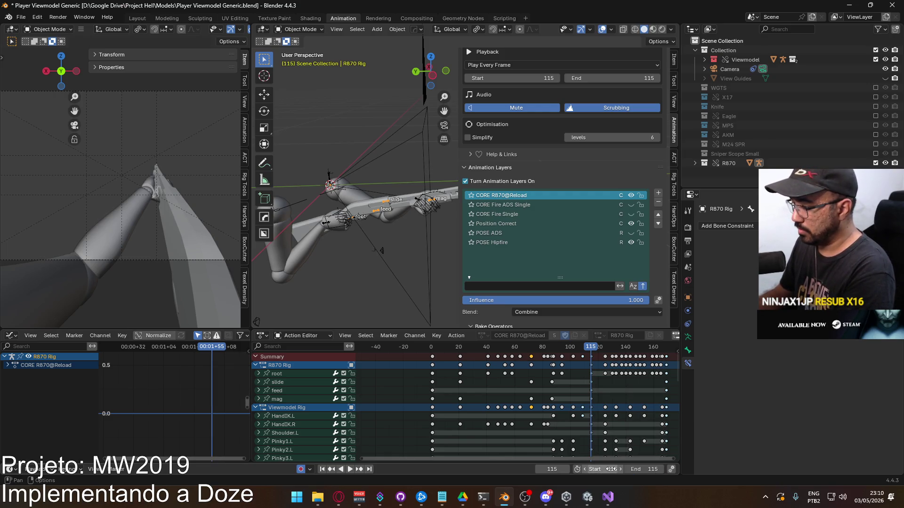
double_click(612, 469)
text(1)
key(Return)
key(space)
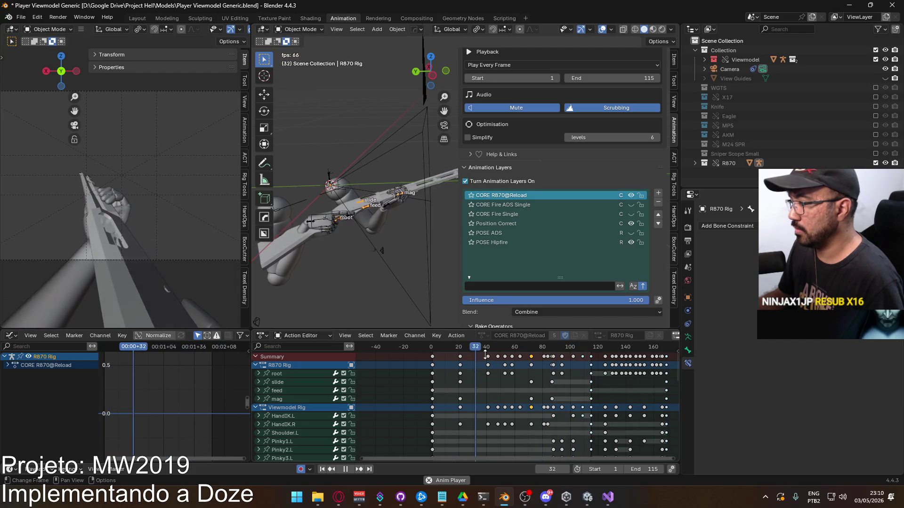
drag(435, 351, 432, 351)
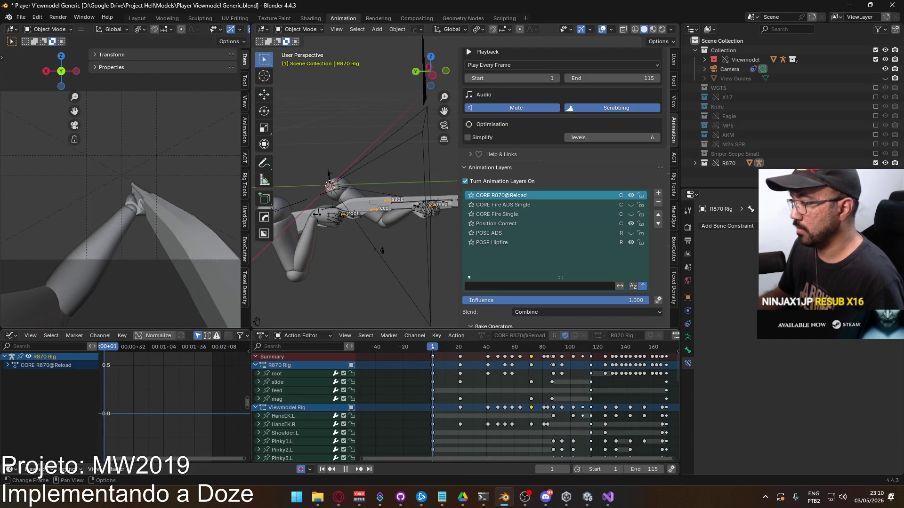
Enable CORE R870@Reload on the Viewmodel Rig, replay the reload, and reselect the Viewmodel Rig.
click(318, 225)
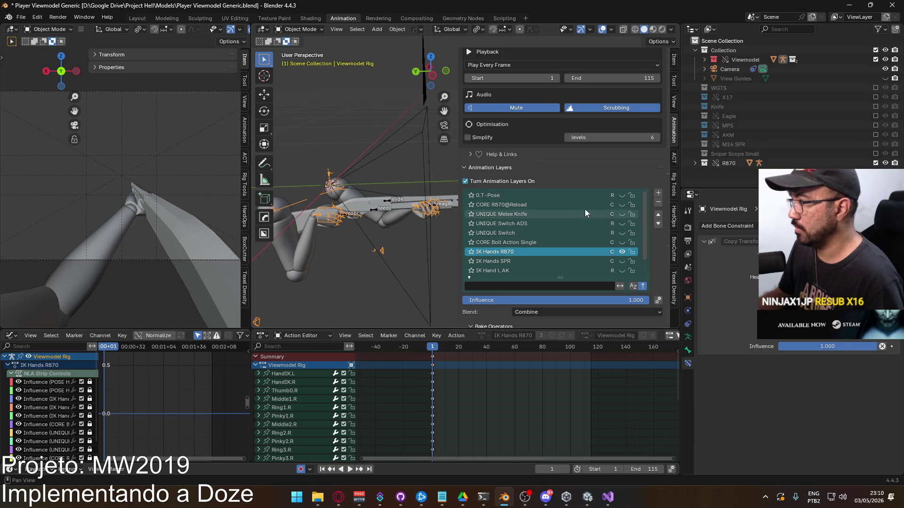
click(622, 205)
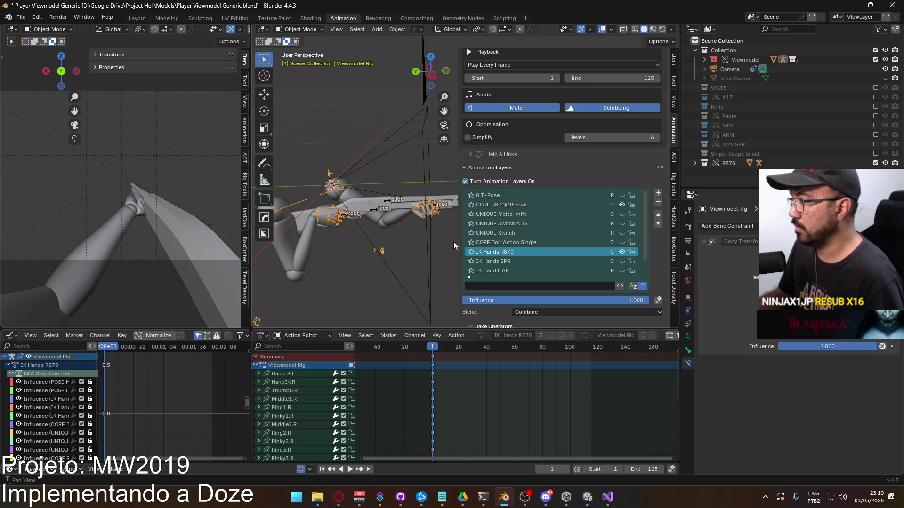
click(373, 215)
key(space)
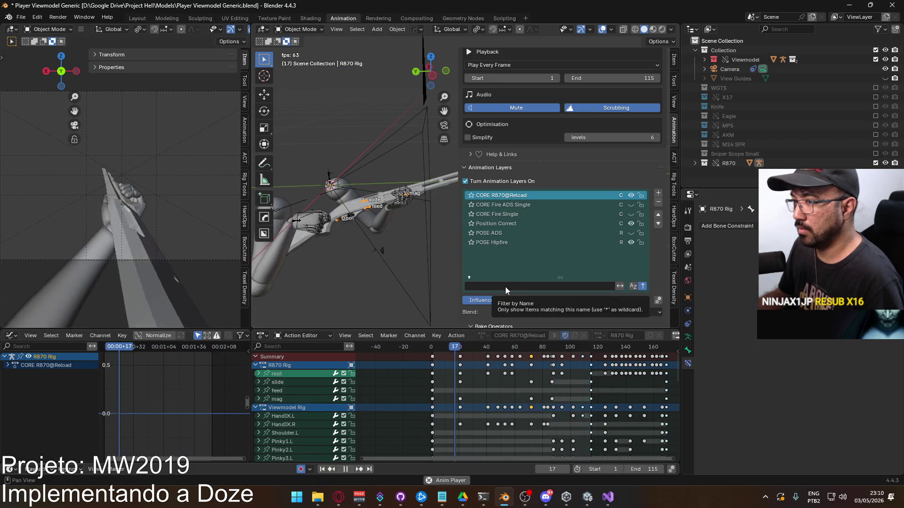
key(space)
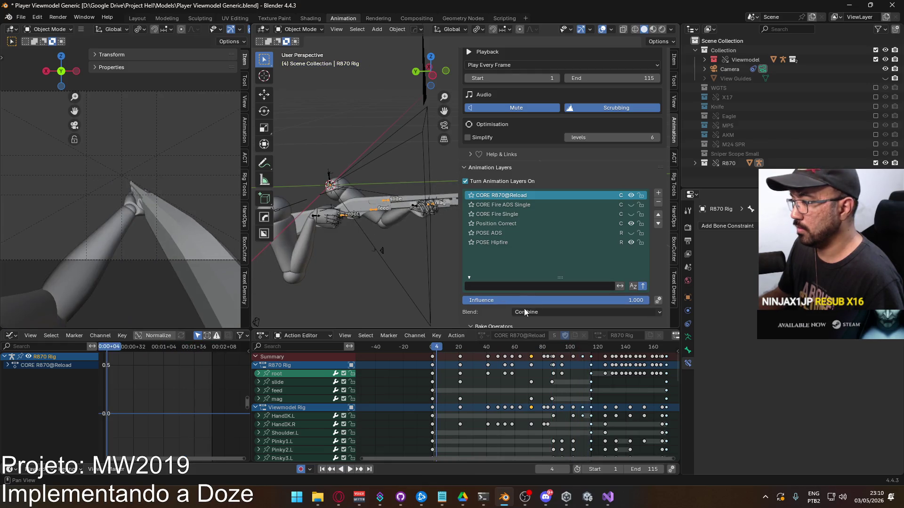
click(432, 348)
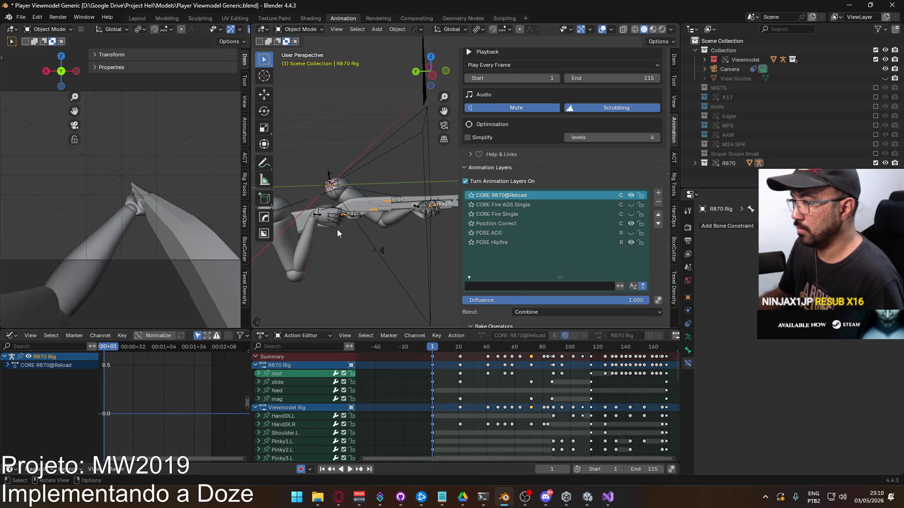
click(321, 230)
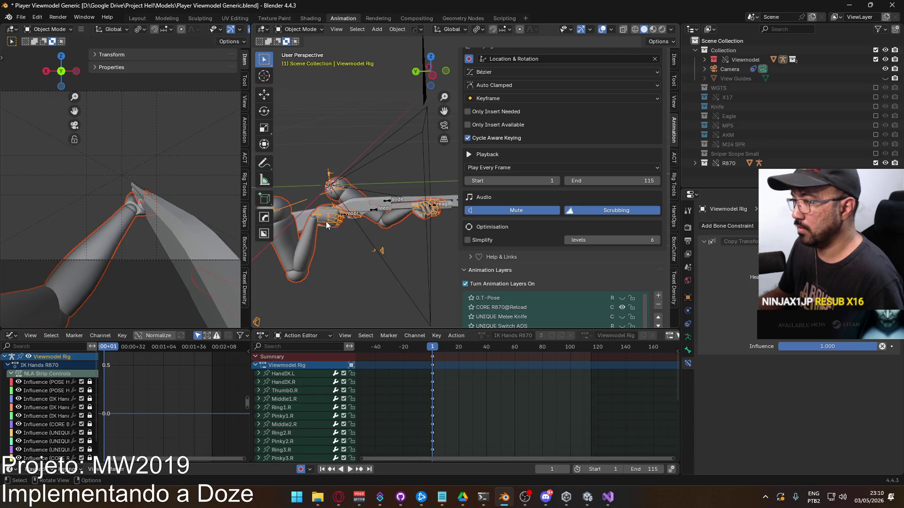
click(21, 17)
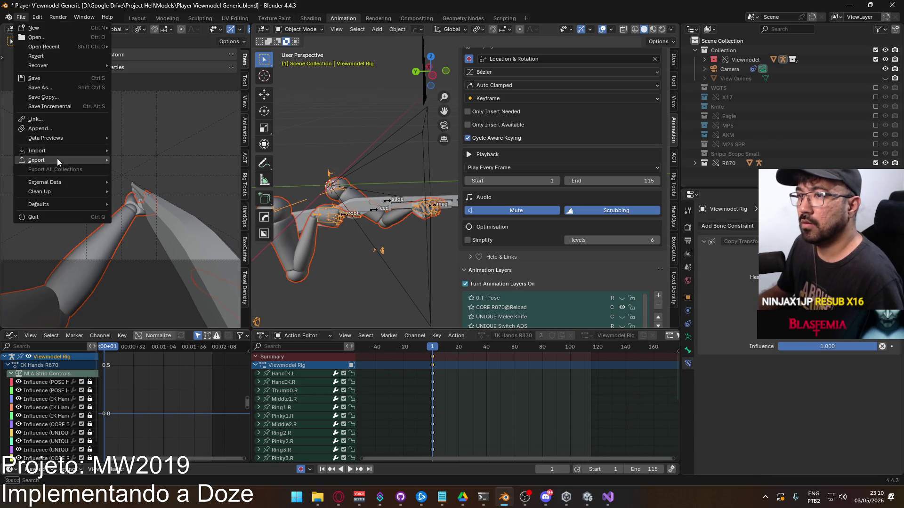
Start an FBX export with the Unity preset in the recent Viewmodel animations folder.
mouse_move(57, 159)
click(176, 244)
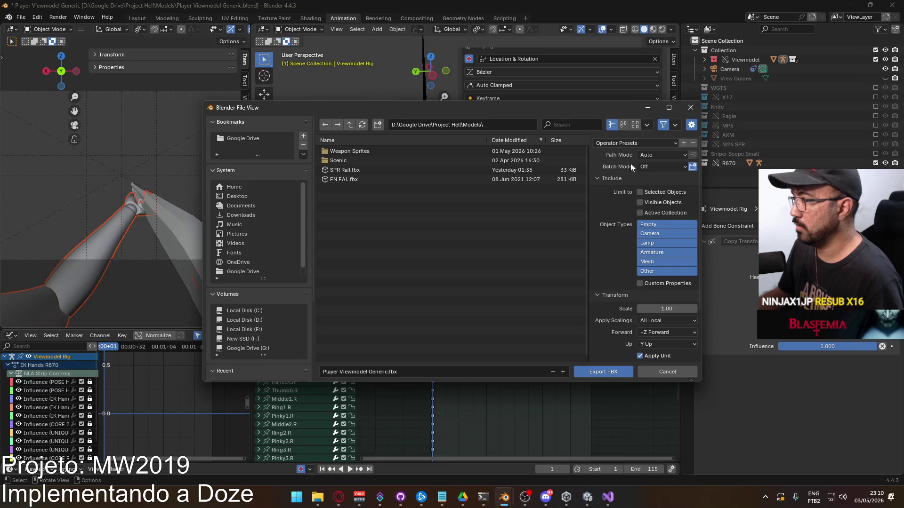
click(630, 143)
click(621, 166)
scroll(275, 318, down, 5)
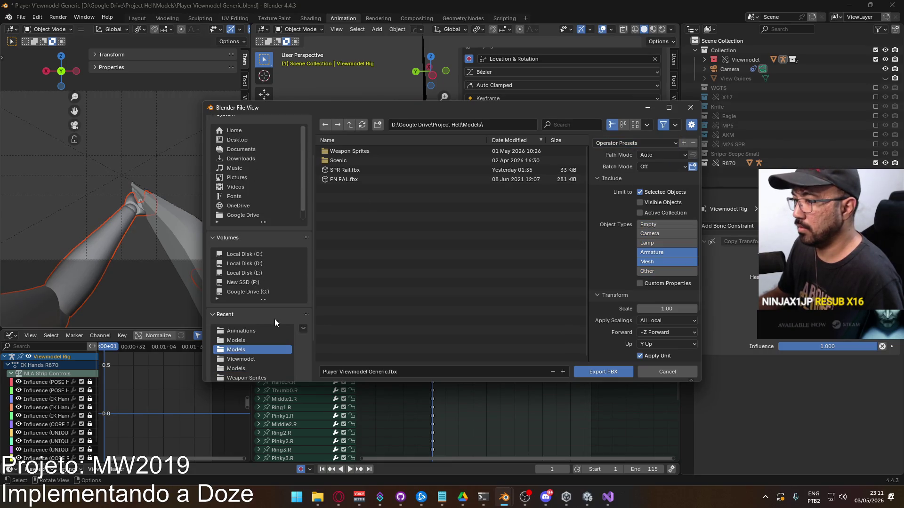
click(259, 310)
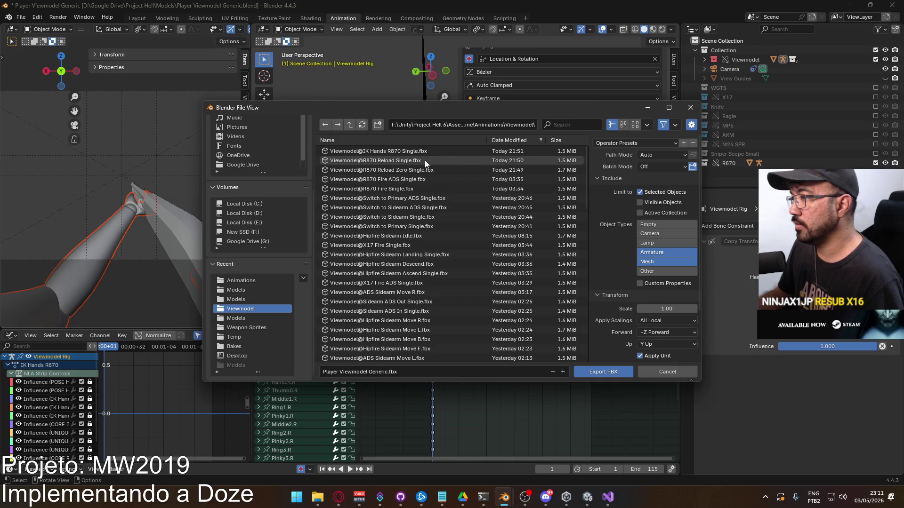
Rename Viewmodel@R870 Reload Zero Single.fbx to Viewmodel@R870 Reload Chamber Single.fbx and export over it.
click(422, 162)
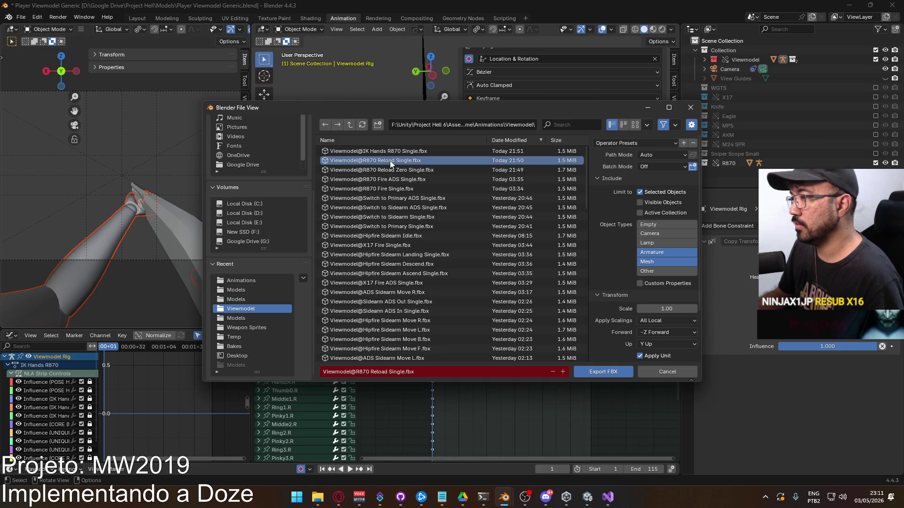
click(394, 169)
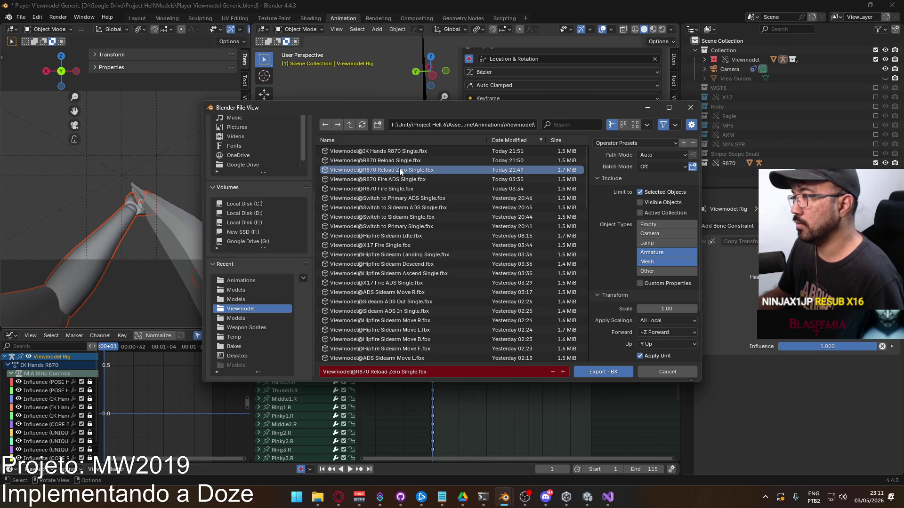
right_click(400, 168)
click(361, 242)
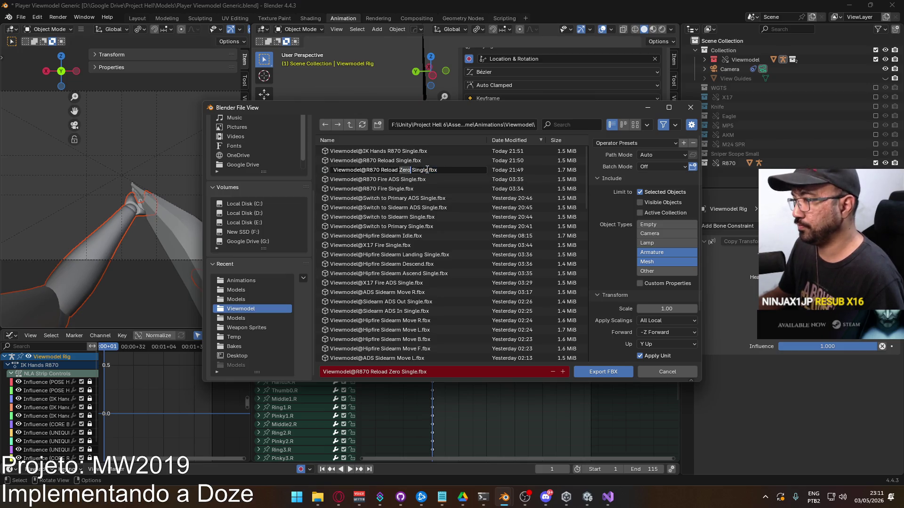
text(mber)
key(Return)
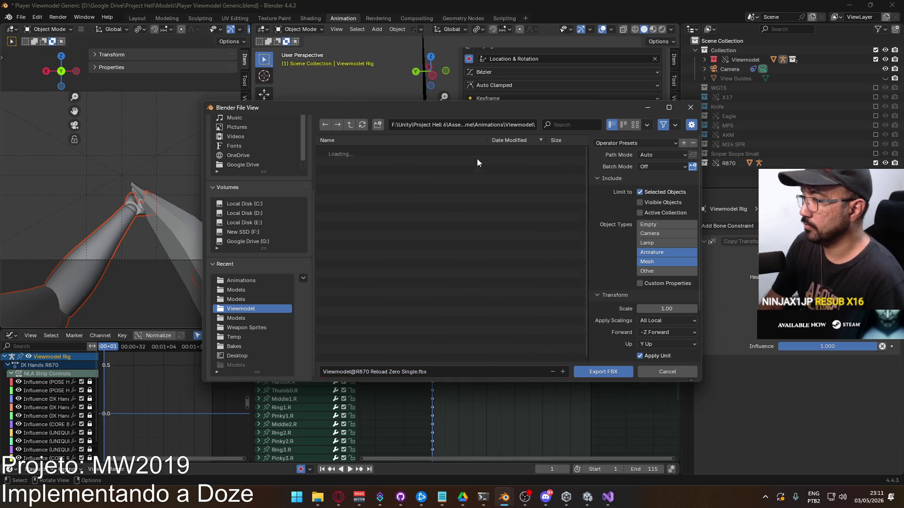
double_click(428, 172)
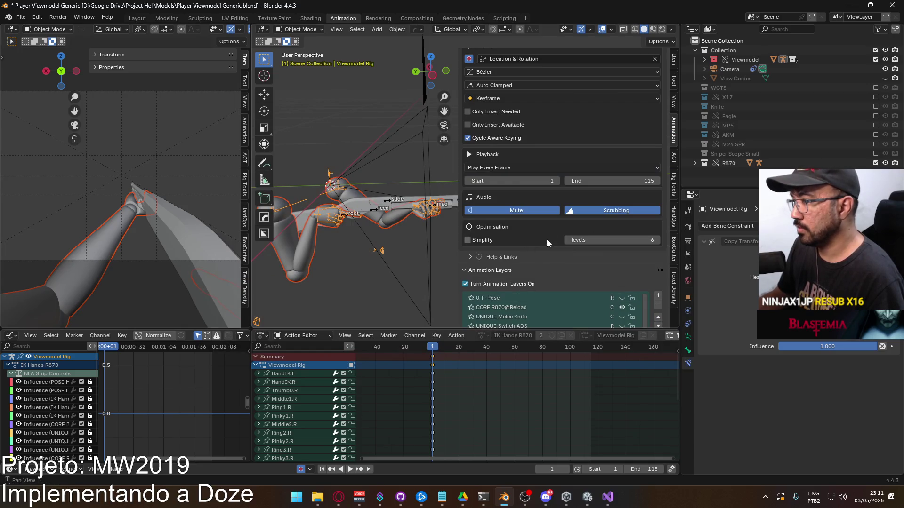
With the R870 Rig active, set Blender's playback range to frames 115–169.
scroll(547, 240, down, 3)
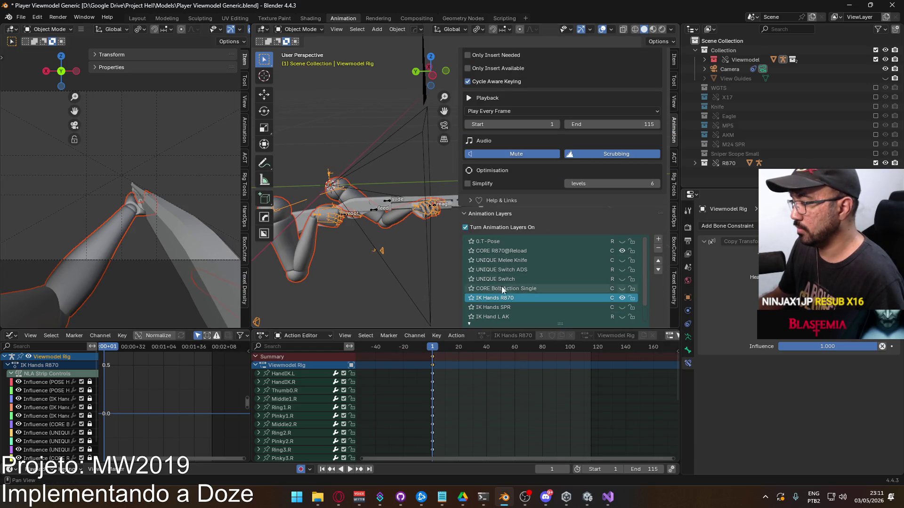
shift+click(377, 216)
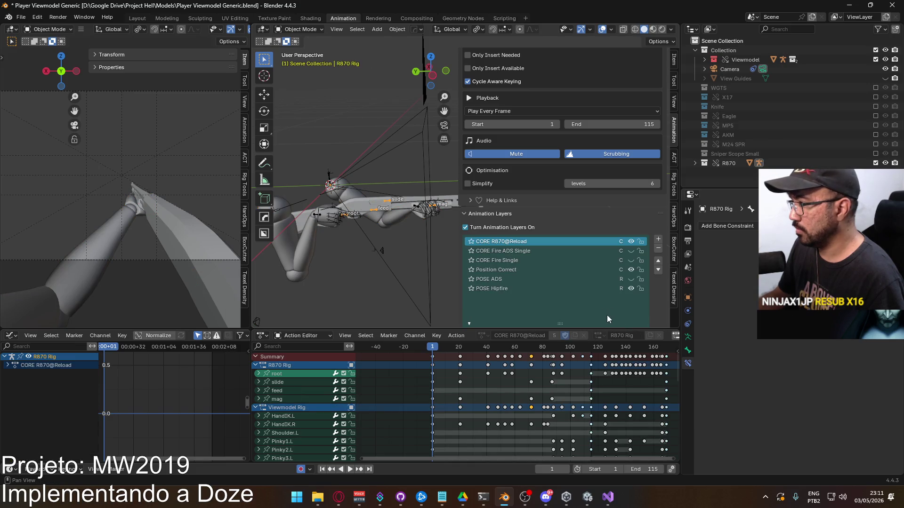
scroll(615, 391, right, 5)
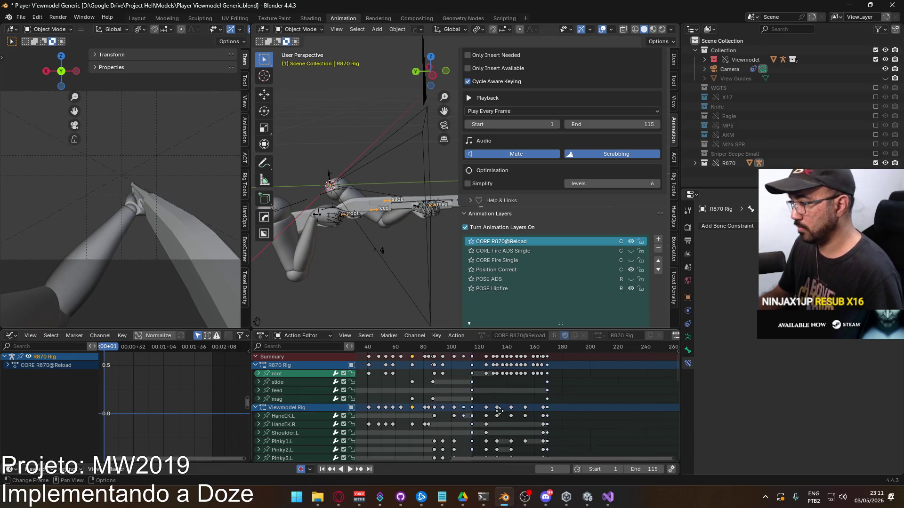
click(602, 469)
text(15)
key(Return)
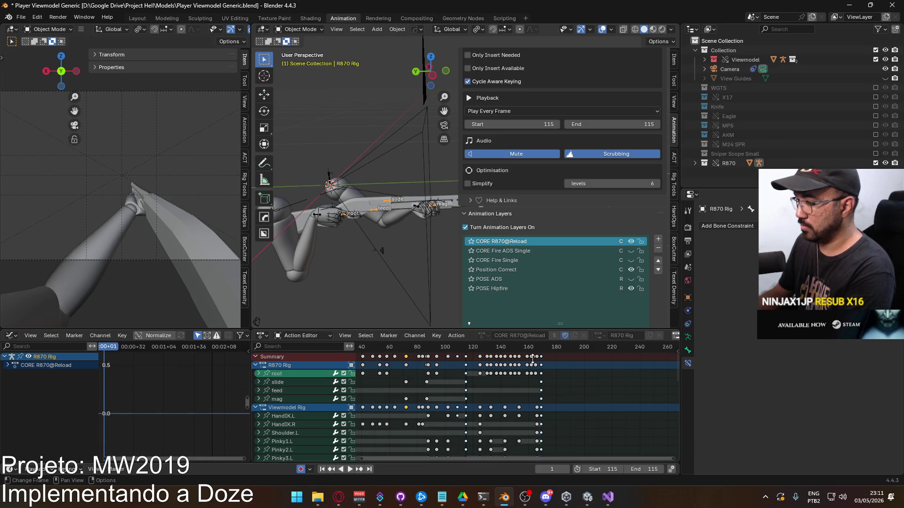
drag(543, 352, 542, 347)
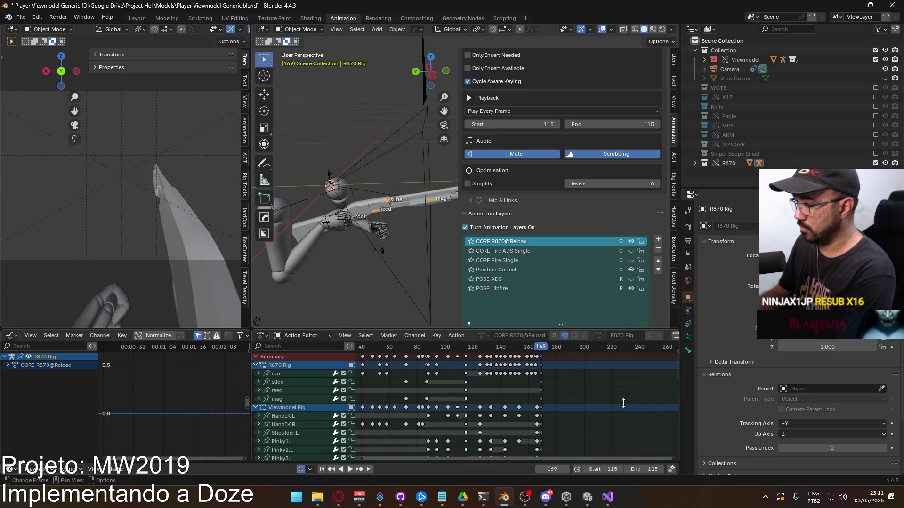
click(647, 469)
text(169)
key(Return)
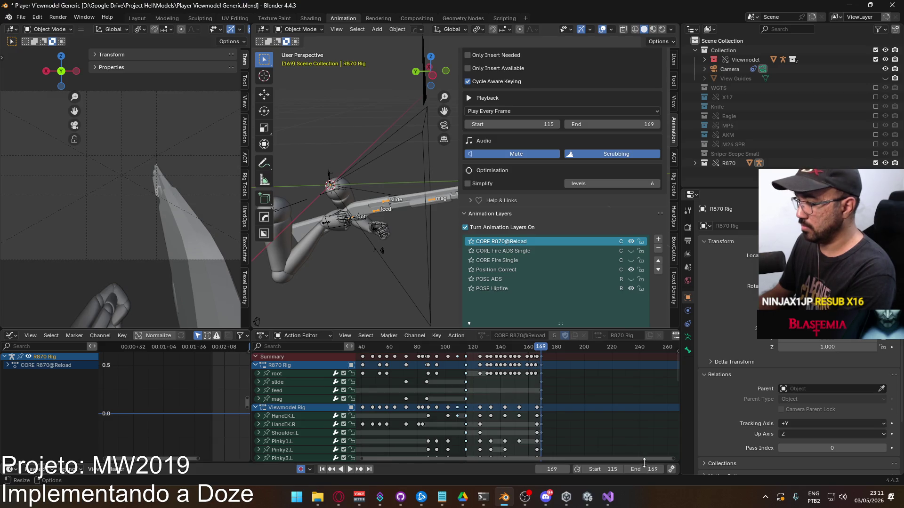
Export Viewmodel Model as FBX, overwriting Viewmodel@R870 Reload Single.fbx.
click(329, 226)
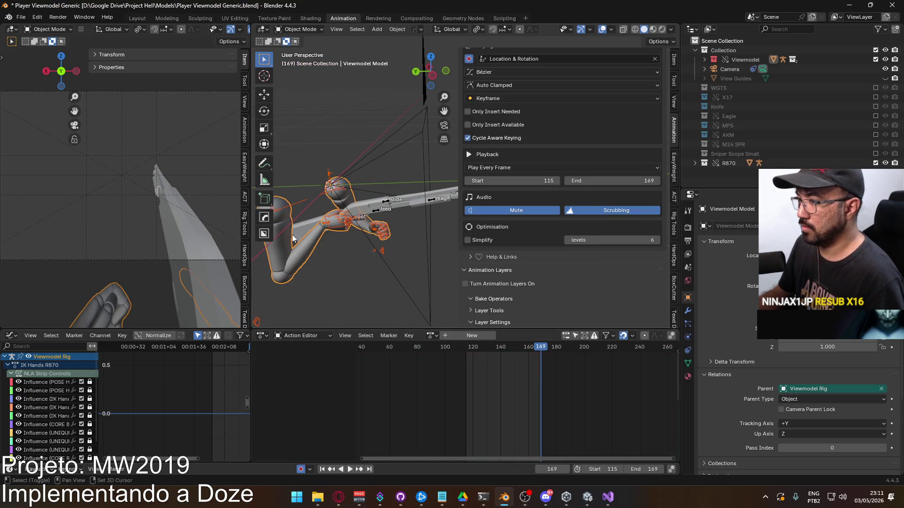
click(21, 17)
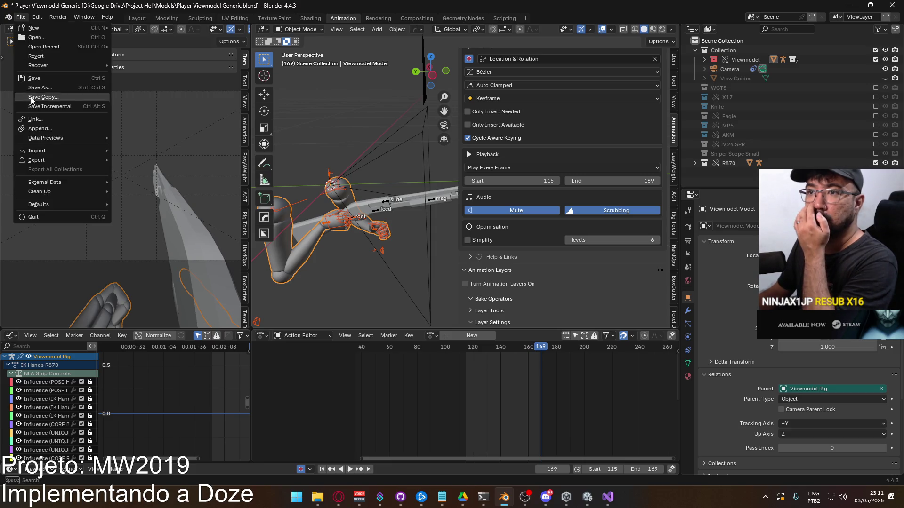
mouse_move(58, 163)
click(159, 247)
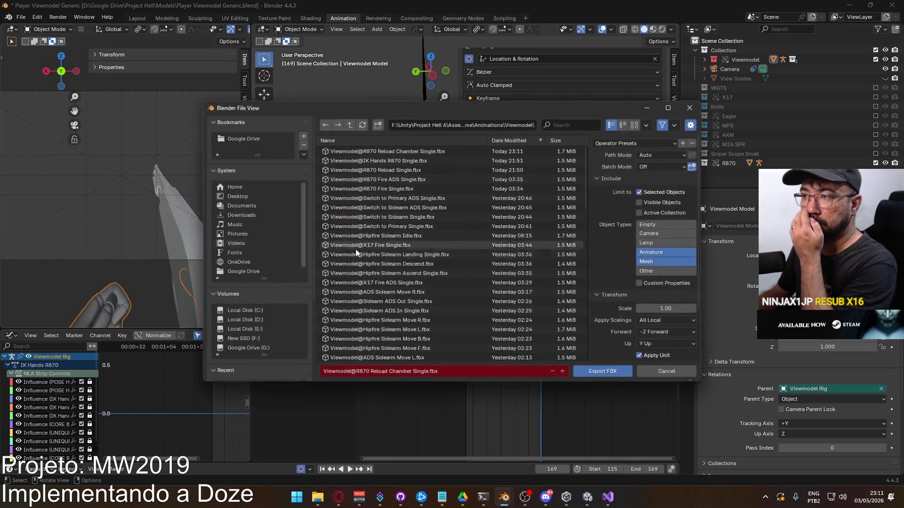
click(419, 172)
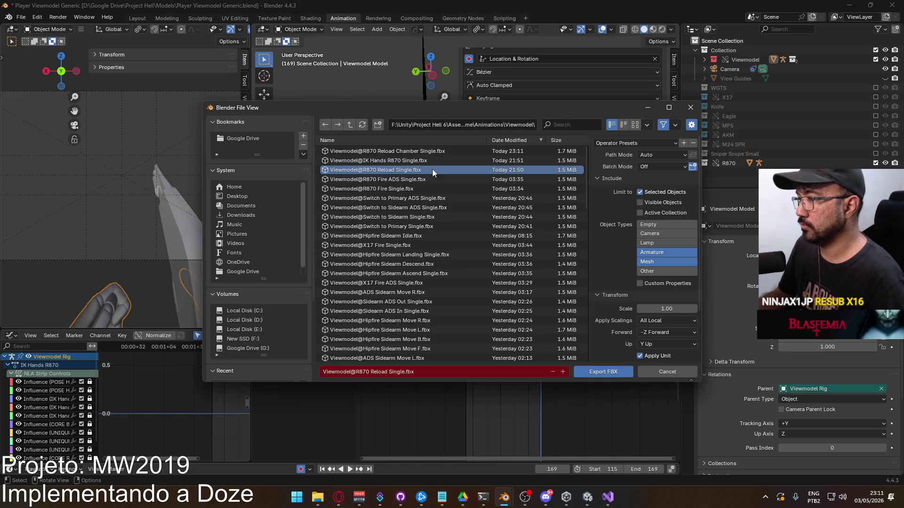
double_click(432, 169)
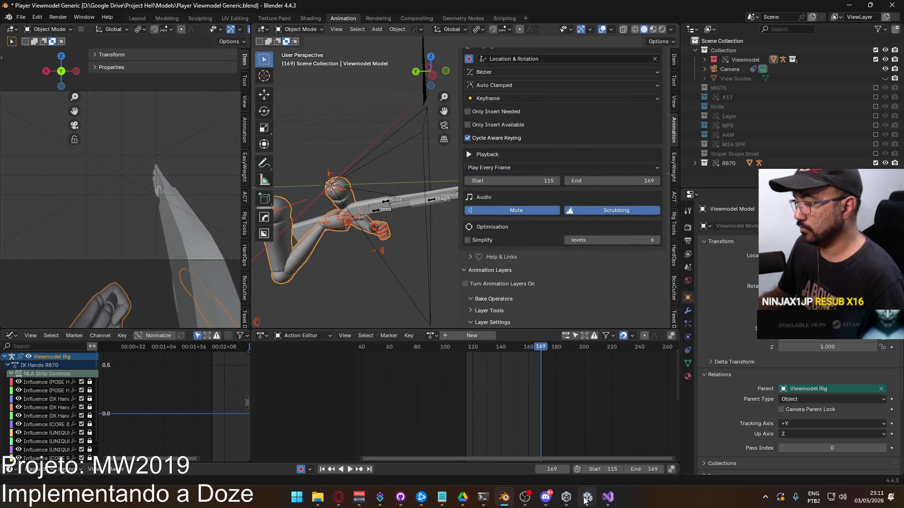
click(587, 497)
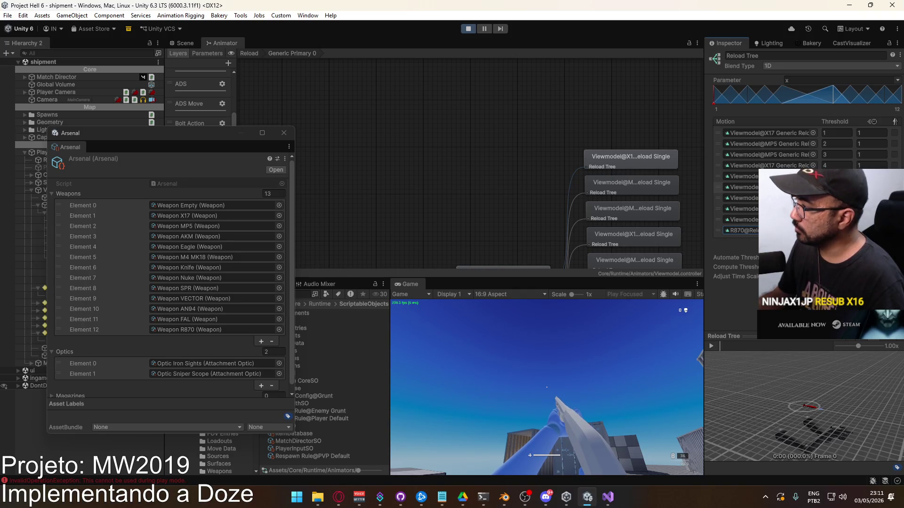
Assign the Viewmodel@R870 Reload Single clip as the R870 motion in the blend tree.
click(813, 230)
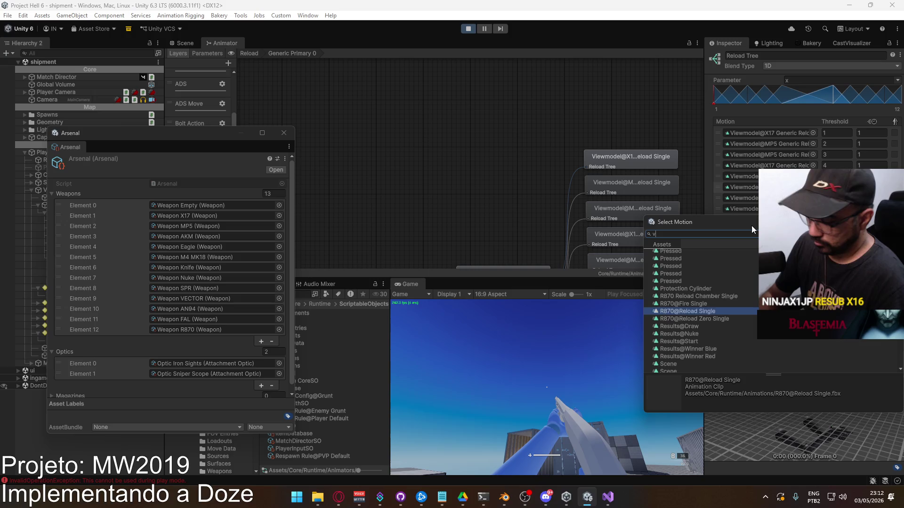
text(viewmodel@r)
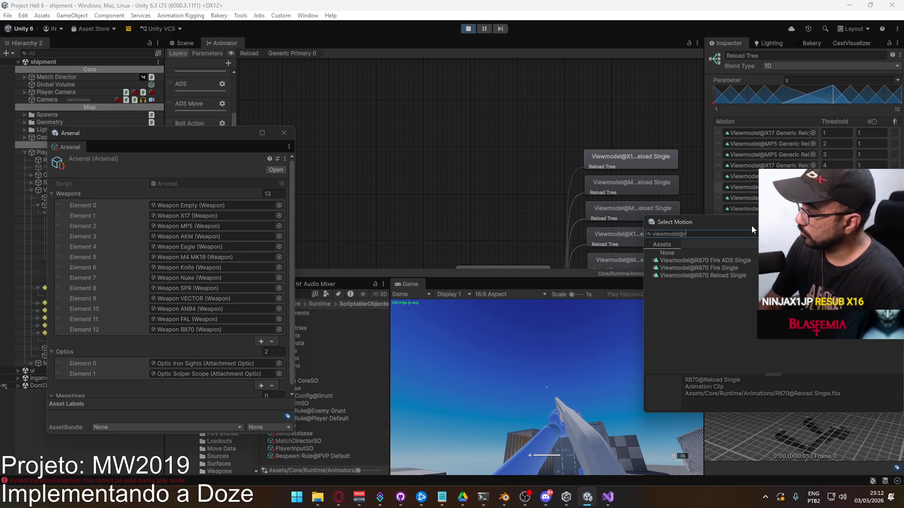
double_click(686, 275)
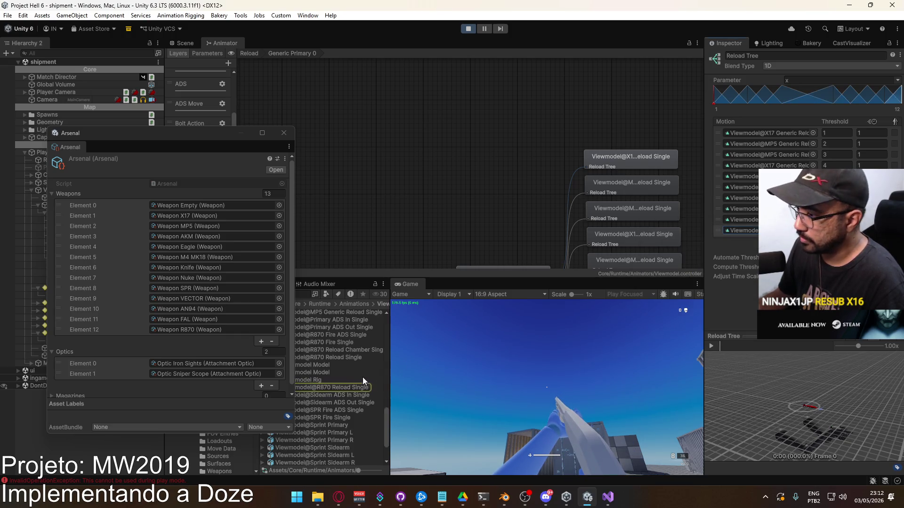
Reimport Viewmodel@R870 Reload Single.fbx and check its clip and import settings.
drag(233, 132, 540, 62)
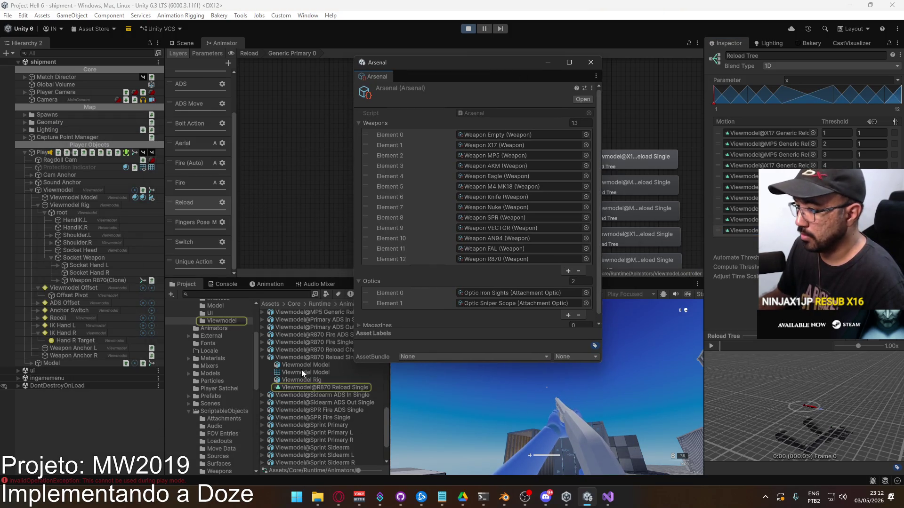
click(295, 358)
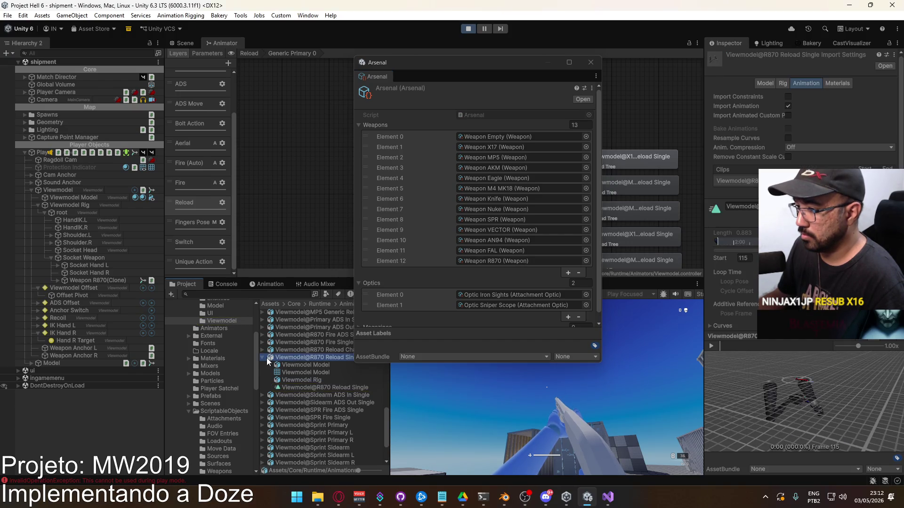
right_click(291, 362)
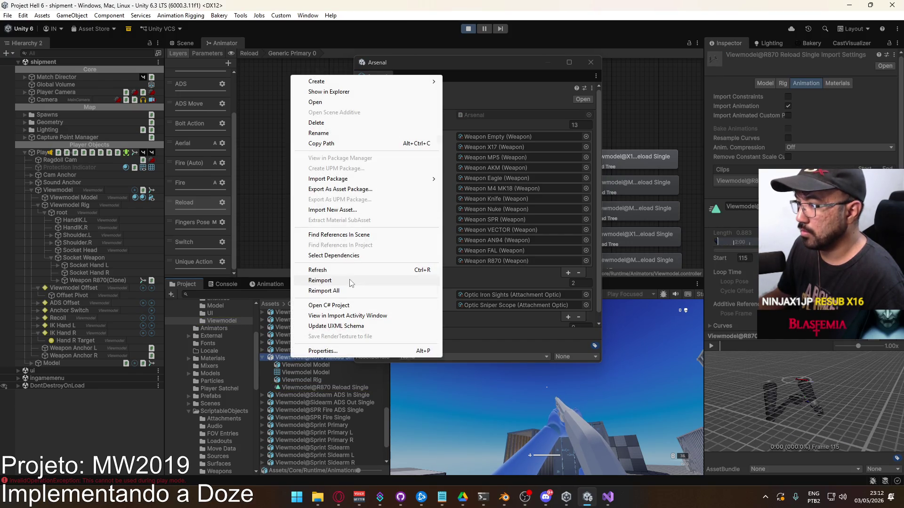
click(325, 280)
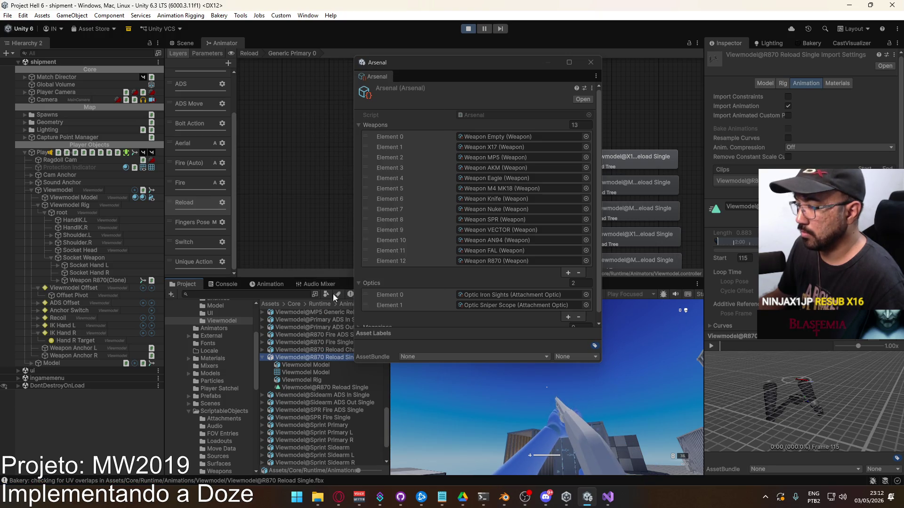
click(328, 388)
click(327, 358)
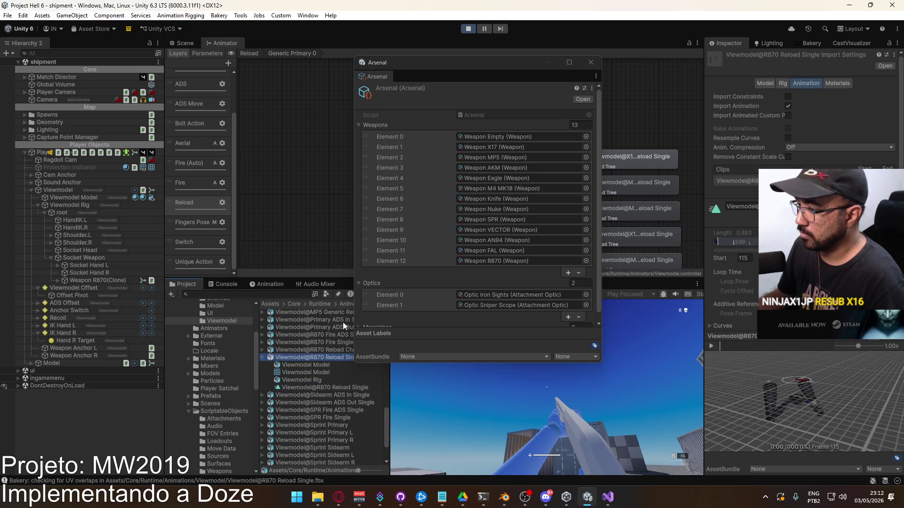
click(185, 44)
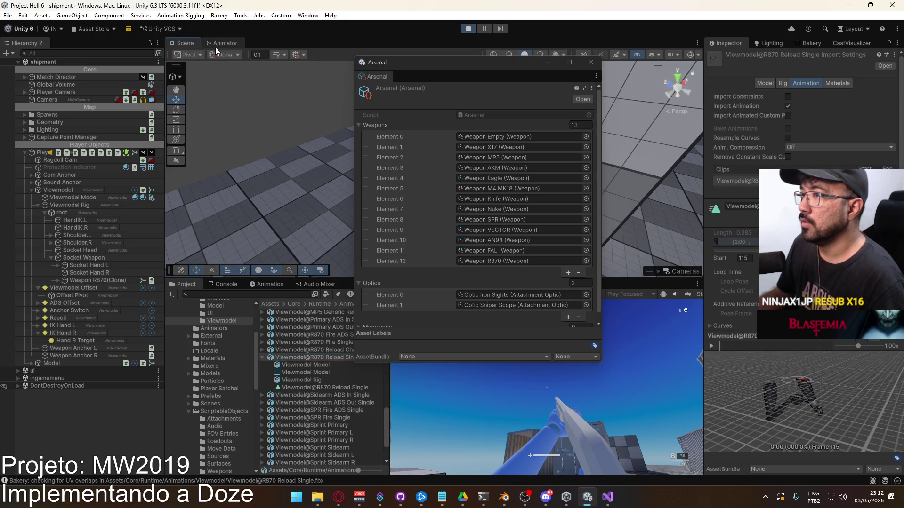
Delete the Generic Primary and Generic Sidearm states from the Reload layer.
click(216, 47)
mouse_move(541, 63)
mouse_down()
mouse_move(159, 157)
mouse_move(205, 170)
mouse_up()
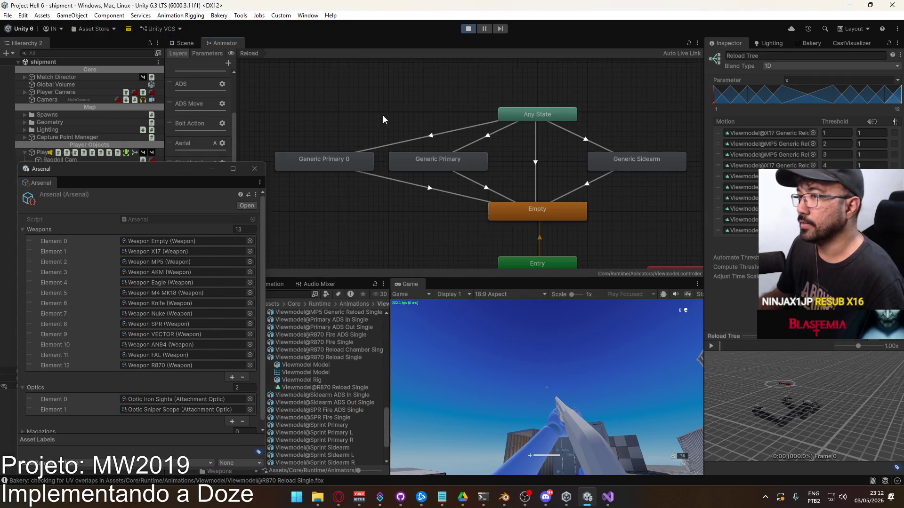
click(476, 174)
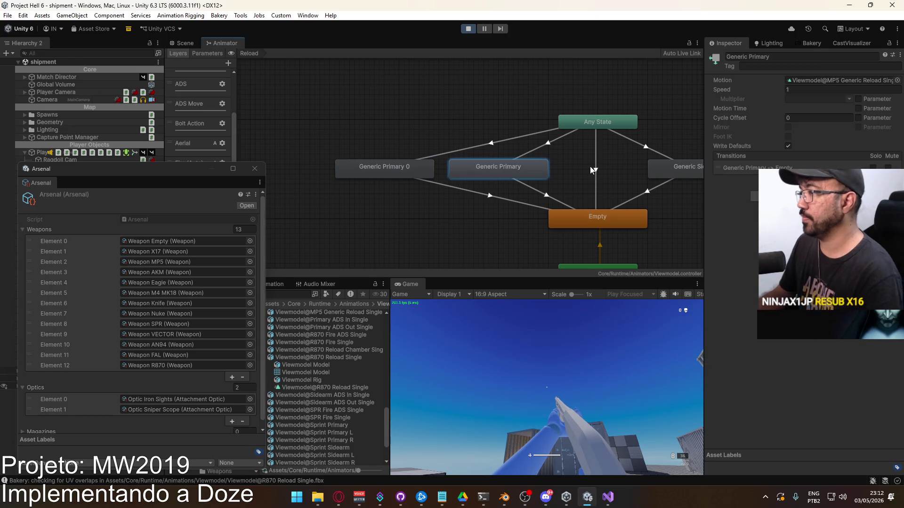
key(Delete)
click(624, 183)
key(Delete)
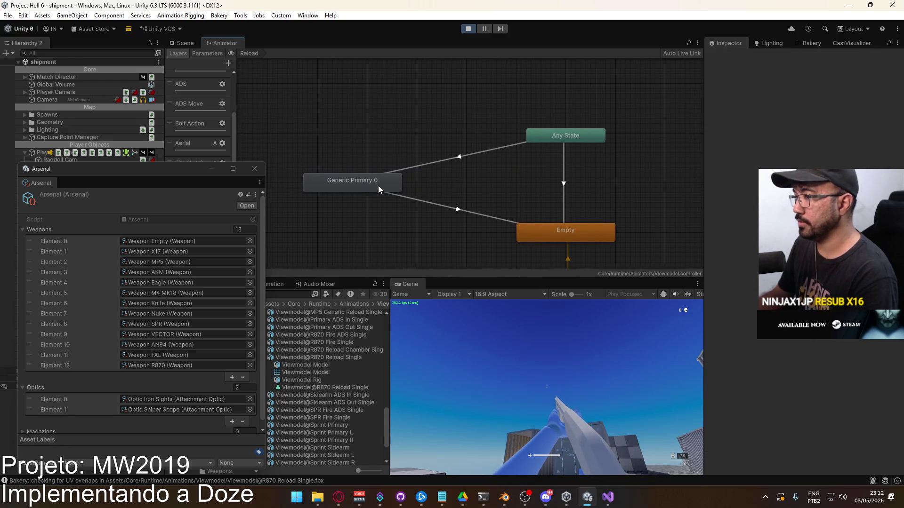
Rename the Generic Primary 0 state to Reload Tree.
mouse_move(379, 189)
mouse_down()
mouse_move(540, 182)
mouse_move(522, 185)
mouse_up()
click(562, 185)
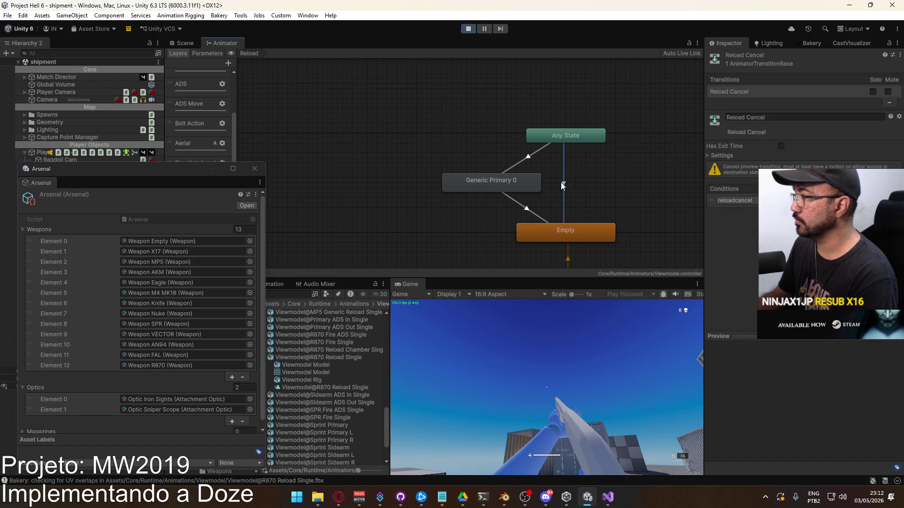
click(487, 187)
mouse_move(500, 179)
mouse_down()
mouse_move(504, 167)
mouse_move(461, 181)
mouse_up()
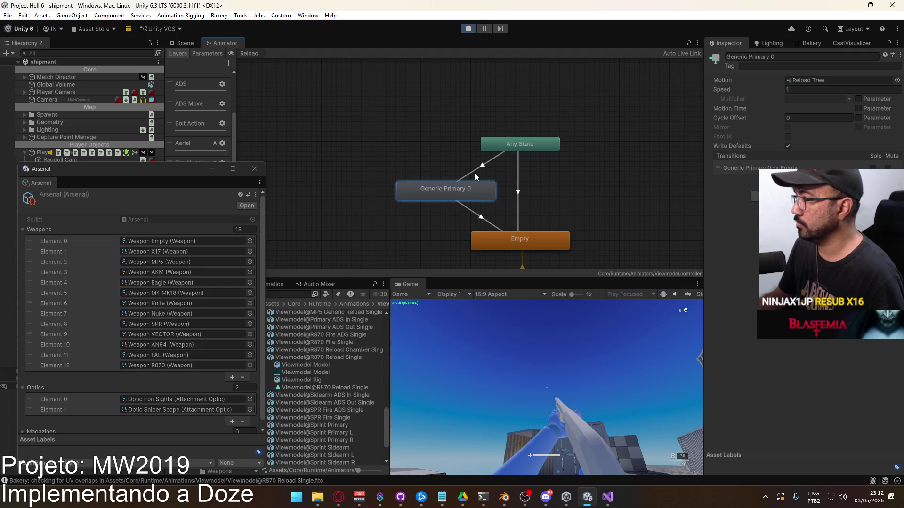
double_click(451, 191)
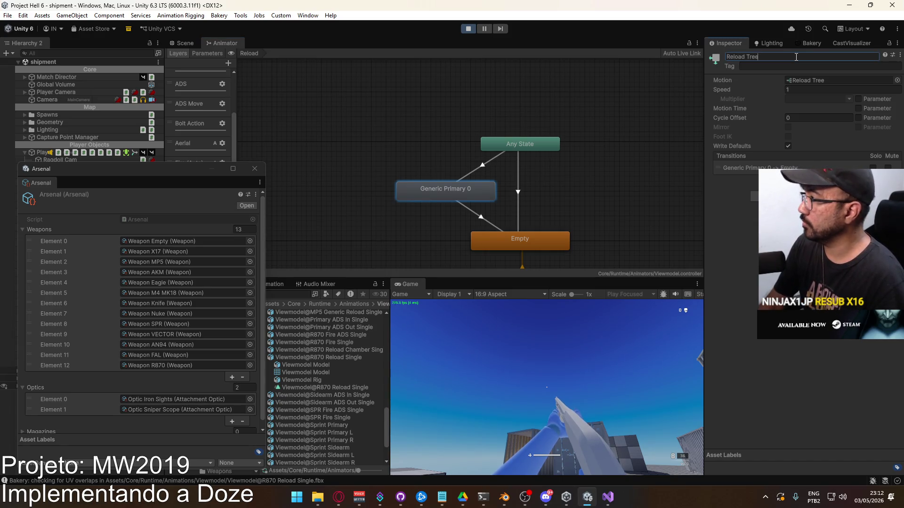
key(Return)
Check the Any State → Reload Tree and Reload Tree → Empty transitions.
click(475, 167)
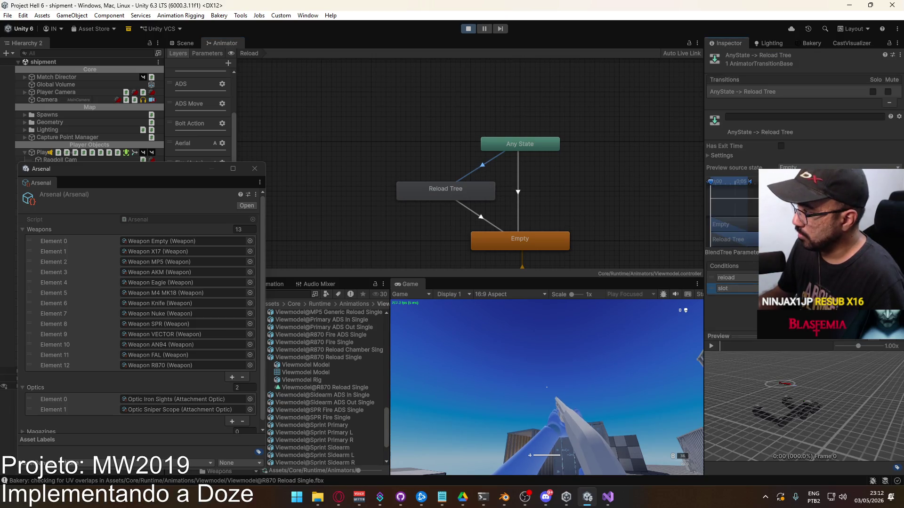
click(485, 219)
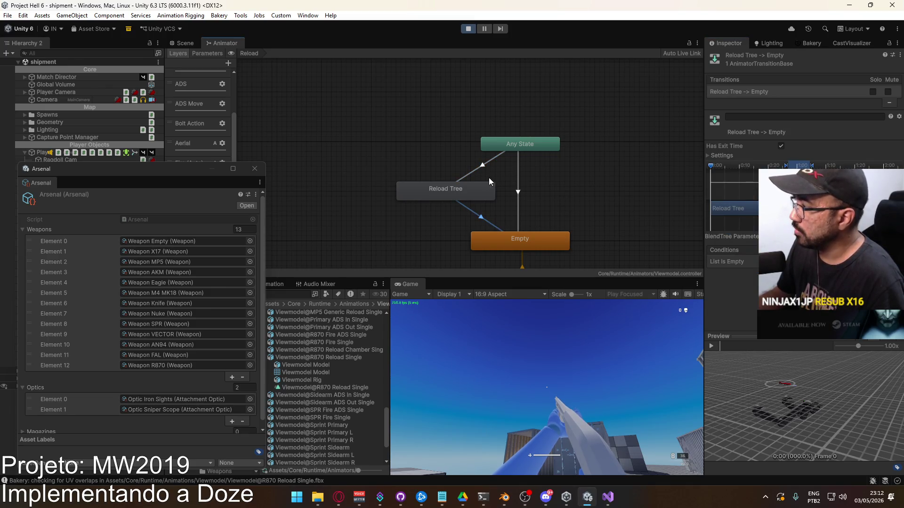
click(441, 183)
mouse_move(441, 182)
mouse_down()
mouse_move(502, 157)
mouse_move(586, 157)
mouse_up()
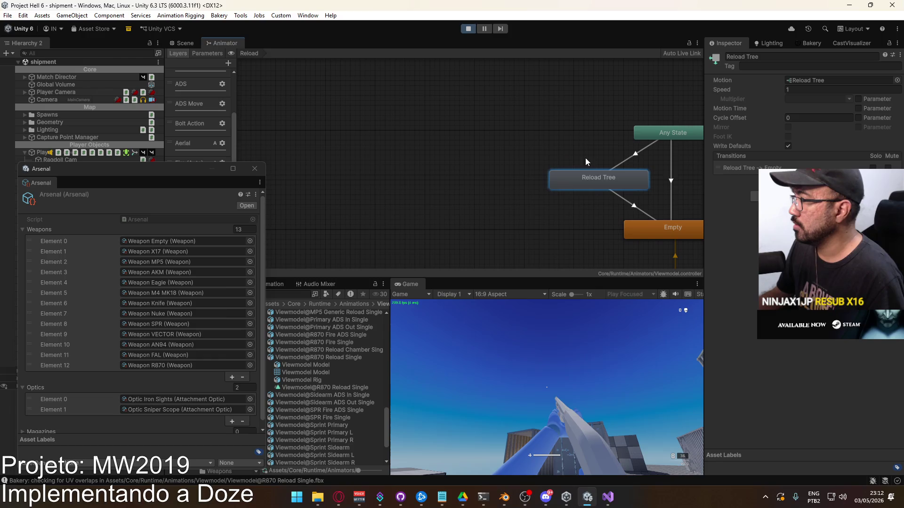
ctrl+click(619, 161)
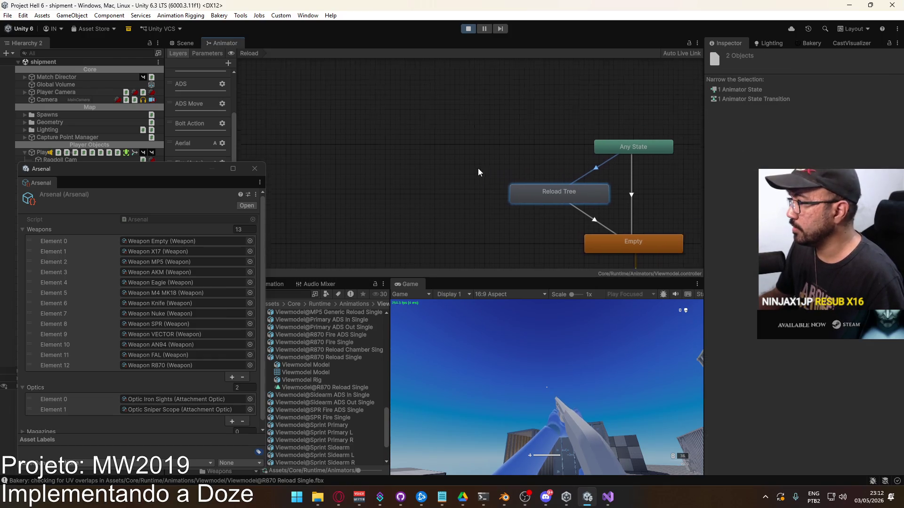
click(634, 208)
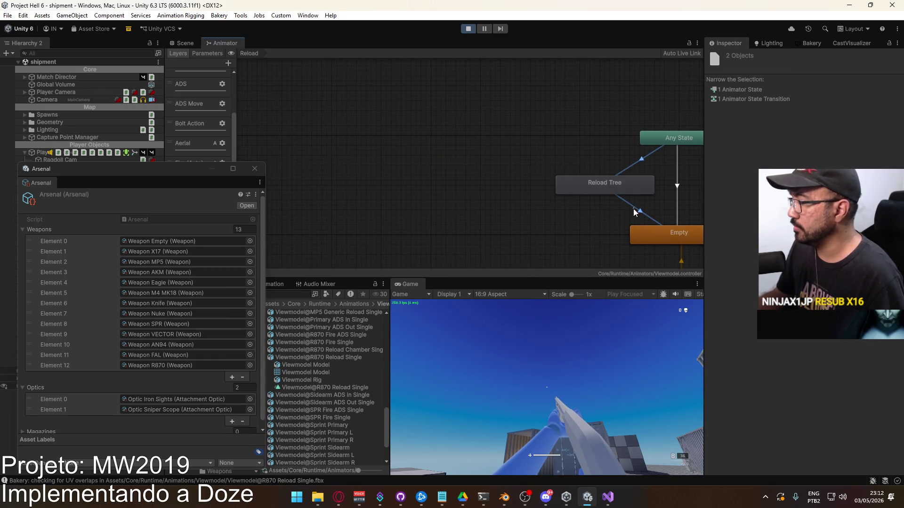
Add a new Blend Tree state, then delete it as unwanted.
click(523, 187)
click(594, 183)
mouse_move(526, 173)
mouse_down()
mouse_move(450, 187)
mouse_move(465, 200)
mouse_up()
click(470, 191)
right_click(470, 192)
mouse_move(485, 199)
click(612, 222)
click(623, 158)
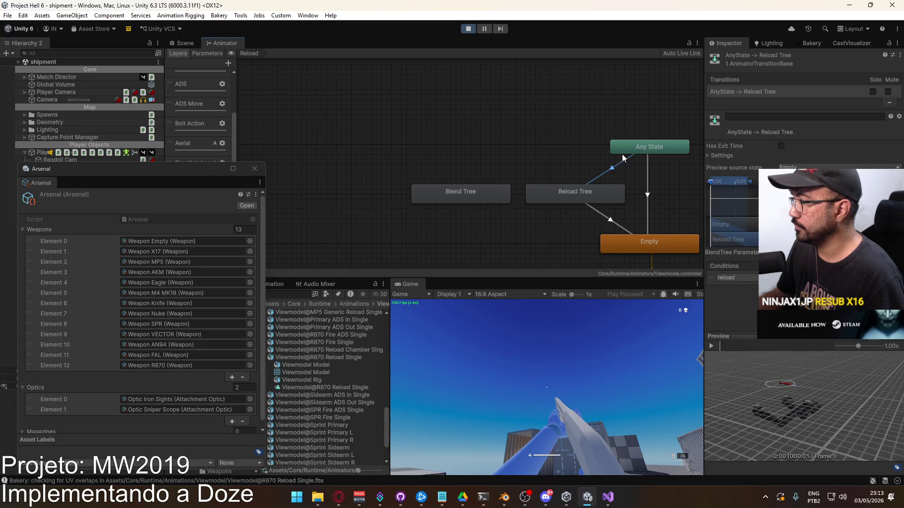
click(463, 185)
key(Delete)
click(578, 201)
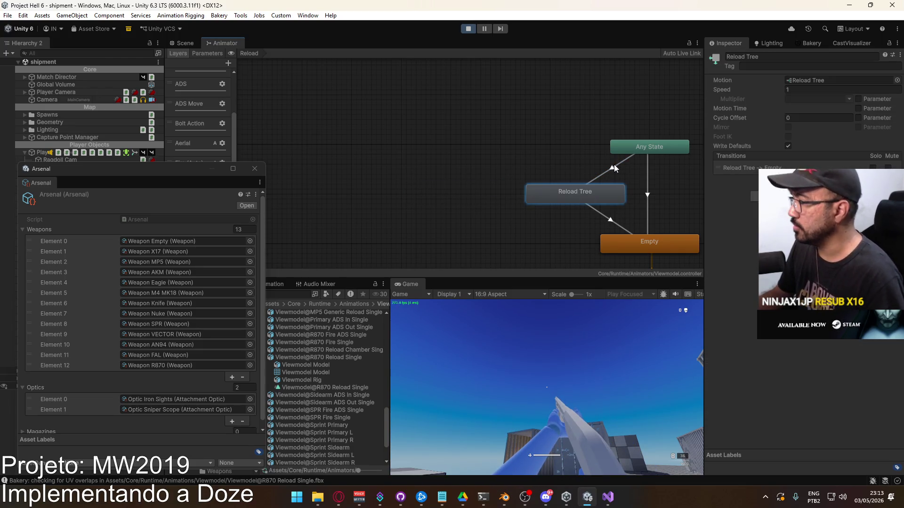
Duplicate Reload Tree with its two transitions, creating Reload Tree 0.
ctrl+click(614, 165)
ctrl+click(601, 218)
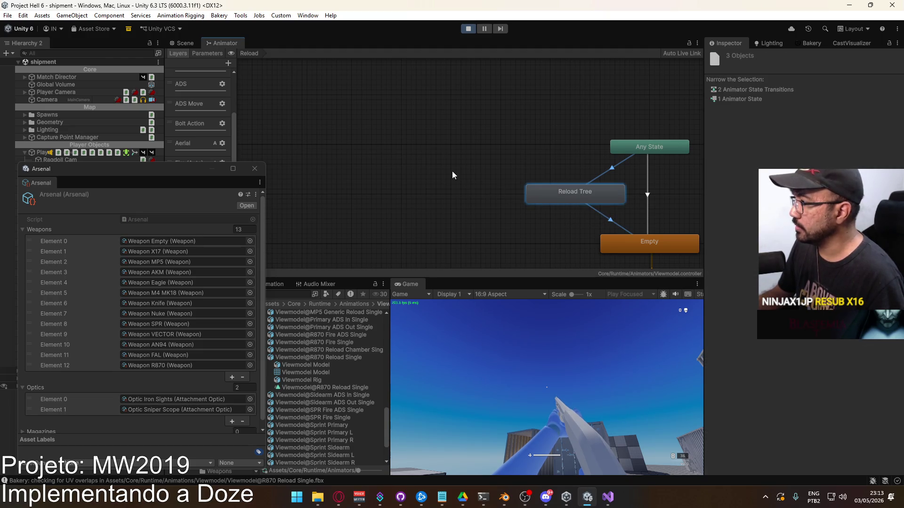
key(ctrl+d)
drag(564, 210, 439, 202)
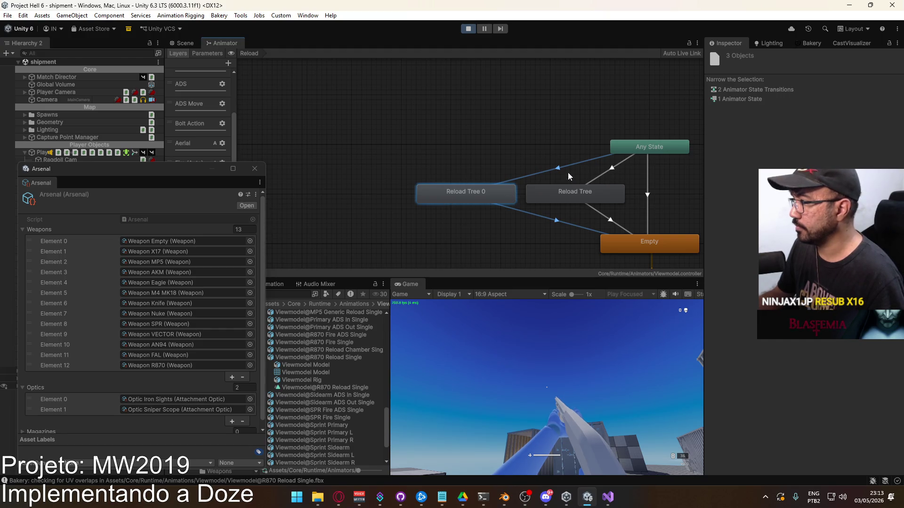
Arrange Empty, Reload Tree and Reload Tree 0 close together in the graph.
key(f)
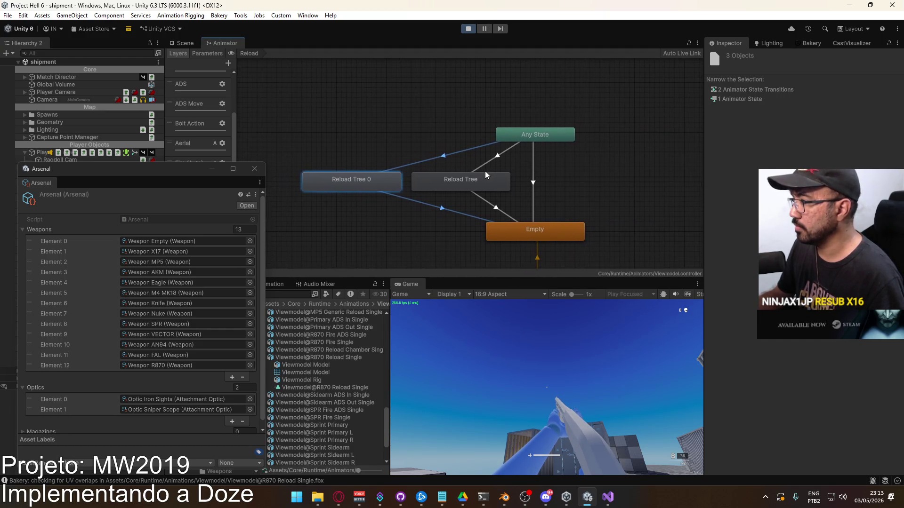
mouse_move(539, 239)
mouse_down()
mouse_move(676, 188)
mouse_move(686, 134)
mouse_move(668, 194)
mouse_up()
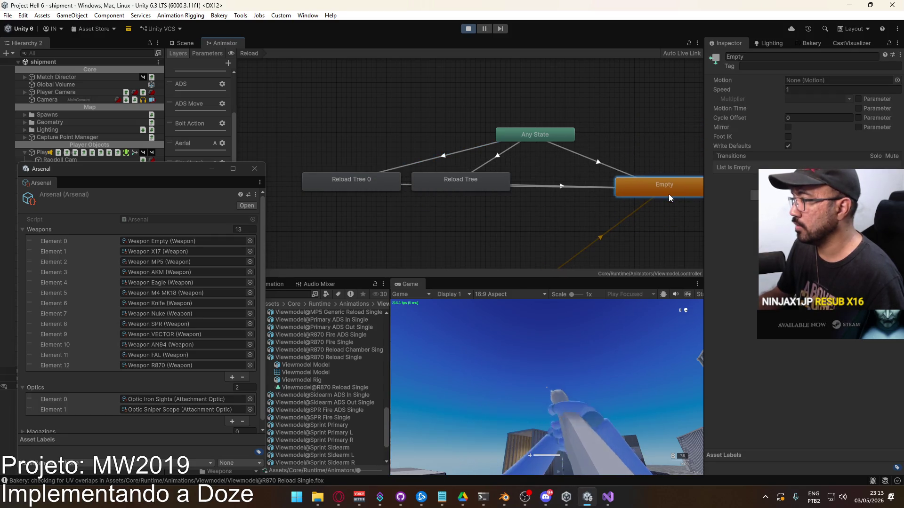
mouse_move(464, 190)
mouse_down()
mouse_move(644, 127)
mouse_move(434, 188)
mouse_up()
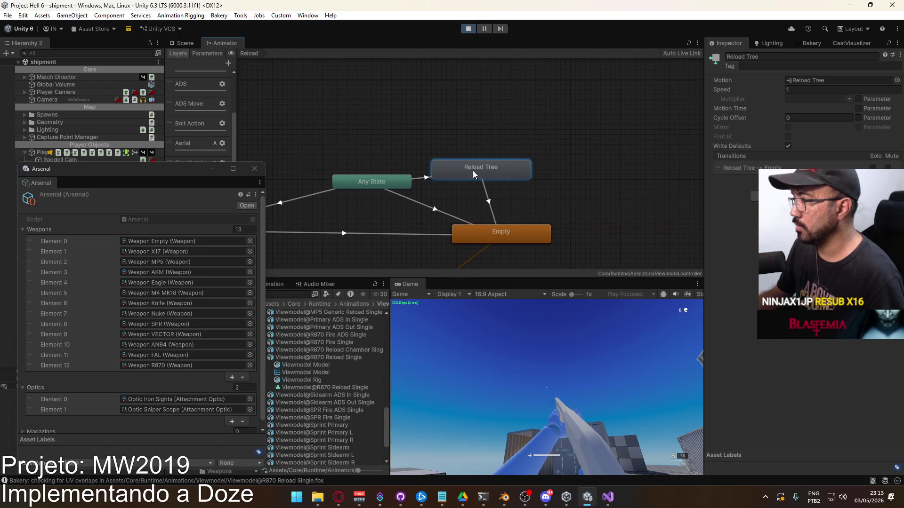
scroll(453, 185, down, 2)
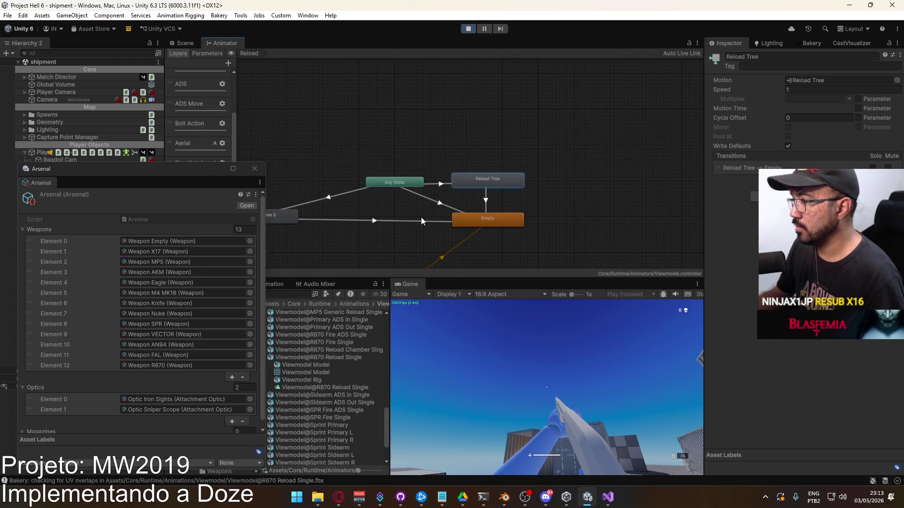
mouse_move(286, 221)
mouse_down()
mouse_move(535, 143)
mouse_move(589, 157)
mouse_move(605, 206)
mouse_move(615, 202)
mouse_move(625, 174)
mouse_move(611, 181)
mouse_move(614, 165)
mouse_move(494, 136)
mouse_move(511, 147)
mouse_up()
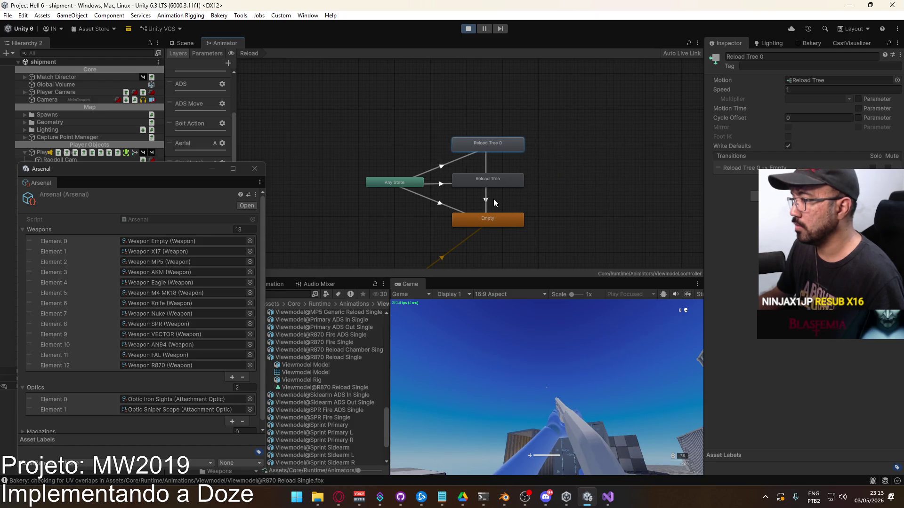
mouse_move(495, 219)
mouse_down()
mouse_move(364, 128)
mouse_move(403, 140)
mouse_up()
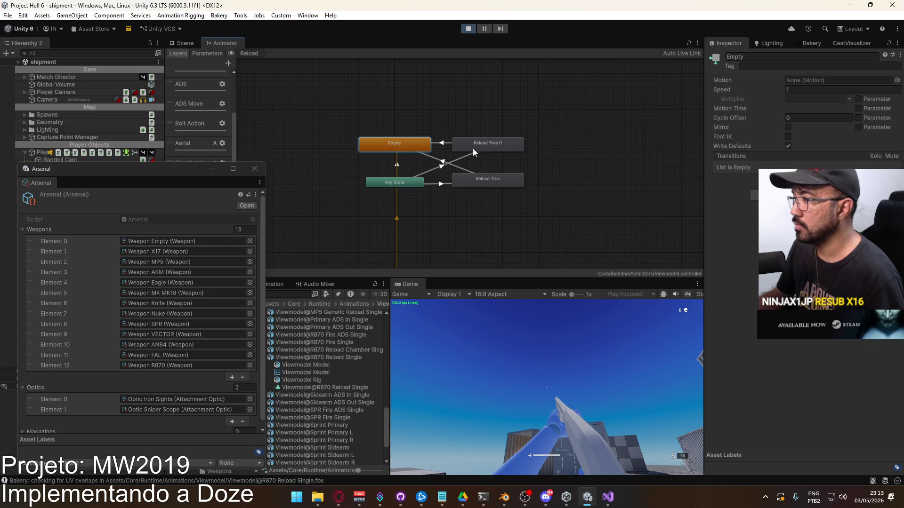
scroll(485, 155, up, 3)
scroll(467, 195, down, 1)
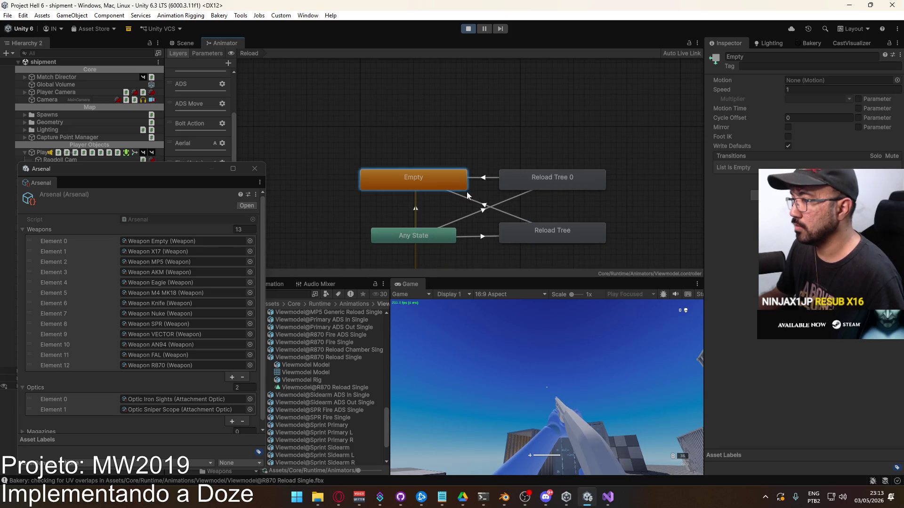
mouse_move(607, 161)
mouse_down()
mouse_move(596, 203)
mouse_move(531, 191)
mouse_move(586, 181)
mouse_move(571, 186)
mouse_up()
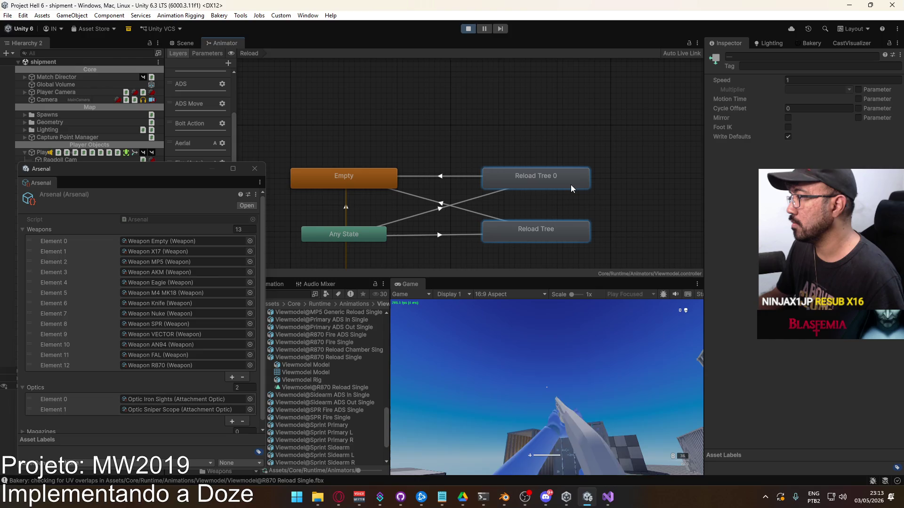
Frame all states and move the Entry node to the left of Empty.
key(a)
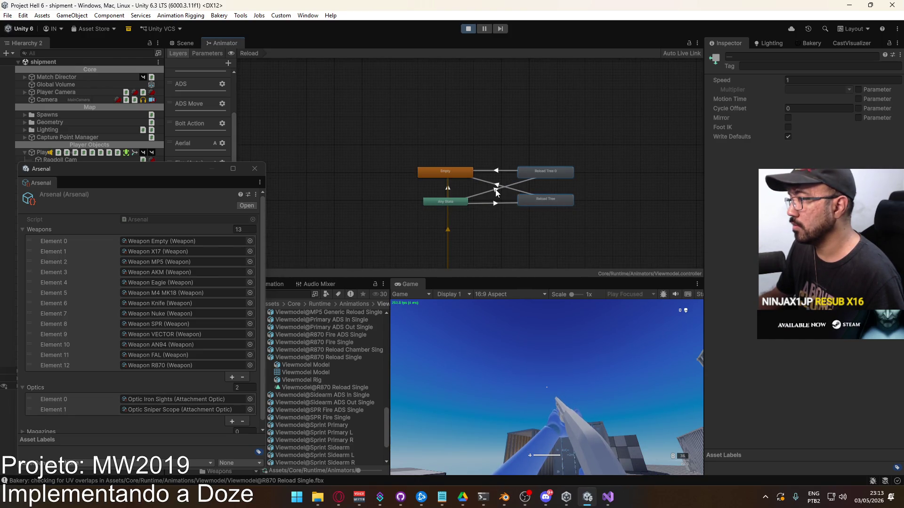
scroll(496, 192, up, 5)
drag(431, 232, 464, 145)
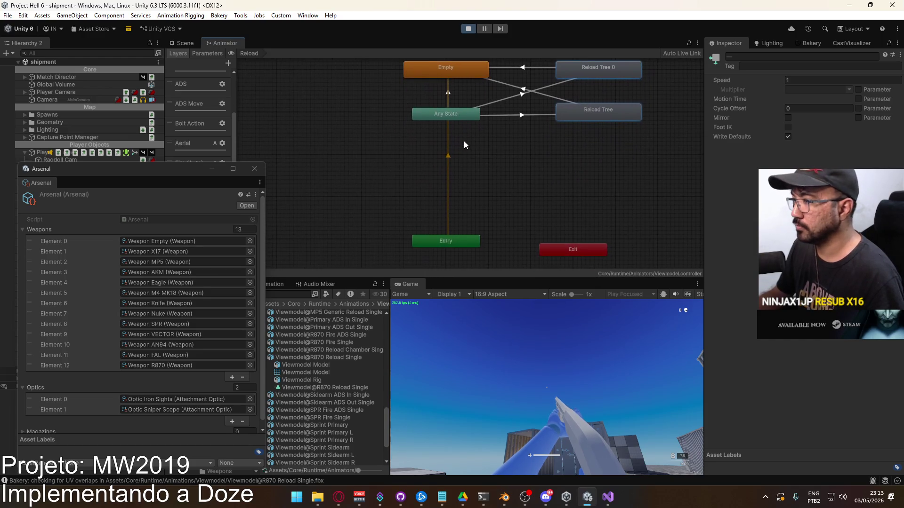
mouse_move(437, 241)
mouse_down()
mouse_move(351, 83)
mouse_move(346, 146)
mouse_up()
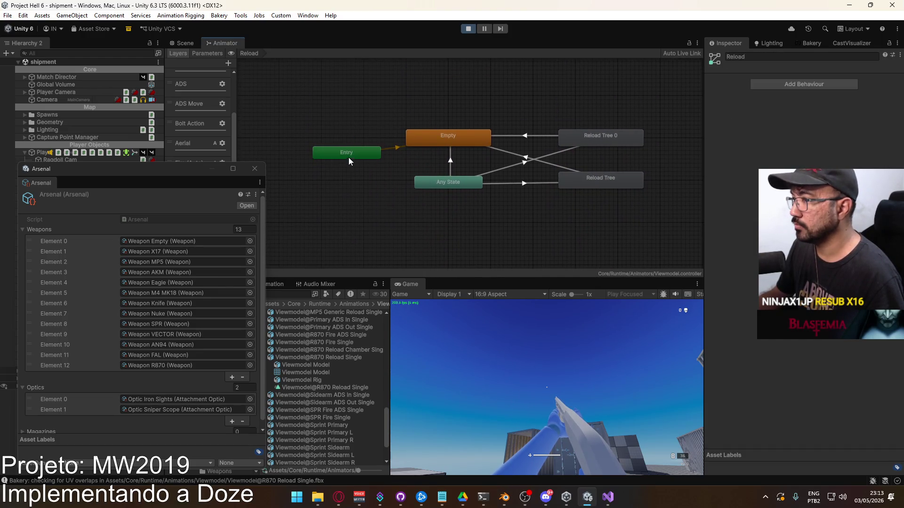
click(350, 155)
mouse_move(470, 124)
mouse_down()
mouse_move(442, 122)
mouse_move(482, 173)
mouse_up()
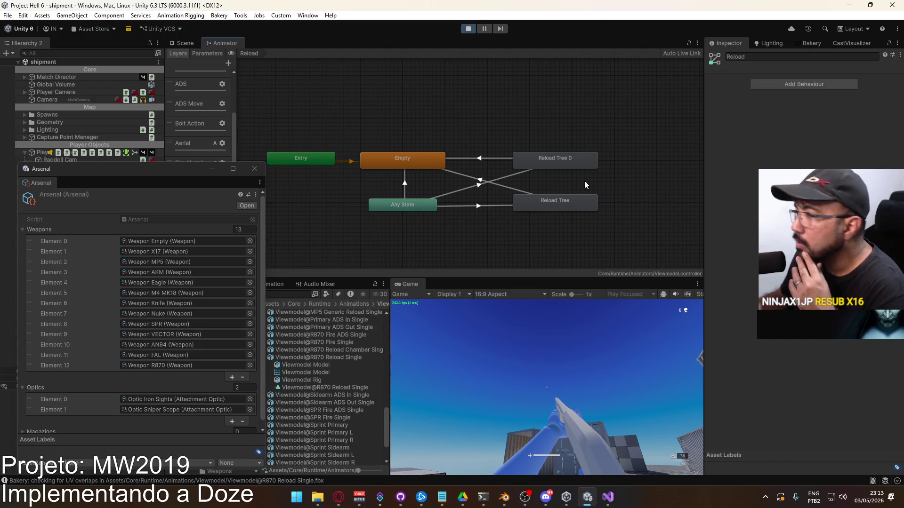
click(534, 200)
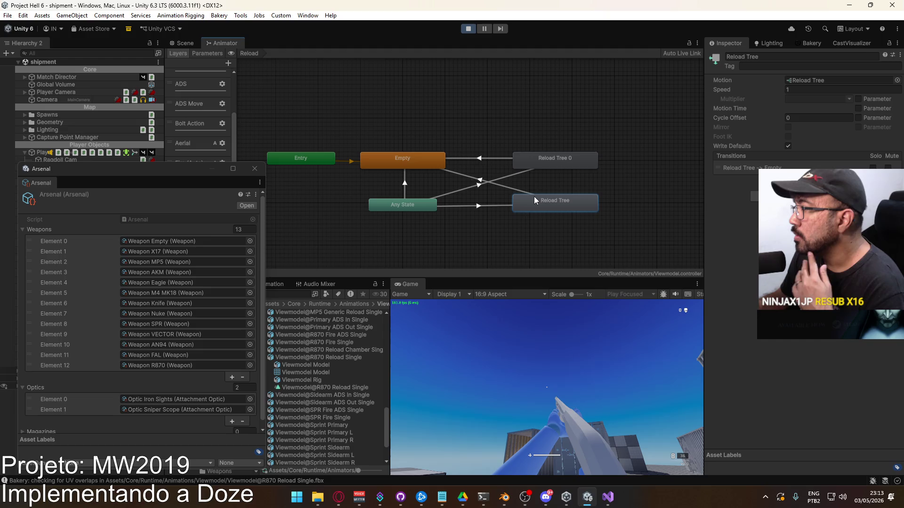
click(562, 162)
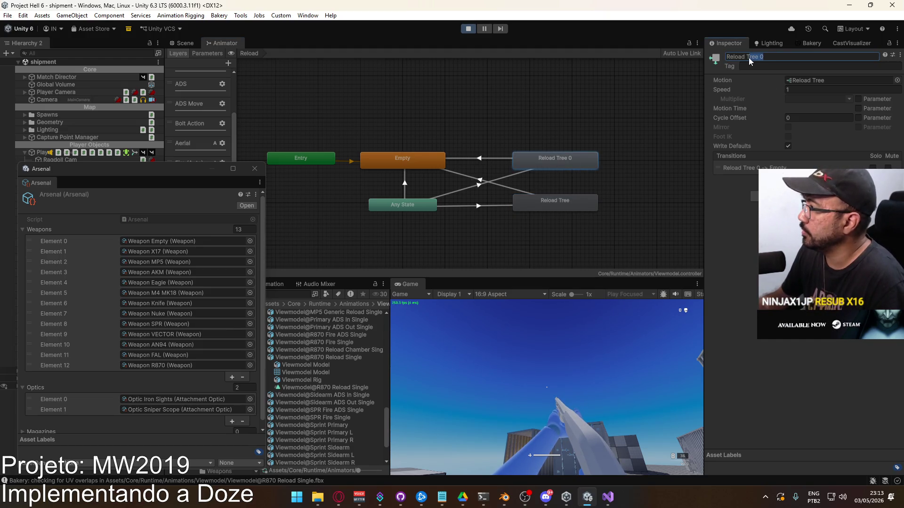
Rename Reload Tree 0 to Reload Chamber Tree.
drag(747, 58, 779, 59)
text(Chambe)
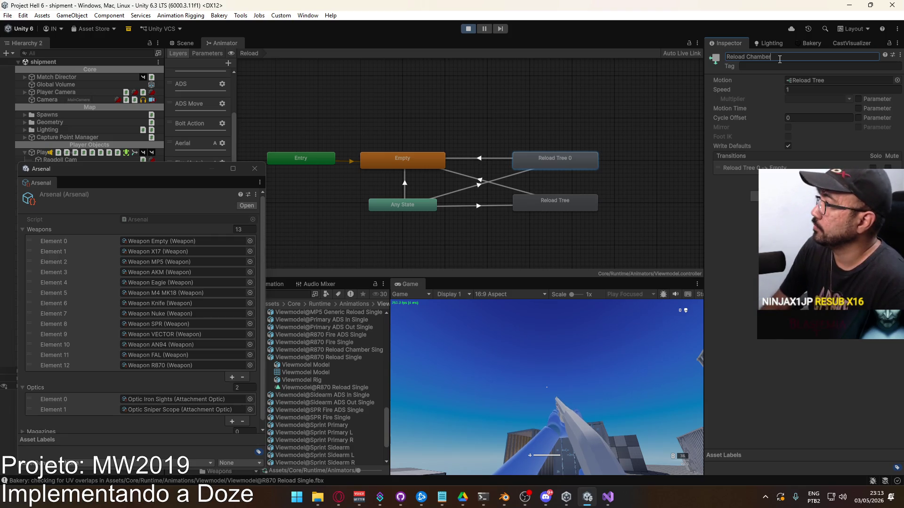
key(Return)
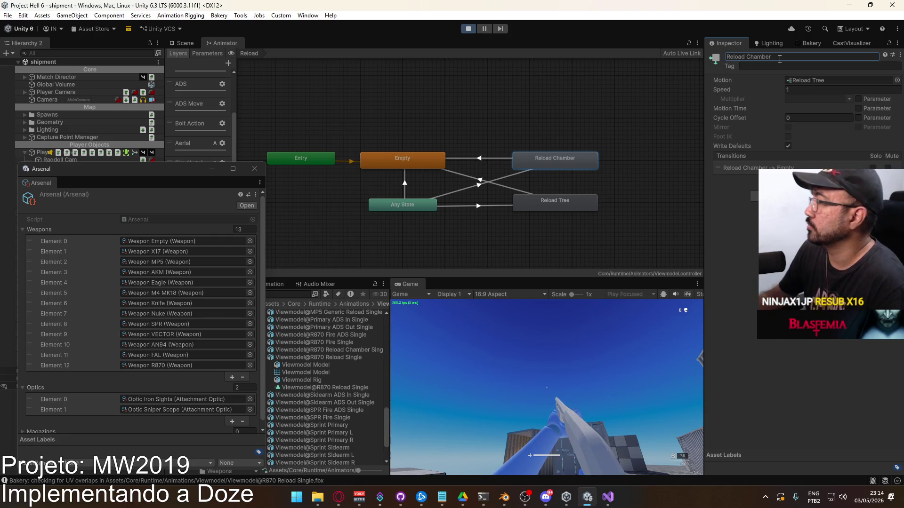
click(780, 57)
text(Tree)
key(Return)
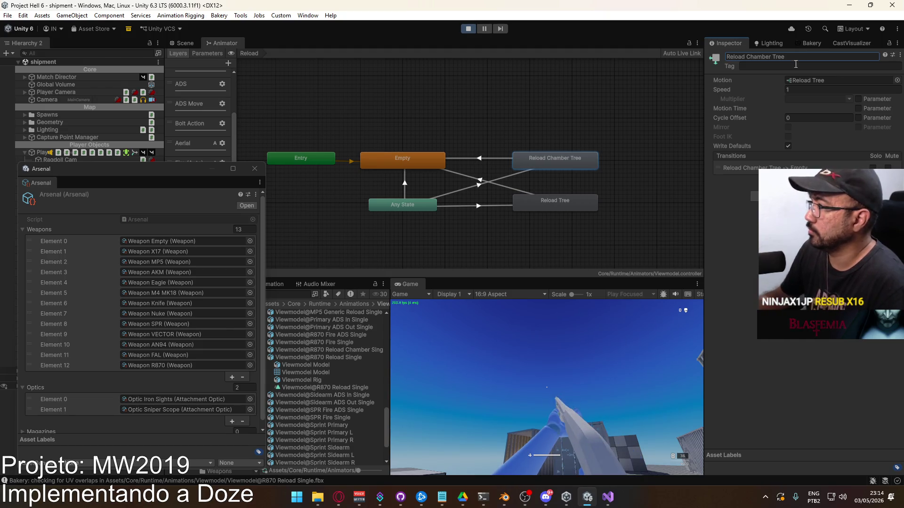
Make a transition from Reload Tree to Reload Chamber Tree.
scroll(558, 207, up, 3)
right_click(560, 199)
click(572, 204)
click(556, 147)
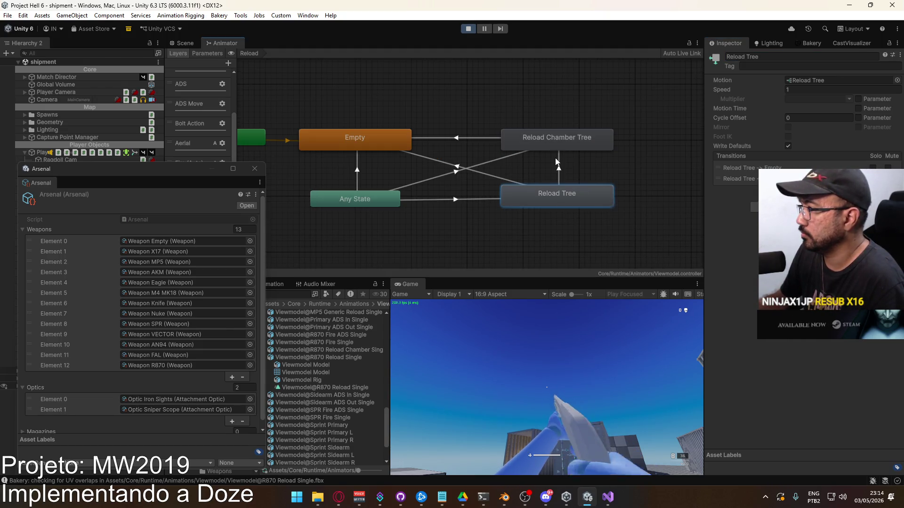
click(557, 162)
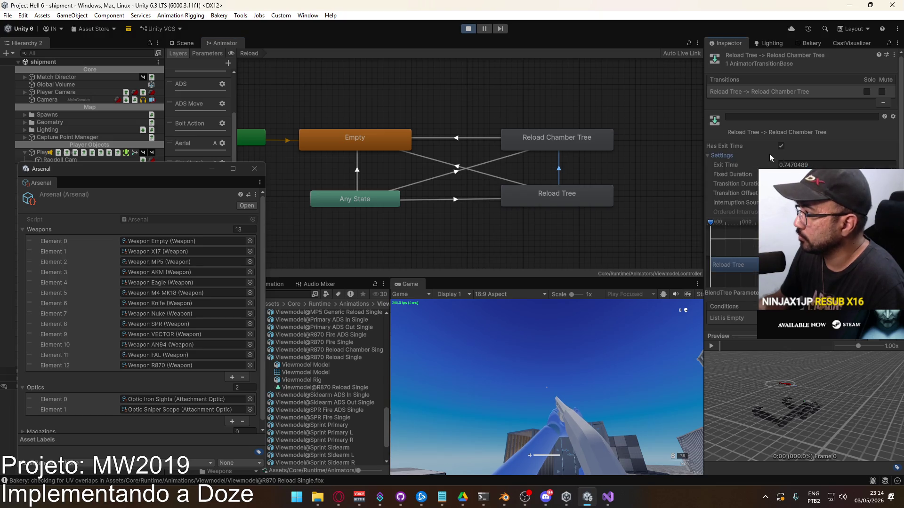
mouse_move(564, 159)
mouse_down()
mouse_move(553, 196)
mouse_move(516, 203)
mouse_move(510, 190)
mouse_up()
click(508, 171)
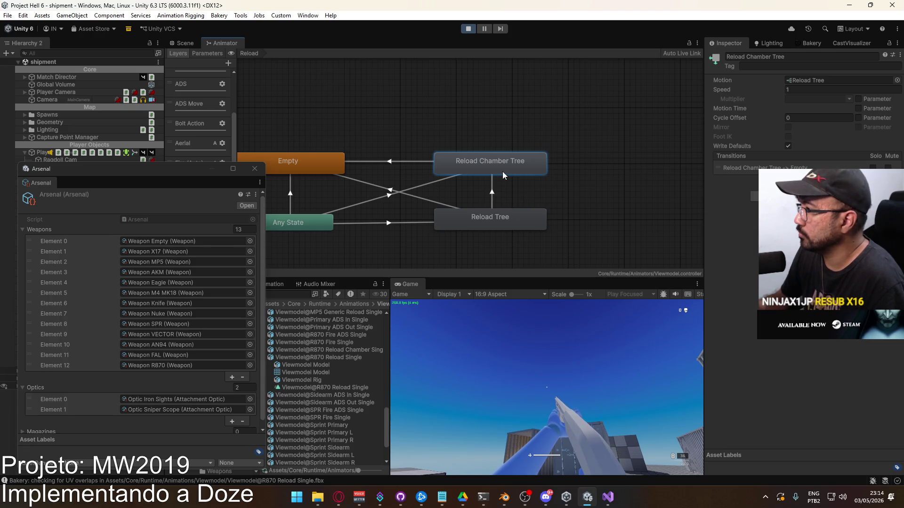
double_click(502, 172)
Delete the X17, MP5 and other weapons' motions, keeping only Viewmodel@R870 Reload Single at threshold 12.
click(428, 167)
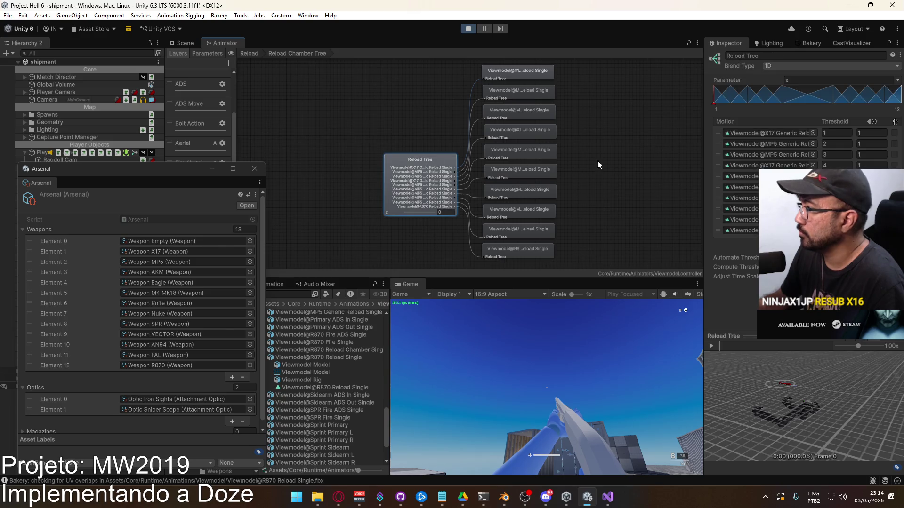
click(715, 133)
key(Delete)
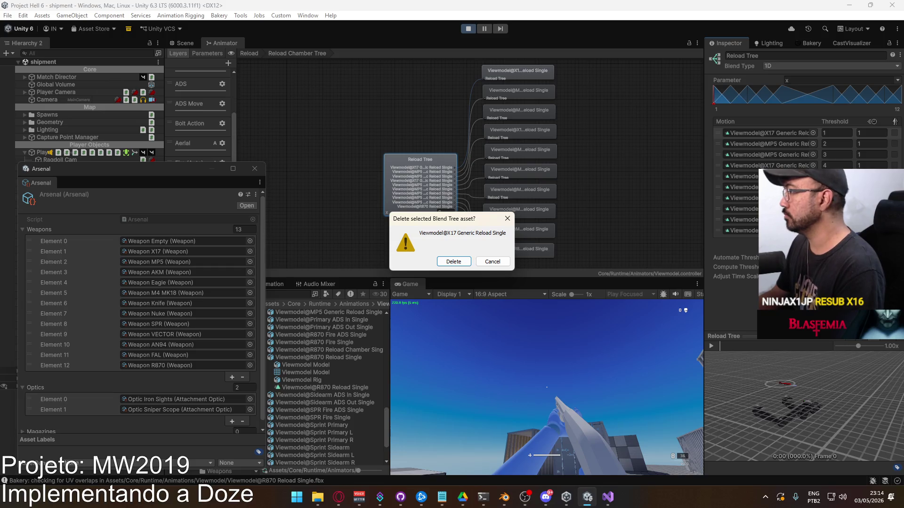
key(Return)
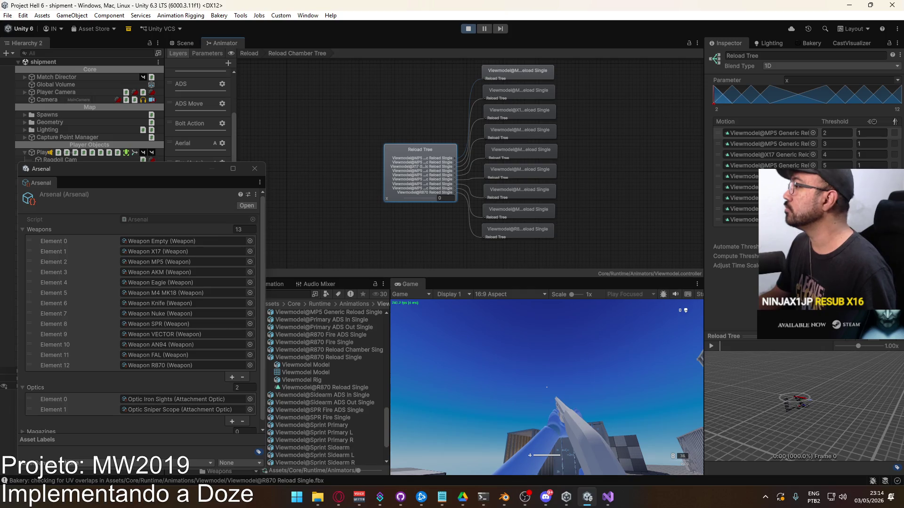
key(Delete)
key(Return)
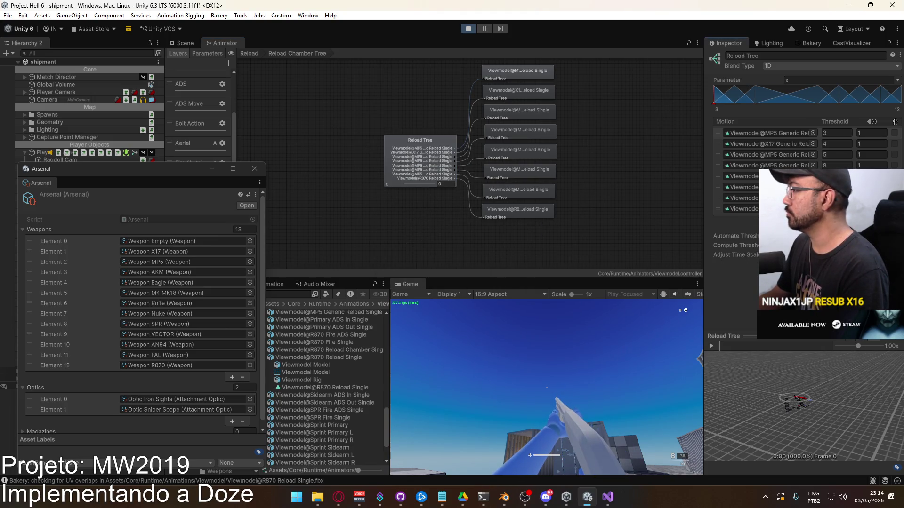
key(Delete)
key(Return)
key(Delete)
key(Return)
key(Delete)
key(Return)
key(Delete)
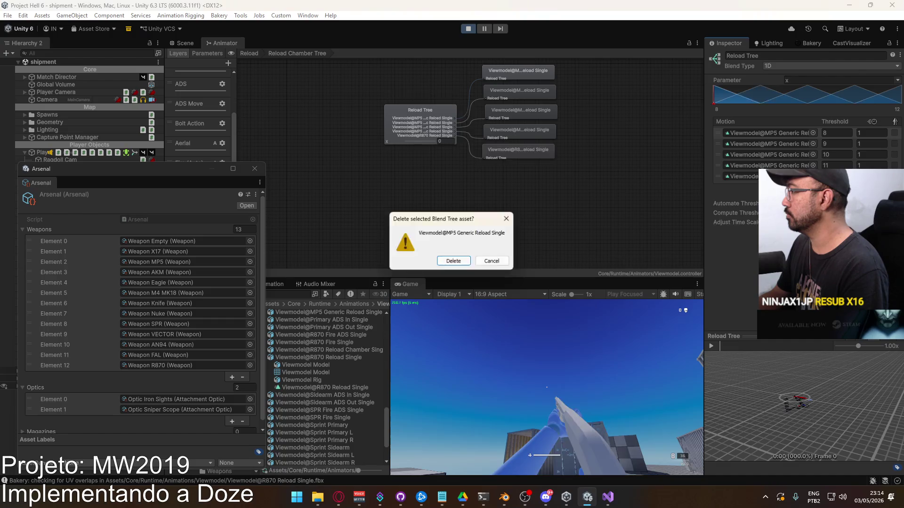
key(Return)
key(Delete)
key(Return)
key(Delete)
key(Return)
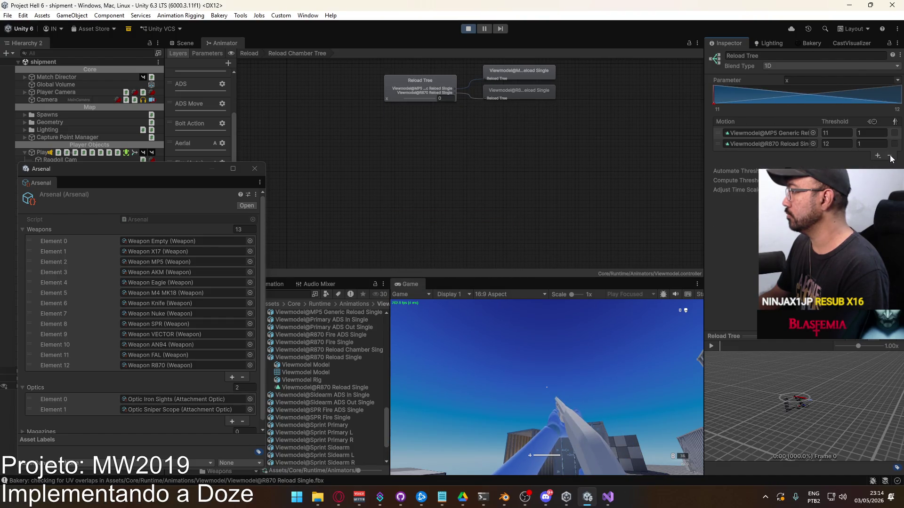
click(890, 157)
click(813, 132)
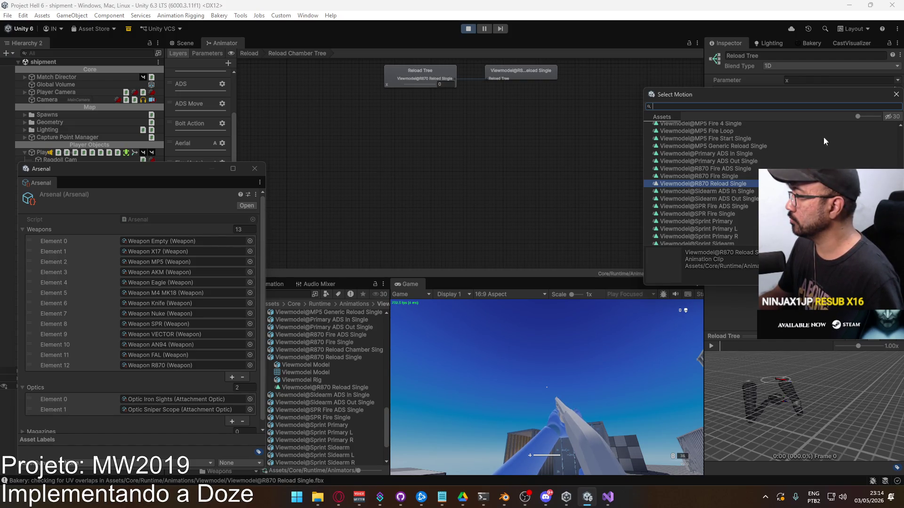
click(896, 96)
Reimport the Viewmodel@R870 Reload Chamber Single asset in the Project window.
click(355, 349)
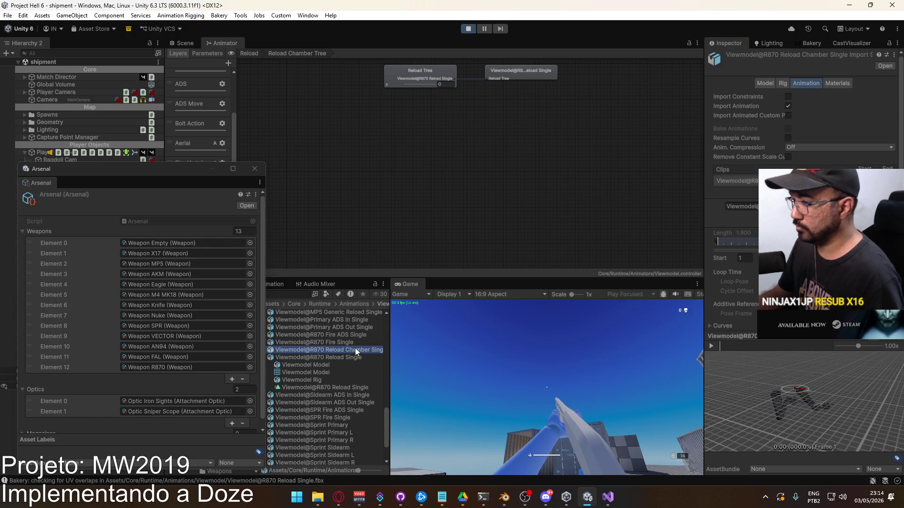
right_click(355, 348)
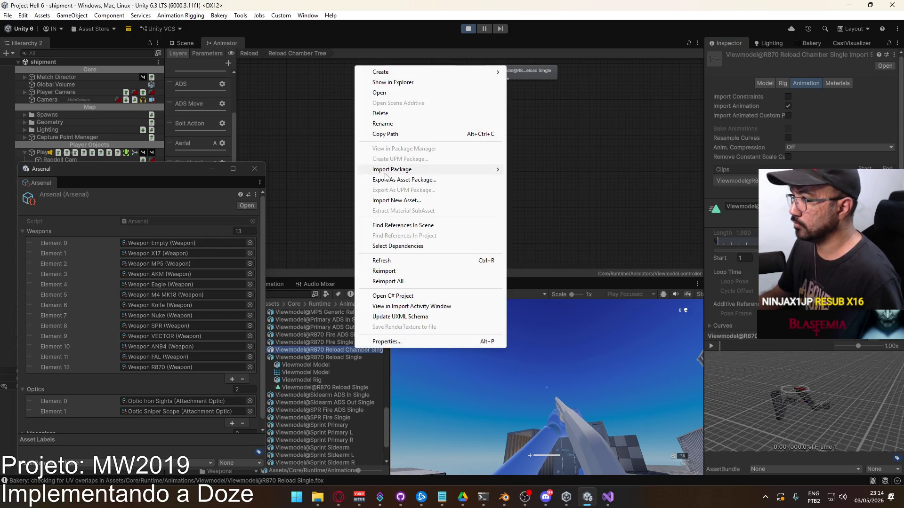
click(384, 271)
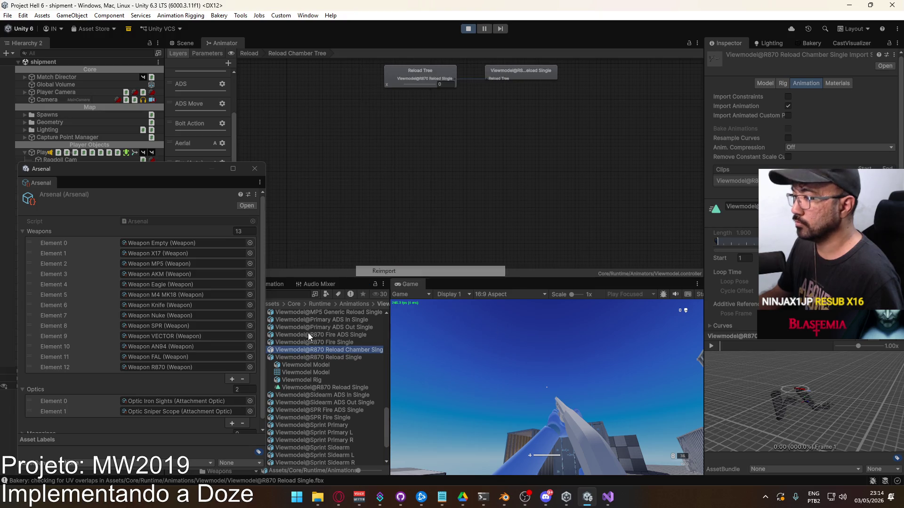
drag(176, 175, 157, 178)
click(262, 349)
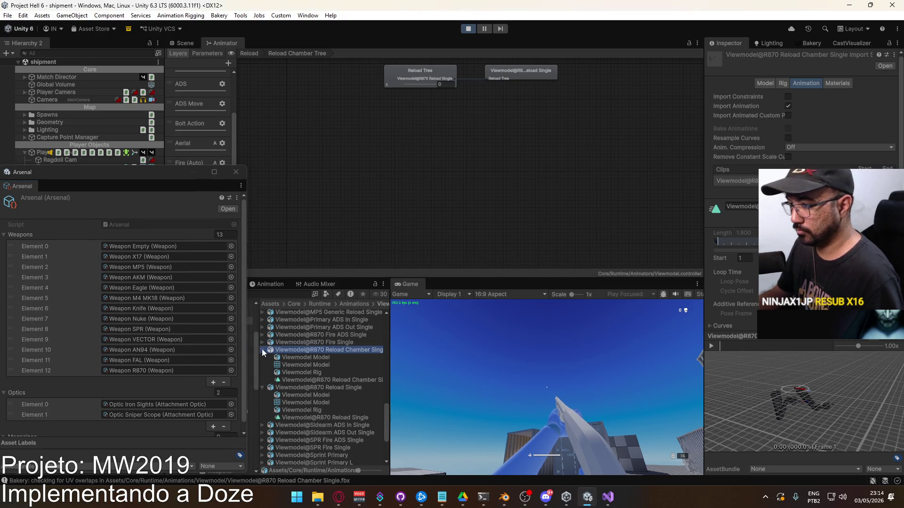
click(262, 349)
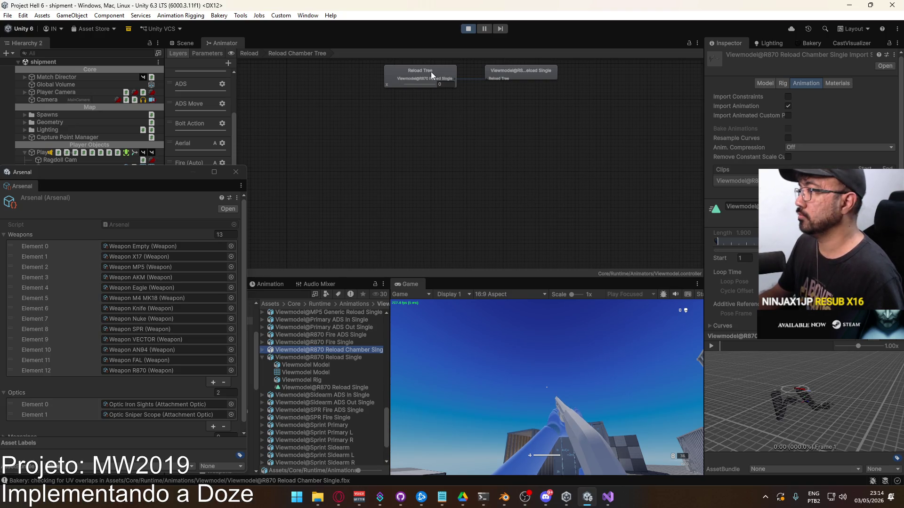
Go back to the Reload layer and reopen the Reload Chamber Tree state's blend tree.
click(431, 72)
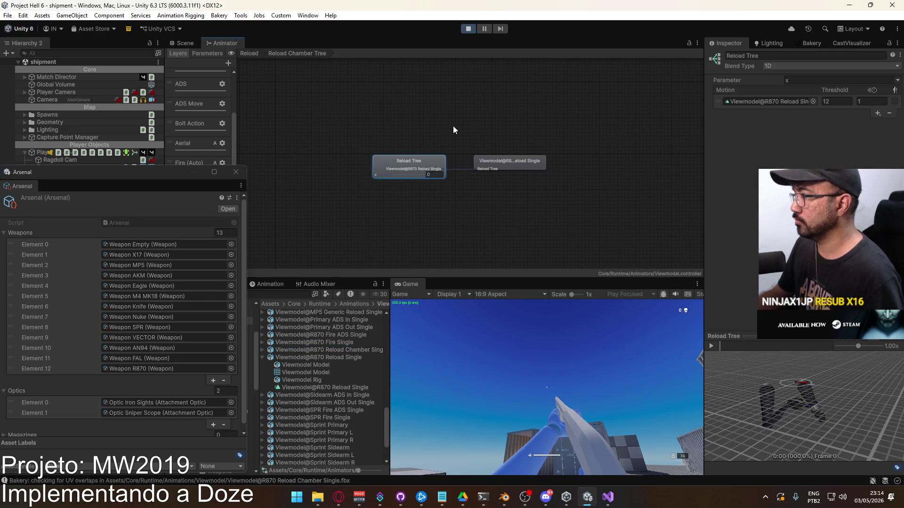
click(493, 188)
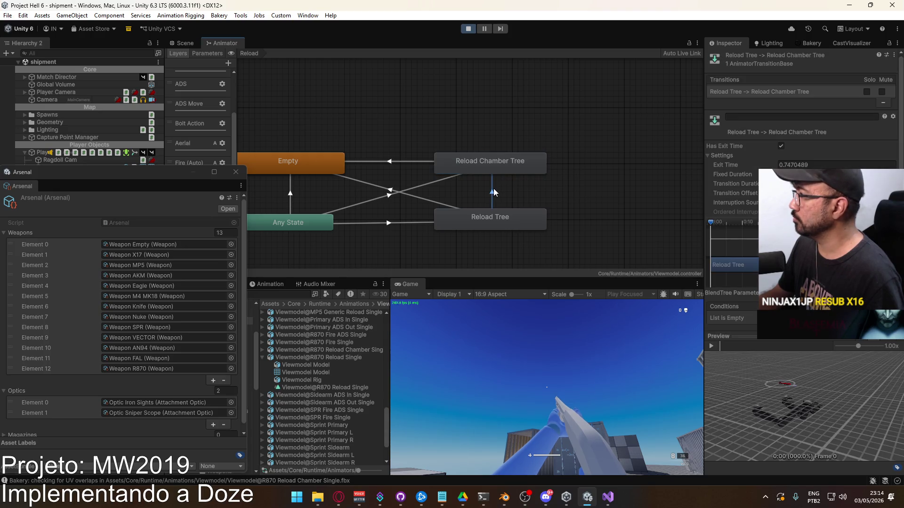
click(497, 168)
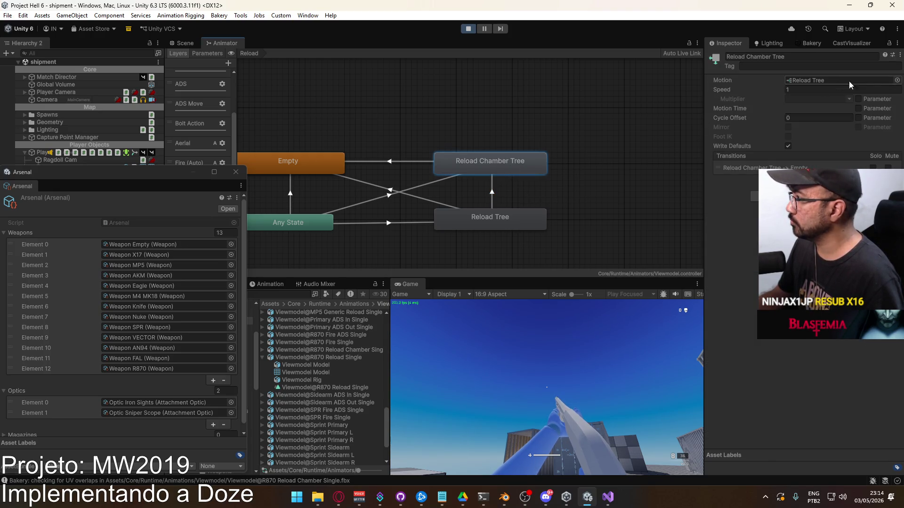
double_click(518, 161)
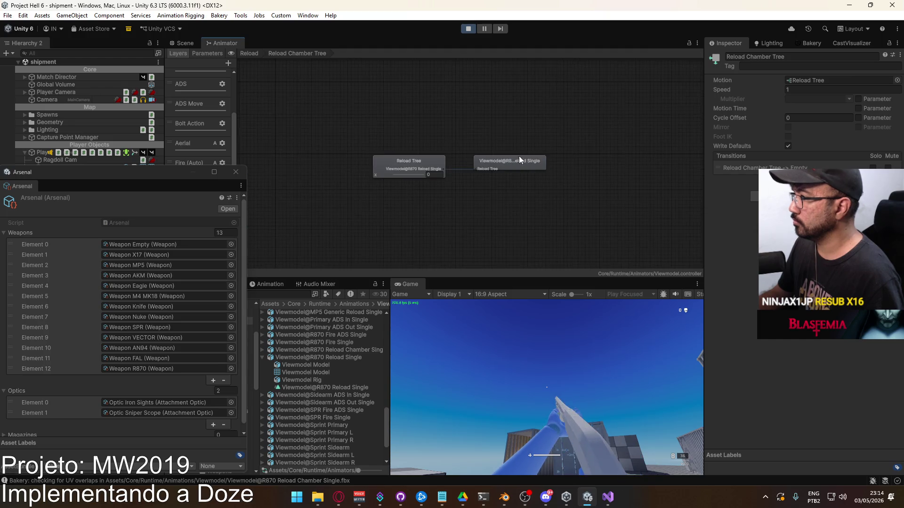
Rename the chamber blend tree to Reload Chamber Tree.
click(410, 158)
click(747, 56)
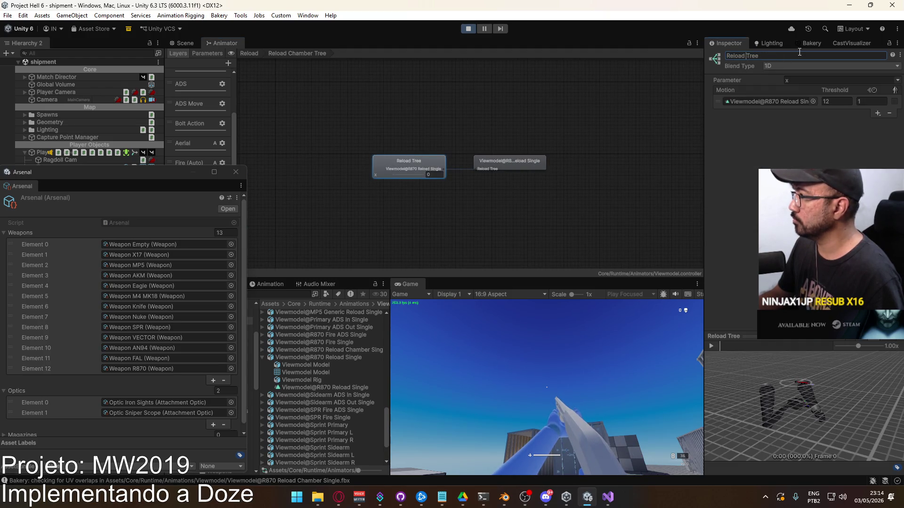
text(Chamber)
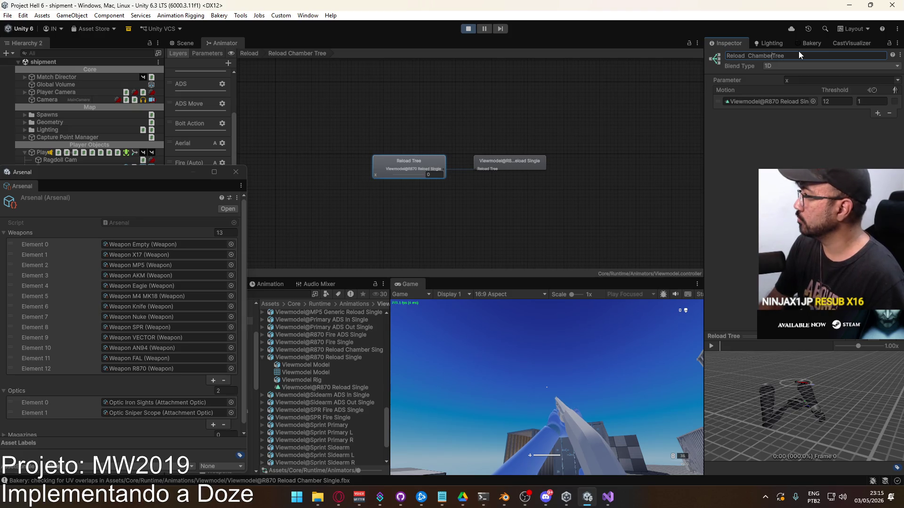
key(Return)
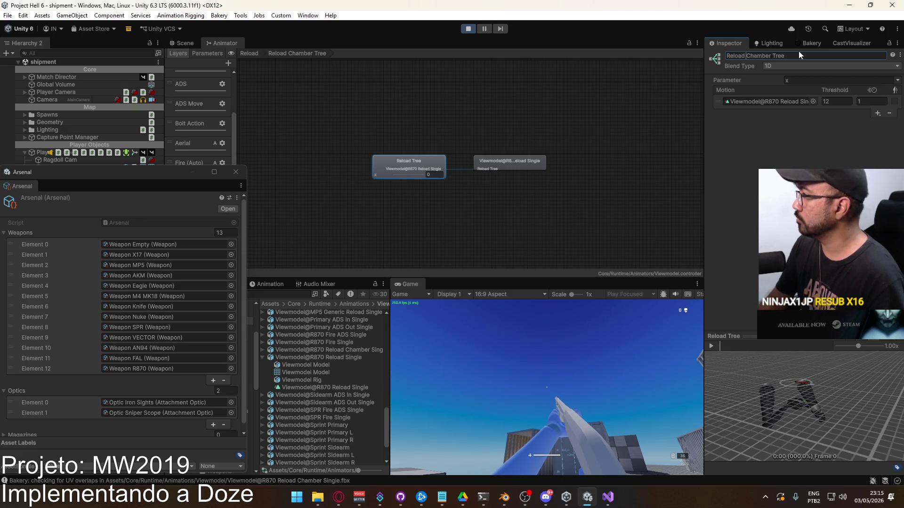
Swap its motion to Viewmodel@R870 Reload Chamber Single and return to the Reload layer.
click(488, 156)
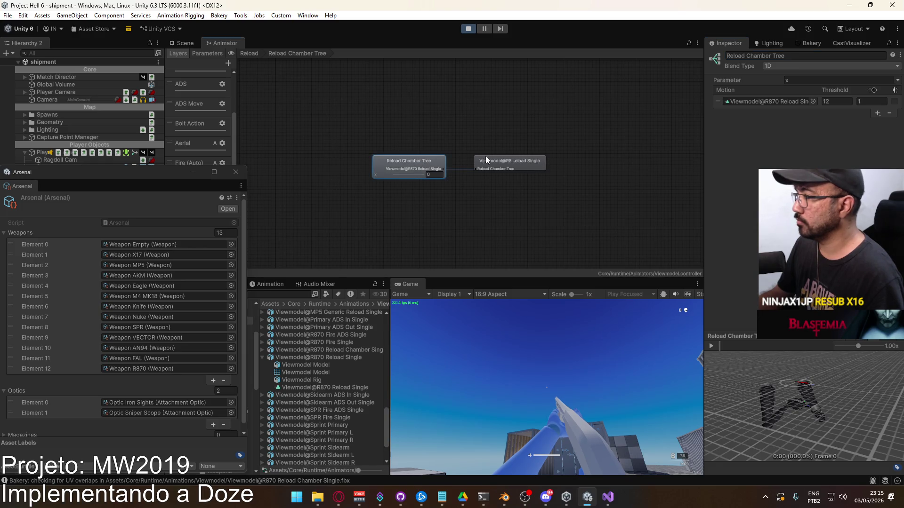
click(513, 188)
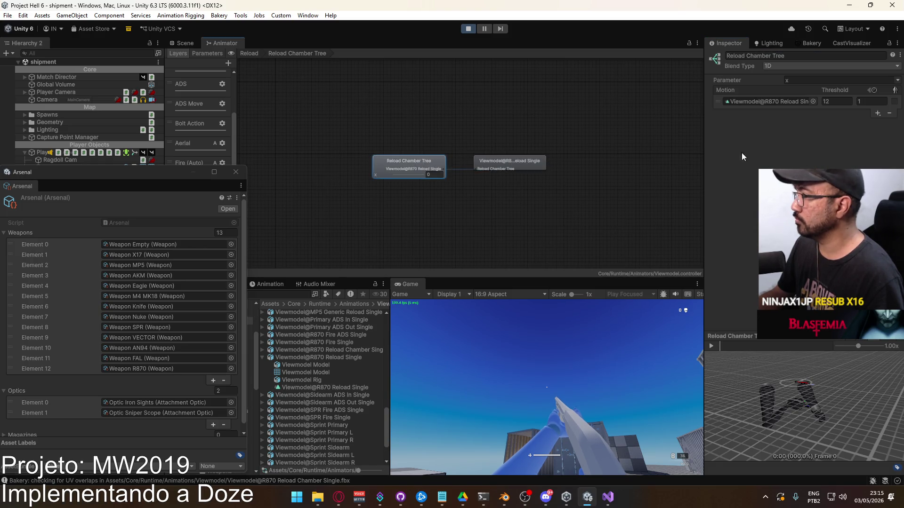
click(813, 102)
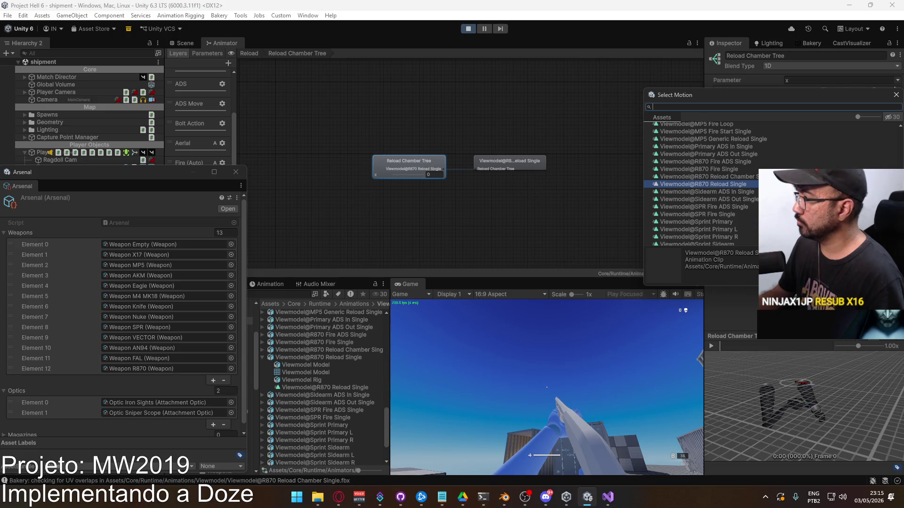
double_click(754, 177)
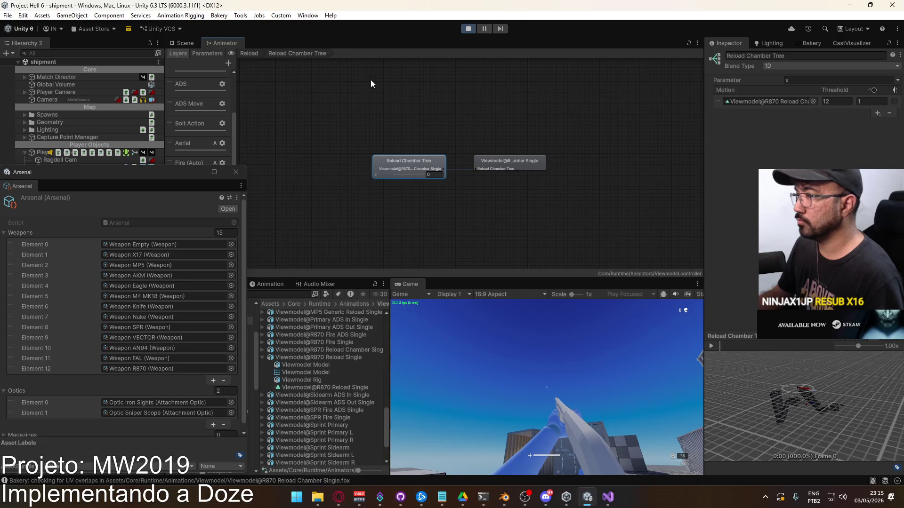
click(277, 53)
click(494, 190)
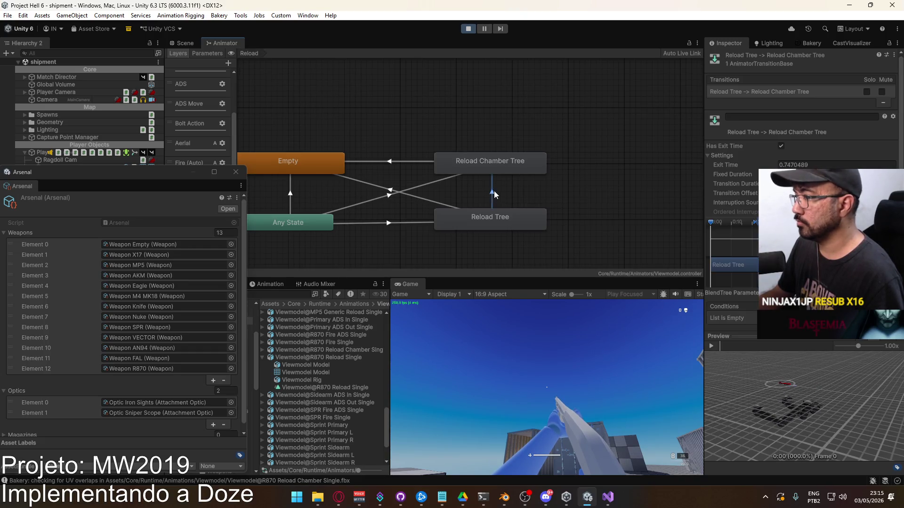
Create a transition from the Reload Chamber Tree state to Reload Tree.
mouse_move(508, 196)
mouse_down()
mouse_move(536, 163)
mouse_move(532, 176)
mouse_up()
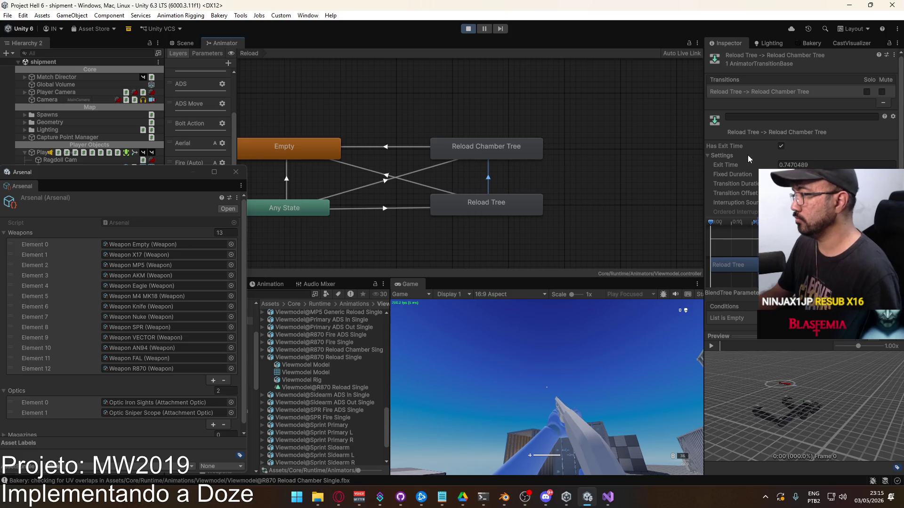
mouse_move(446, 160)
mouse_down()
mouse_move(475, 144)
mouse_move(516, 148)
mouse_move(468, 171)
mouse_move(489, 171)
mouse_move(472, 180)
mouse_move(449, 181)
mouse_move(454, 166)
mouse_move(463, 178)
mouse_up()
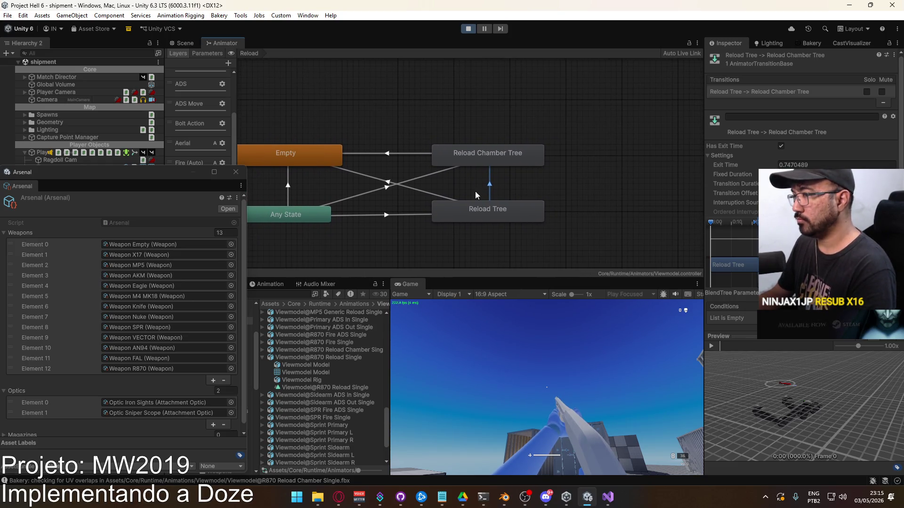
right_click(490, 160)
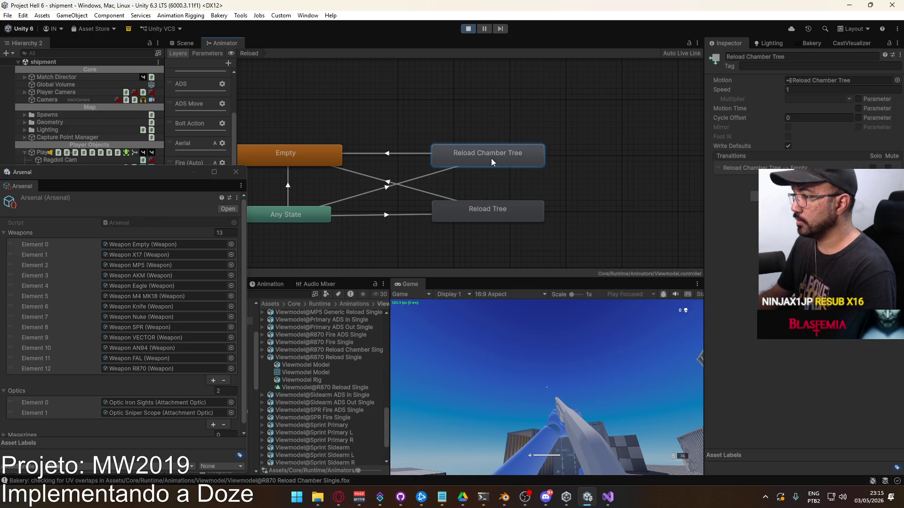
click(485, 198)
click(487, 165)
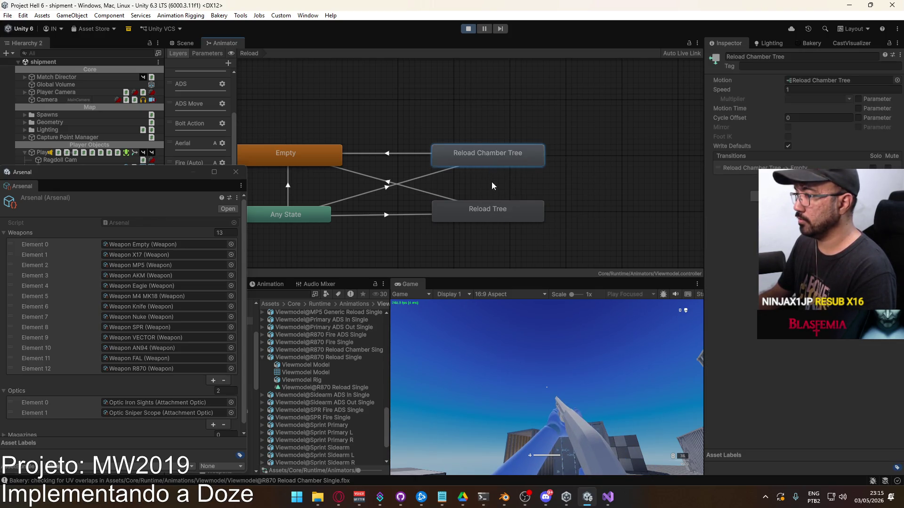
right_click(485, 167)
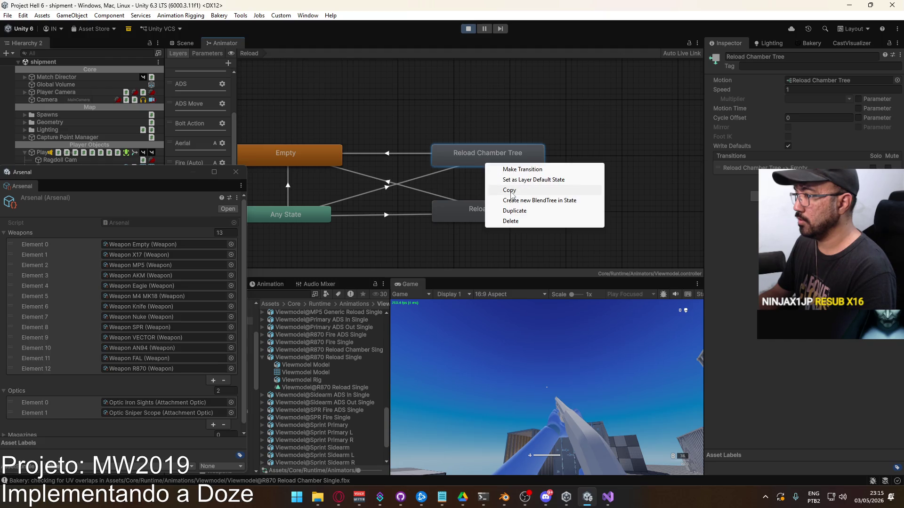
click(523, 169)
click(481, 207)
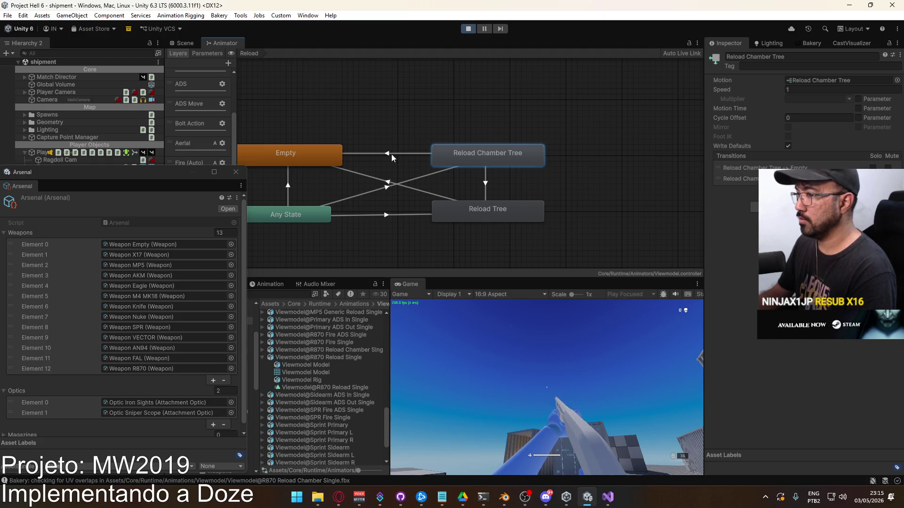
Set the Reload Chamber Tree to Reload Tree transition's exit time to 0.9.
click(485, 180)
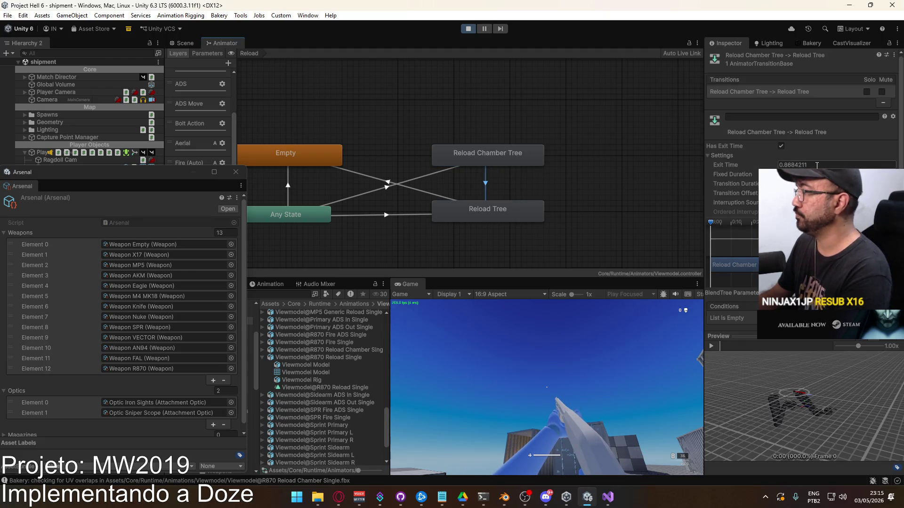
text(0.8)
key(Return)
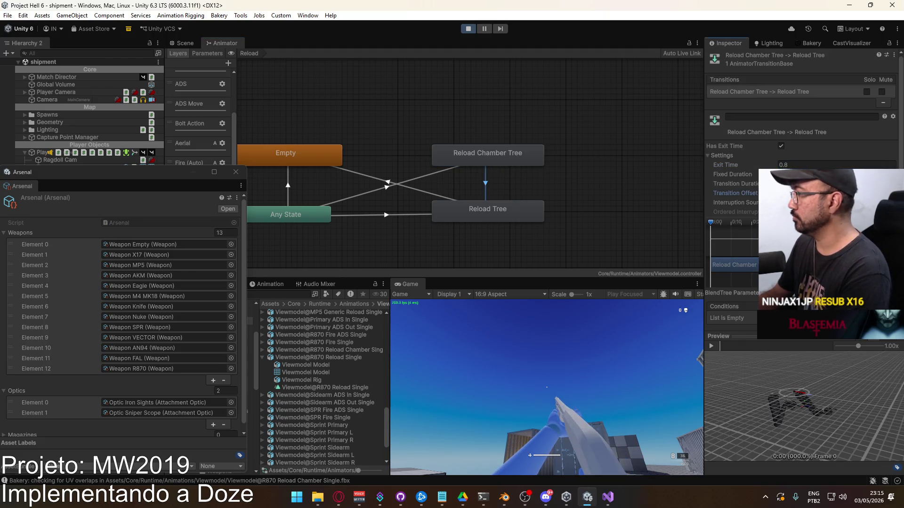
click(800, 183)
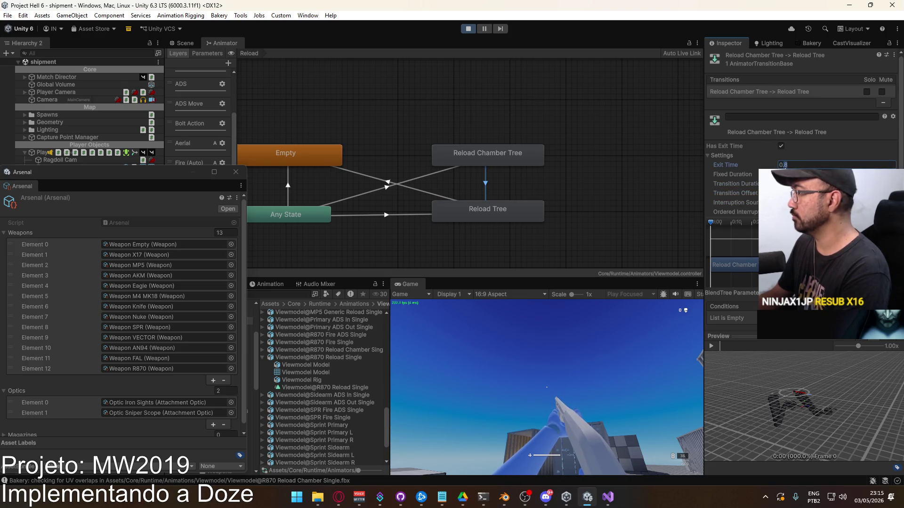
text(0.9)
scroll(822, 158, down, 1)
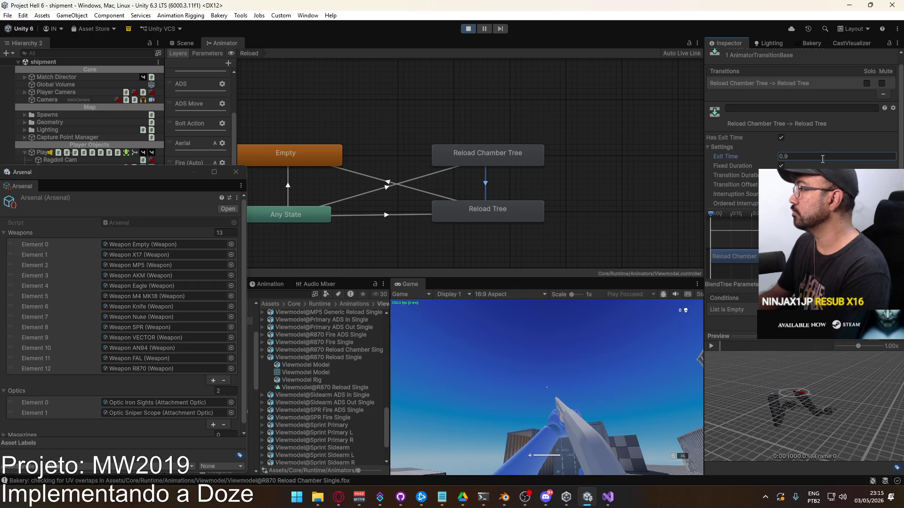
Check that the Any State to Reload Chamber Tree condition still uses reload.
click(420, 176)
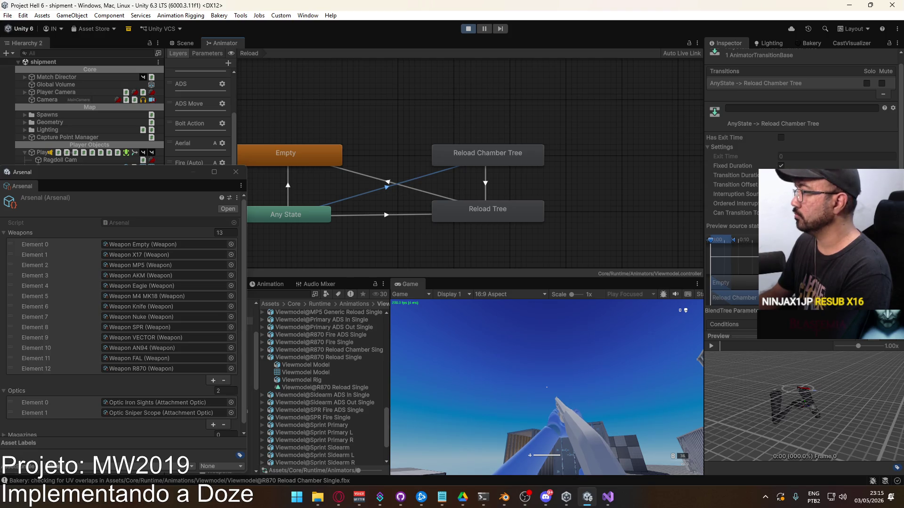
scroll(800, 202, down, 3)
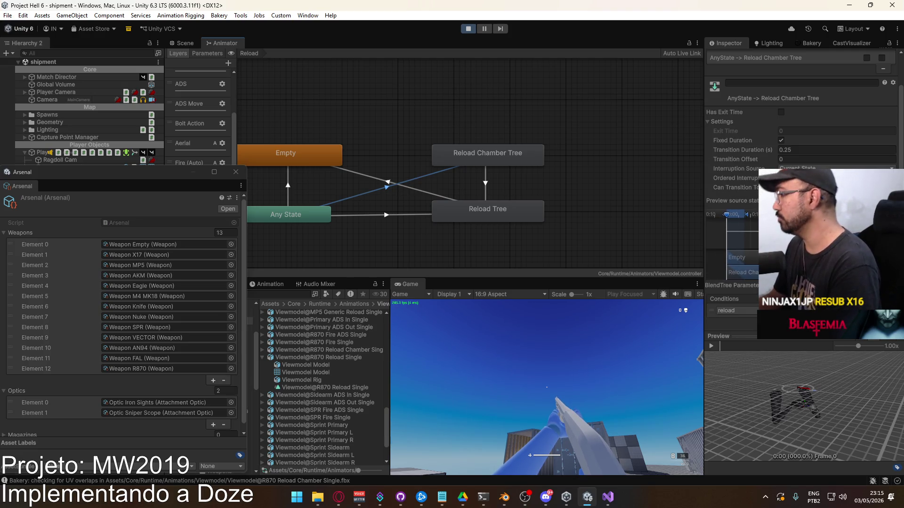
click(732, 310)
key(Escape)
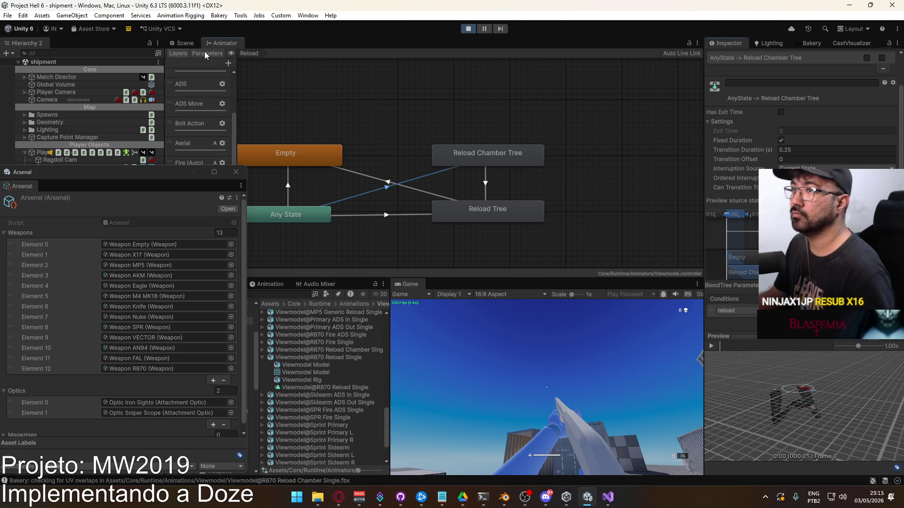
Close the floating Arsenal window and add a new trigger parameter to the Animator.
click(205, 53)
click(236, 172)
scroll(205, 176, down, 5)
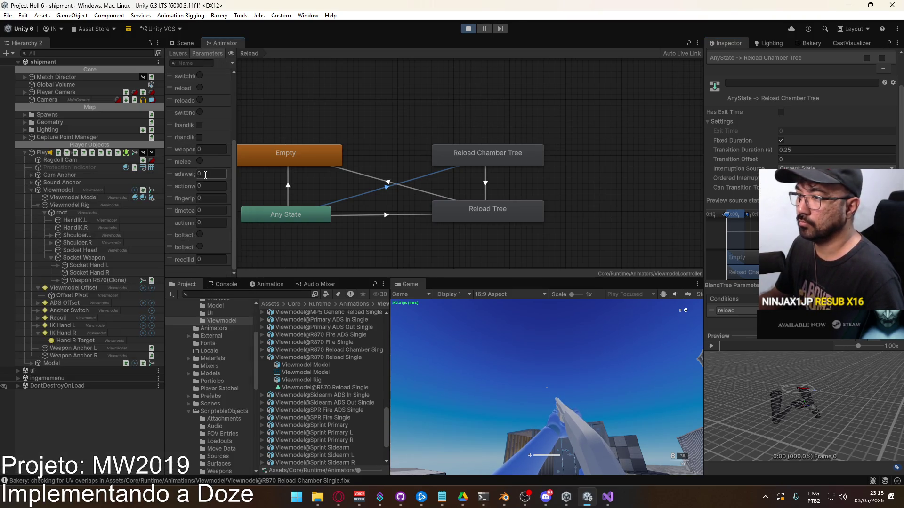
click(227, 63)
click(247, 103)
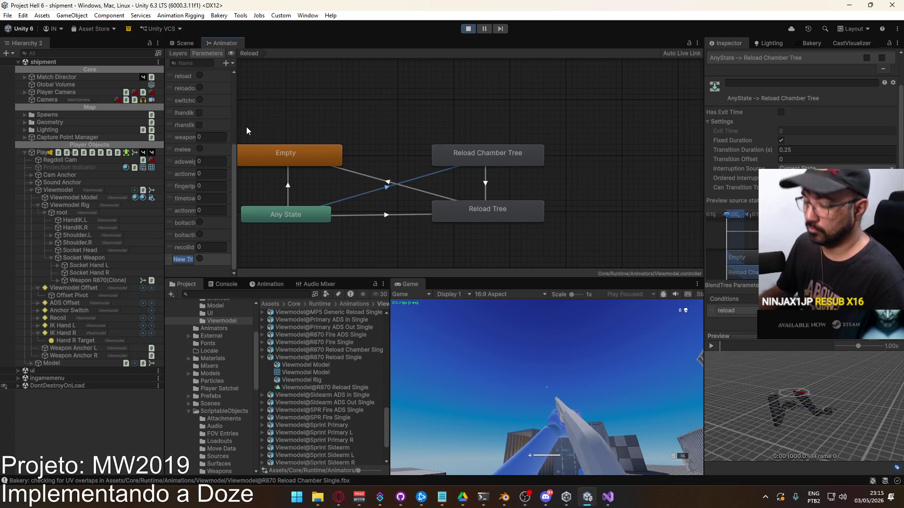
Name the new trigger reloadchamber, stop Play mode, and move it right below reload.
text(reloadcha)
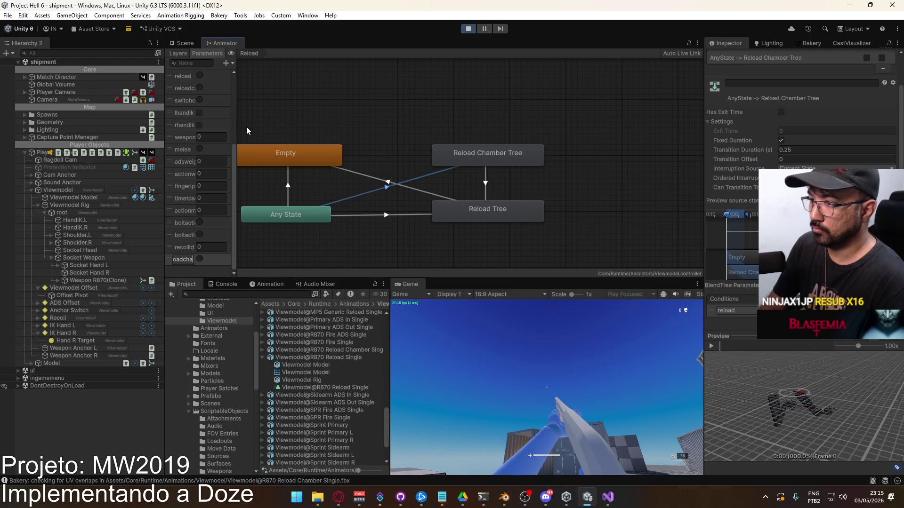
key(Return)
click(468, 28)
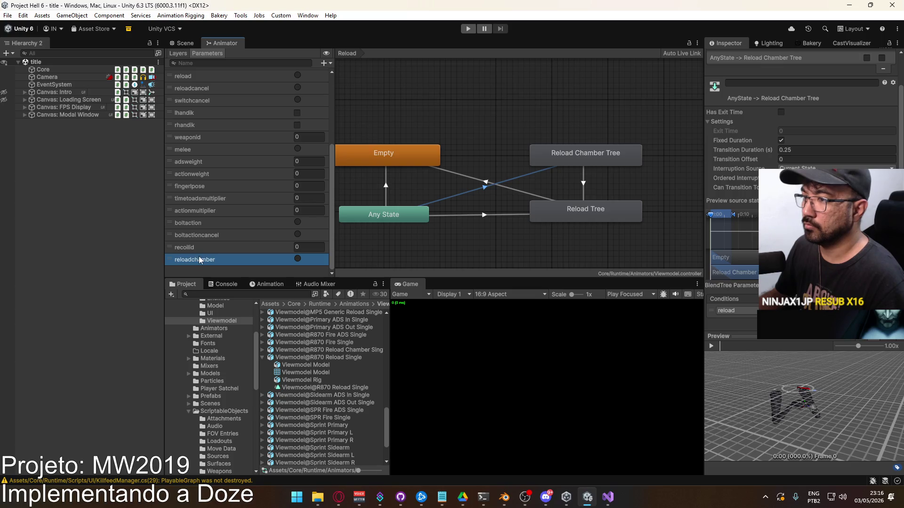
drag(199, 256, 245, 88)
drag(518, 124, 503, 128)
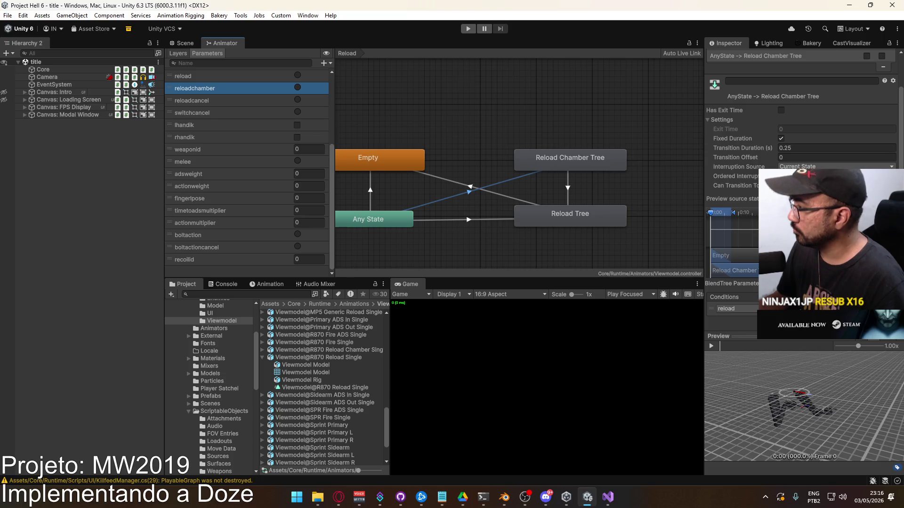
Make reloadchamber the Any State to Reload Chamber Tree condition, then pause the Octopath Traveler video.
click(734, 308)
click(762, 369)
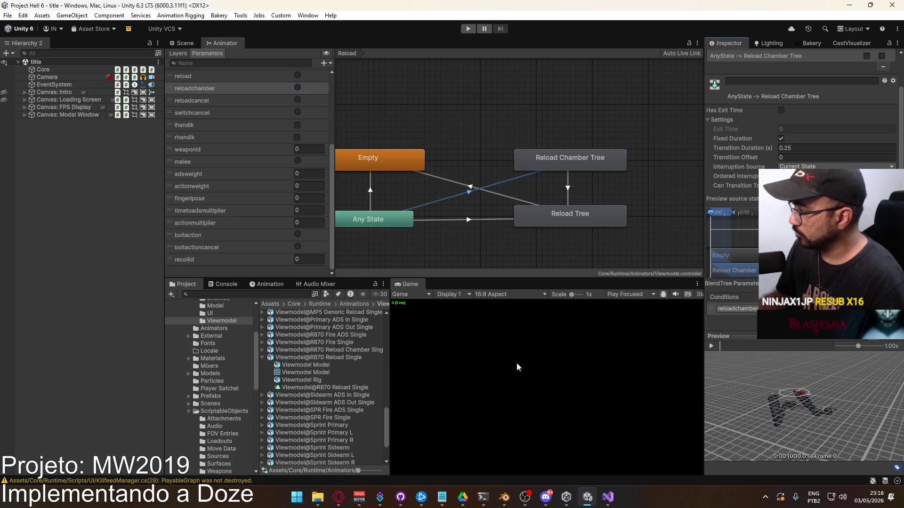
click(338, 497)
click(363, 284)
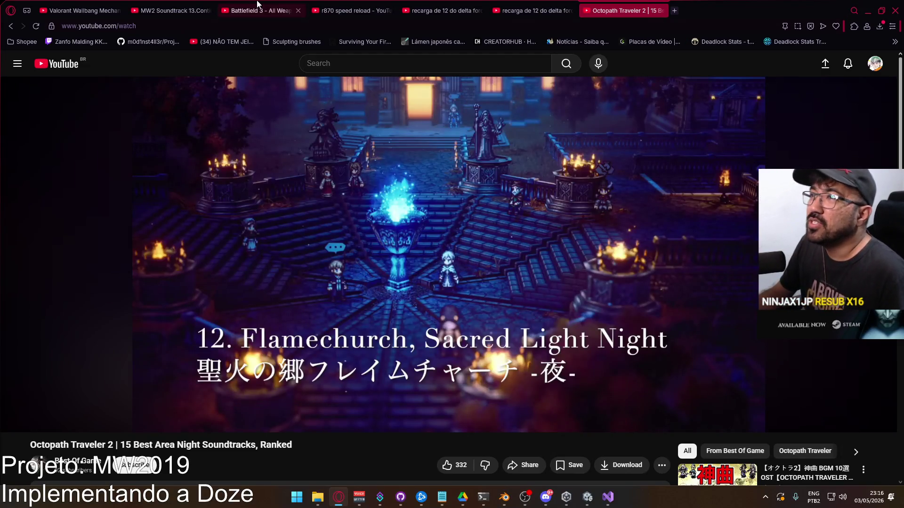
Close the Octopath Traveler tab, play MW2 Soundtrack 15.Whiskey Hotel (White House), and return to Unity.
click(662, 10)
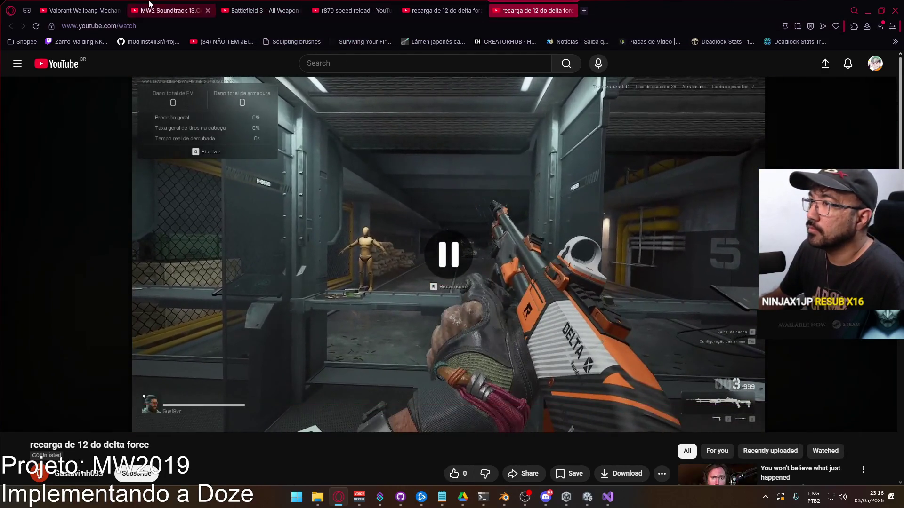
click(171, 11)
click(294, 135)
scroll(722, 347, down, 4)
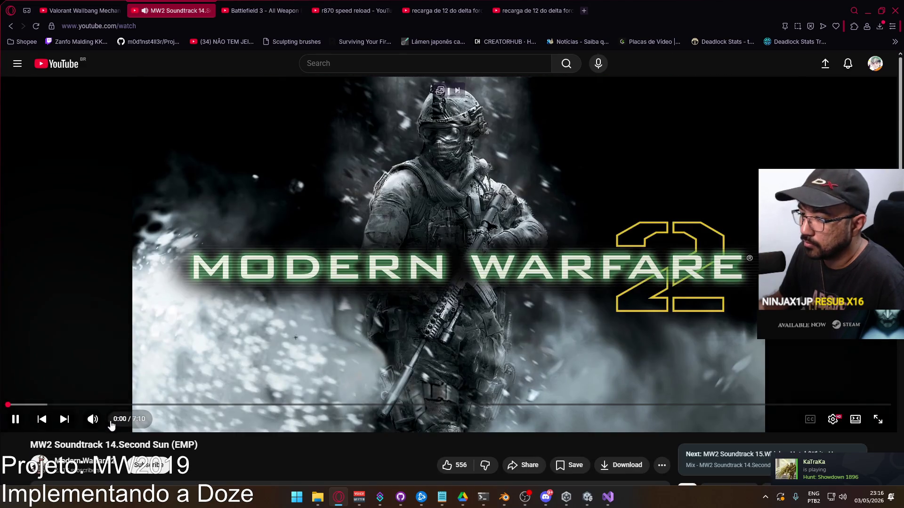
scroll(377, 401, down, 4)
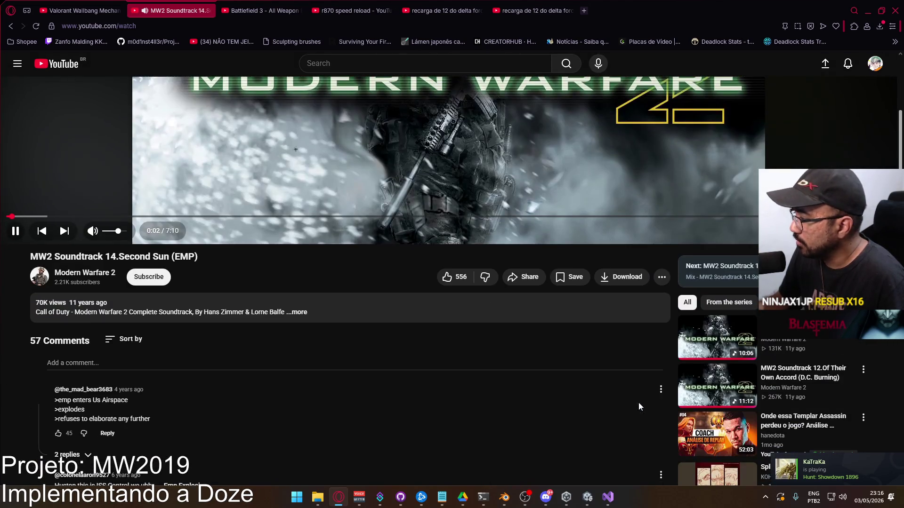
click(713, 338)
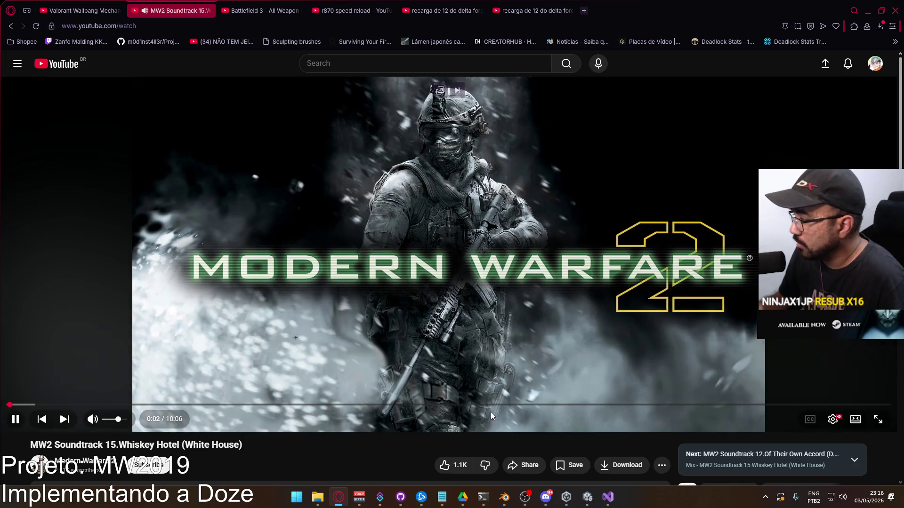
key(alt+Tab)
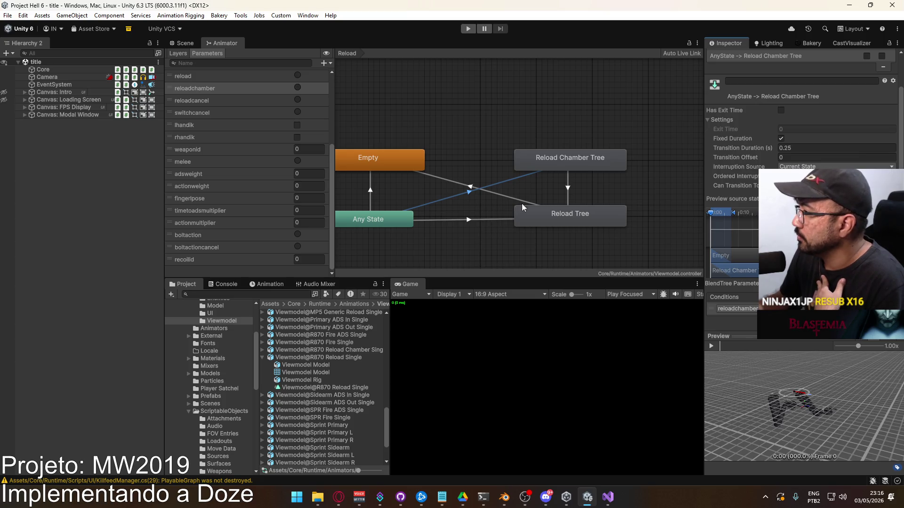
Review the Any State and Reload Chamber Tree transitions in the Inspector.
click(469, 220)
click(466, 203)
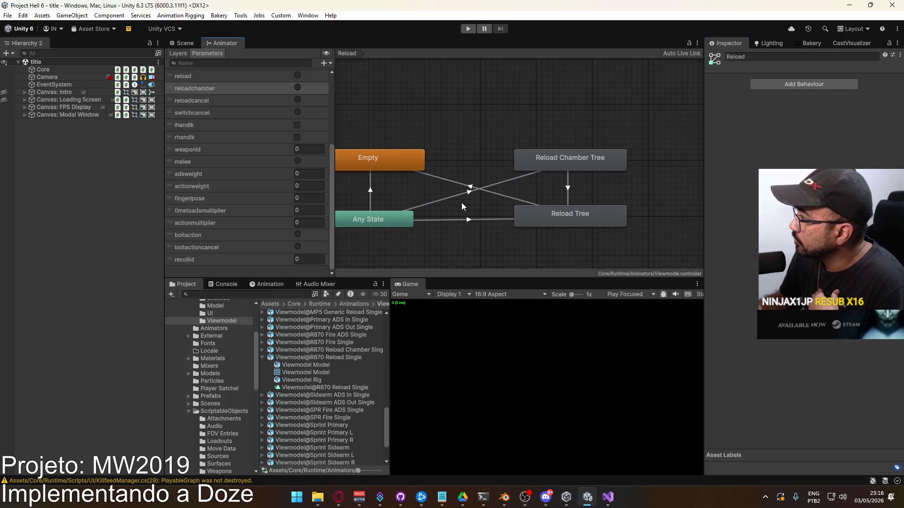
click(485, 189)
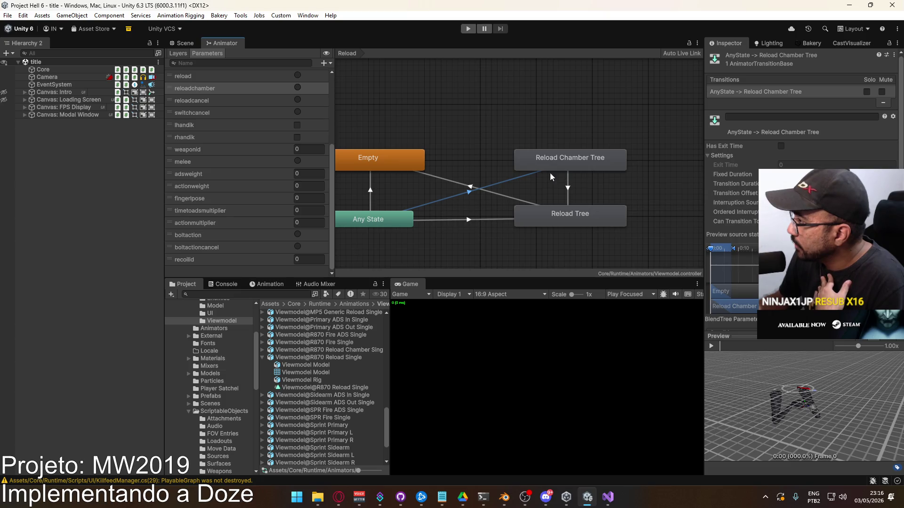
click(567, 187)
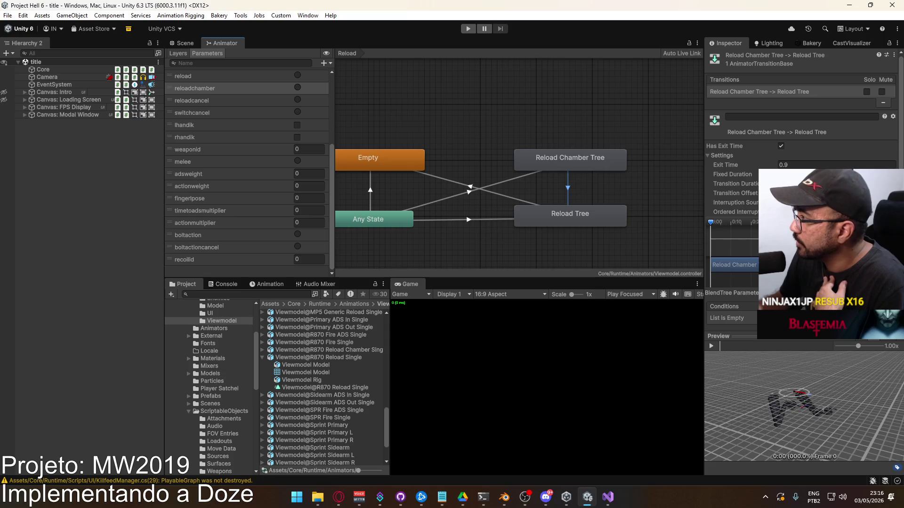
scroll(741, 248, down, 1)
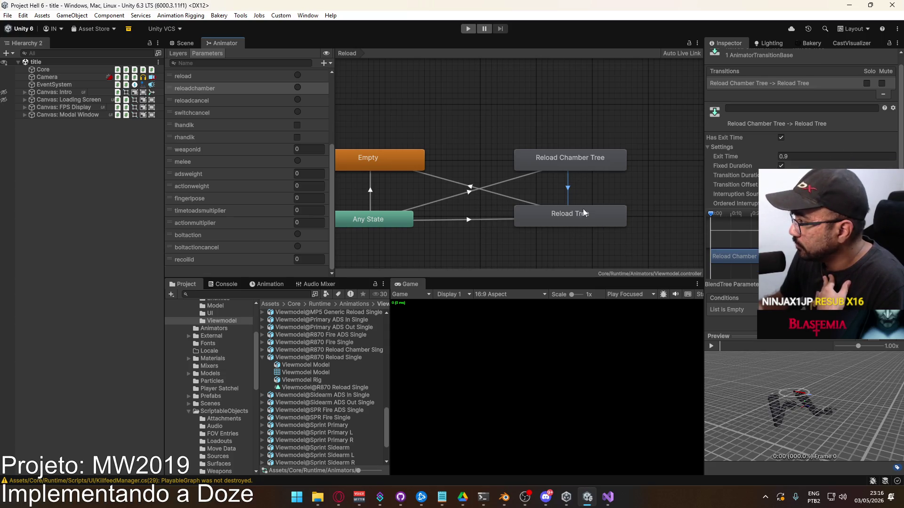
drag(489, 180, 513, 173)
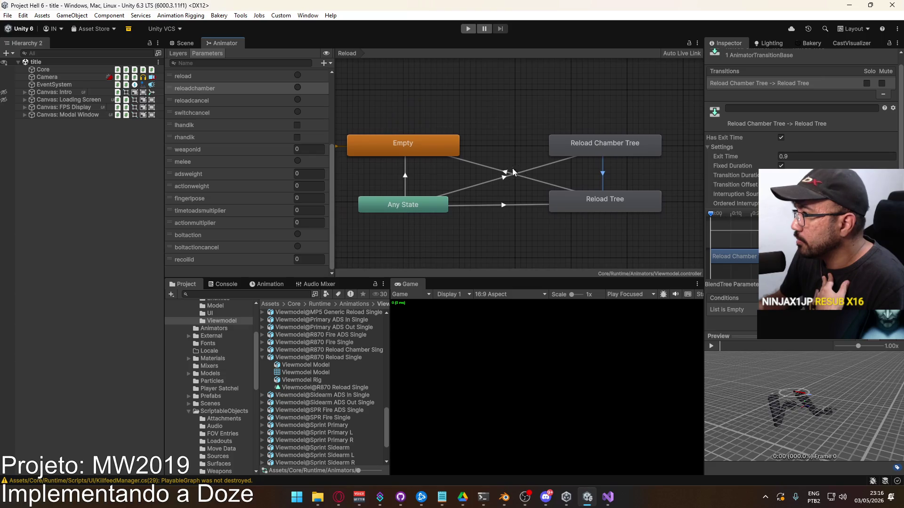
click(484, 182)
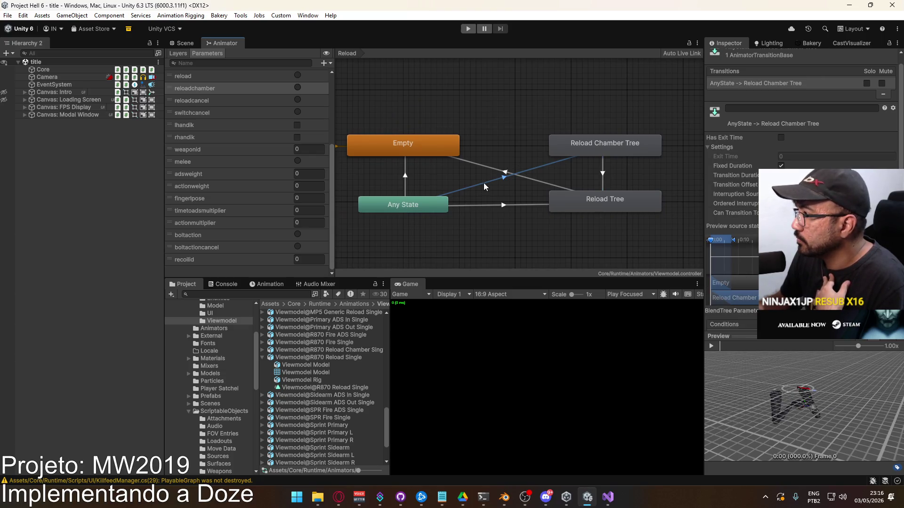
Confirm the Reload Tree to Empty transition keeps exit time 0.9, then bring up PlayerScript.cs in Visual Studio.
click(425, 208)
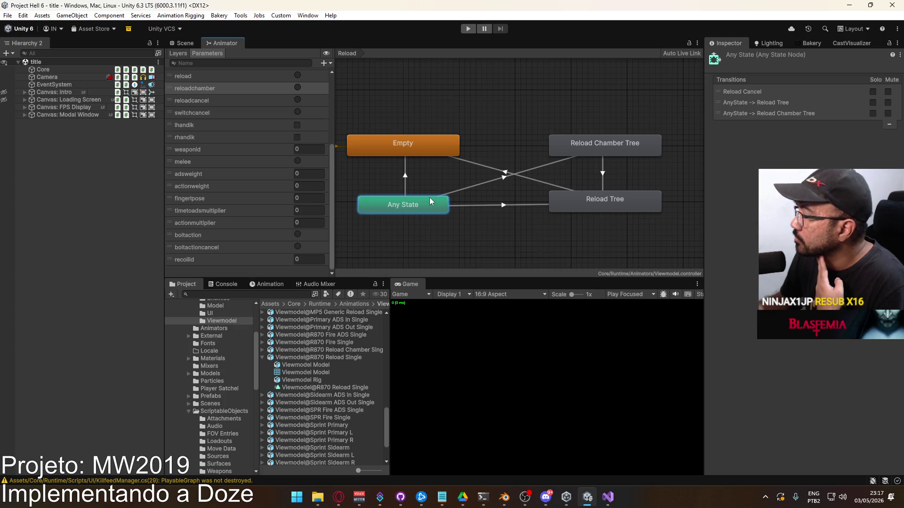
click(544, 185)
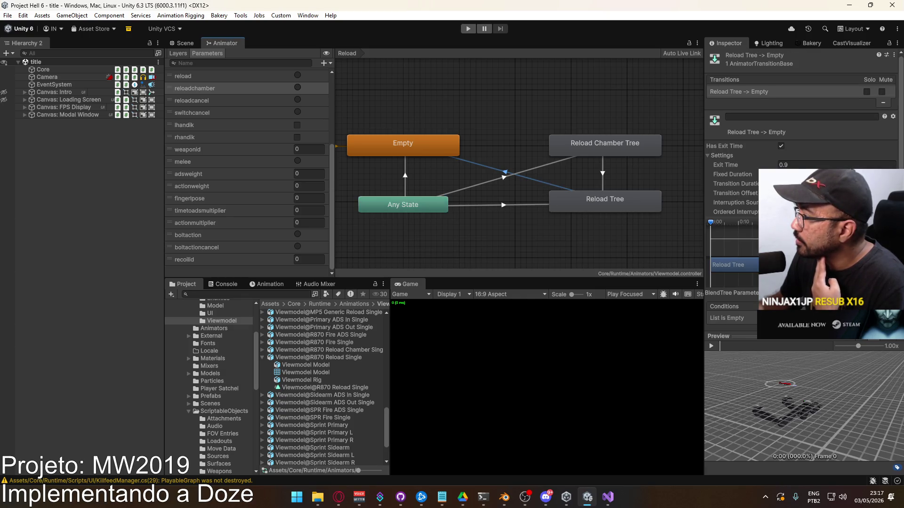
scroll(801, 189, down, 1)
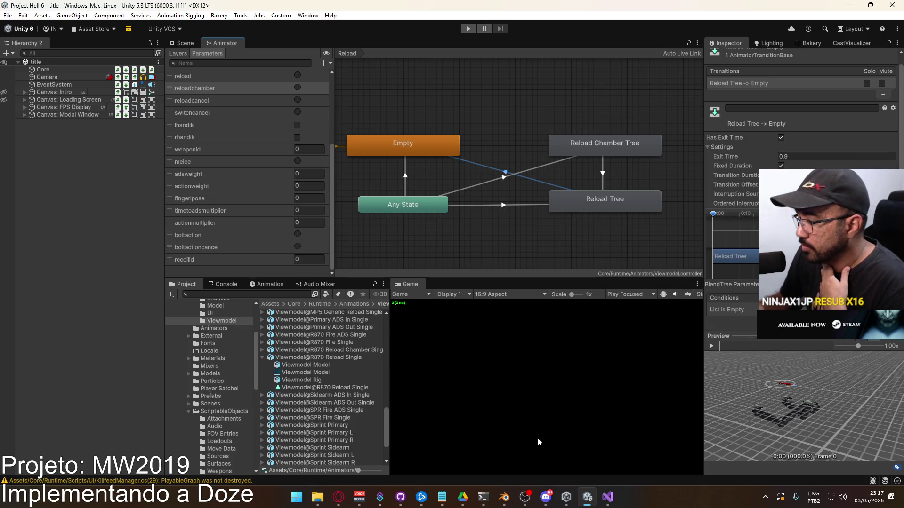
click(608, 497)
scroll(232, 229, down, 20)
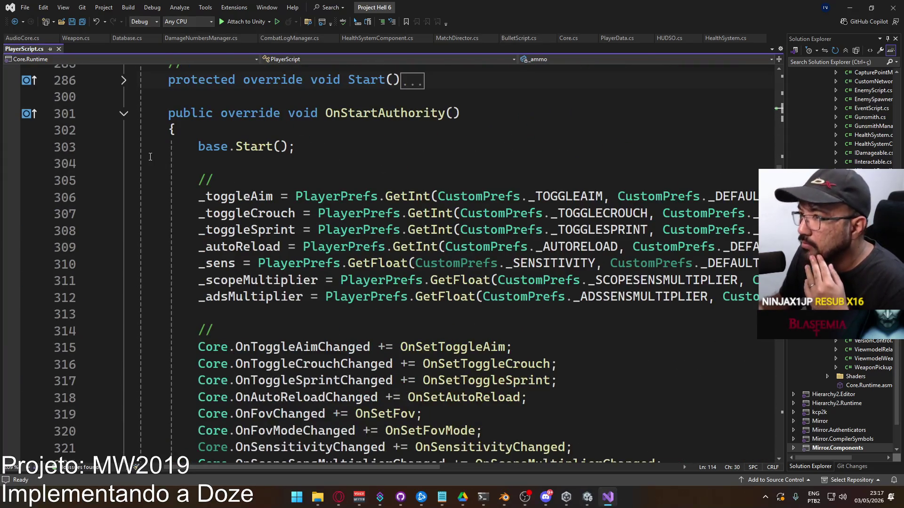
Fold the SetupActiveLoadout, Reload and OnLook method bodies in PlayerScript.cs.
scroll(151, 156, down, 20)
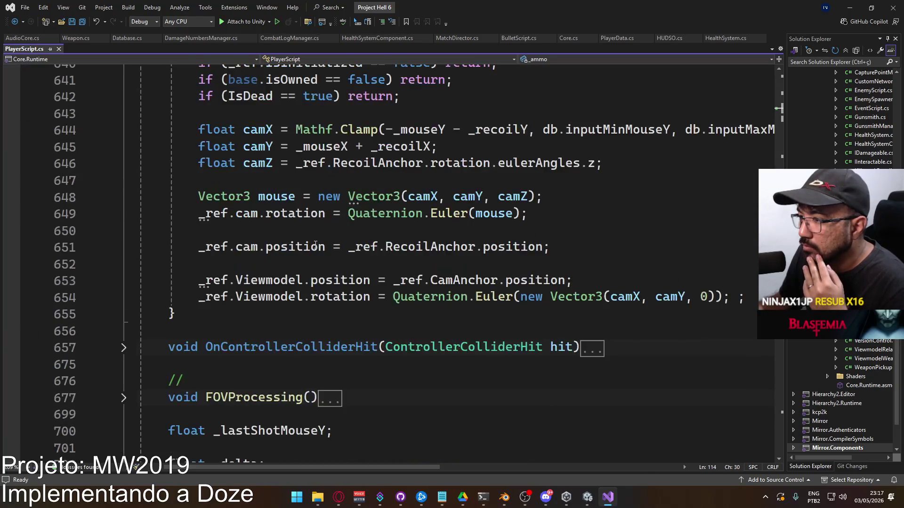
scroll(315, 244, down, 7)
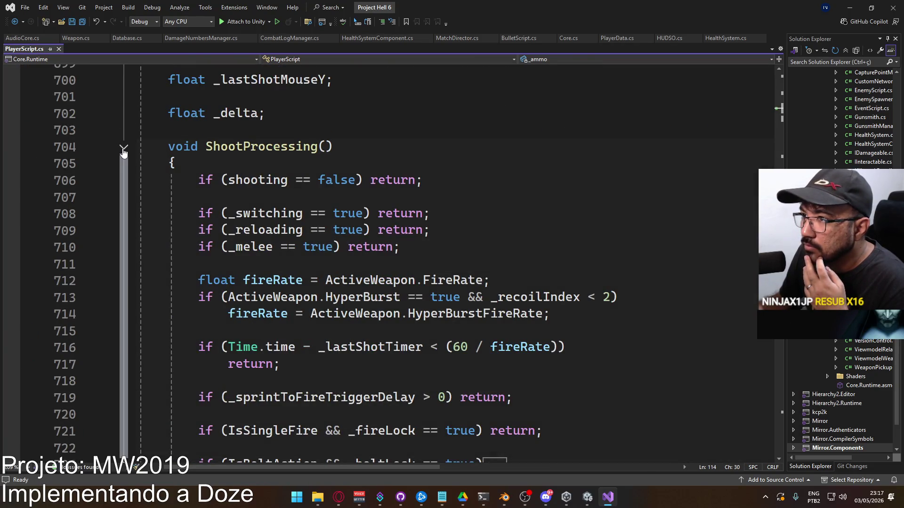
scroll(281, 234, down, 18)
scroll(281, 234, down, 20)
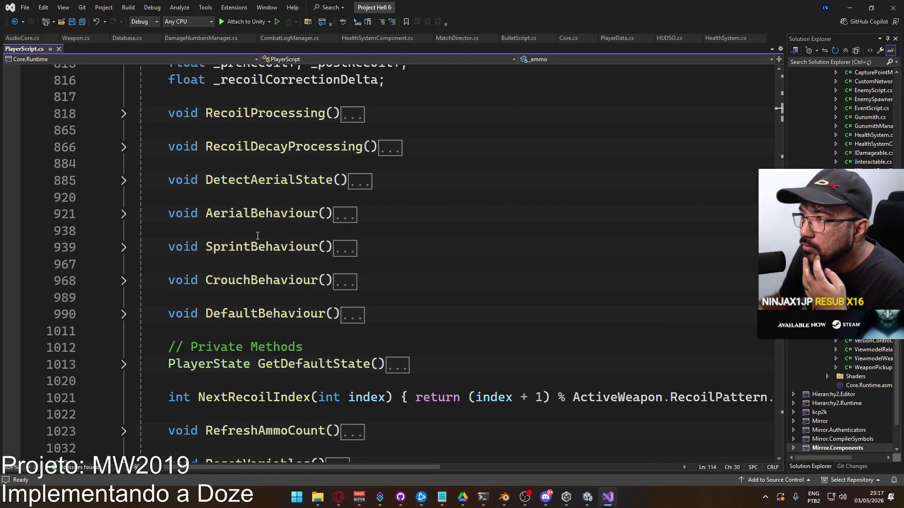
scroll(258, 235, down, 5)
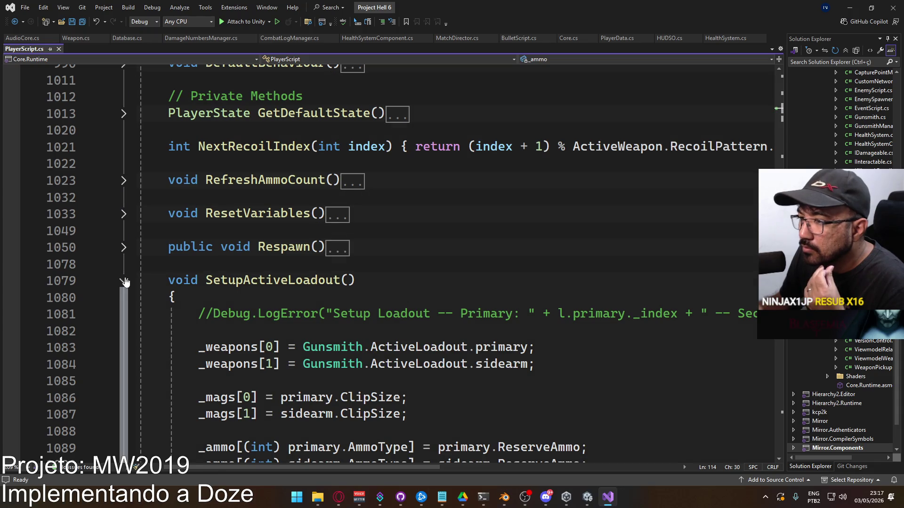
click(123, 281)
scroll(282, 272, down, 7)
scroll(282, 272, down, 1)
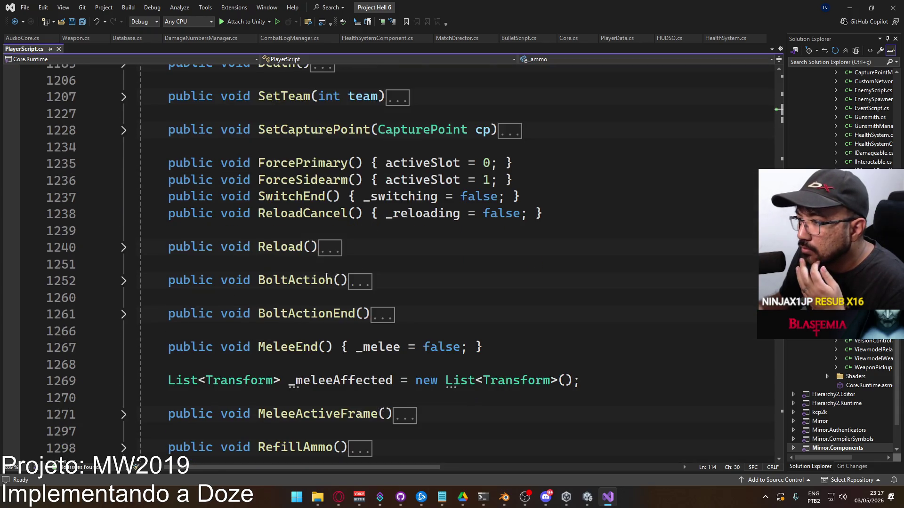
click(123, 248)
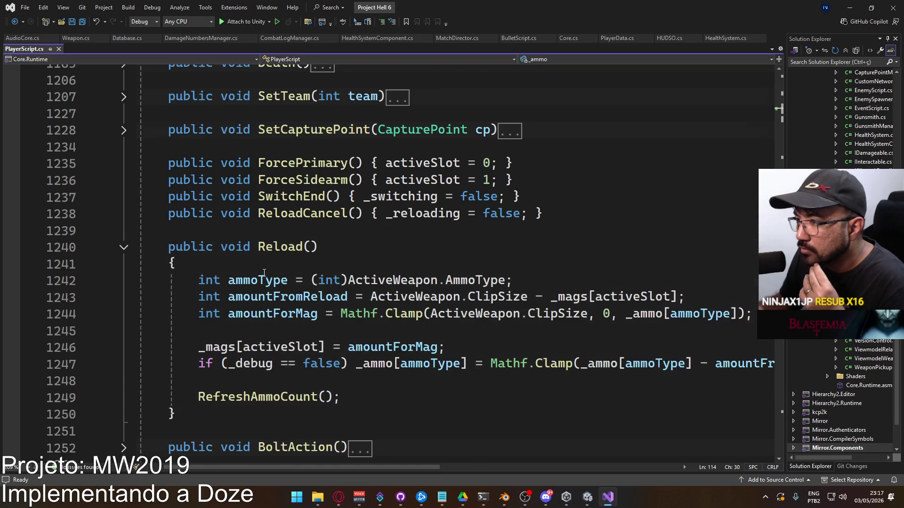
scroll(306, 206, down, 1)
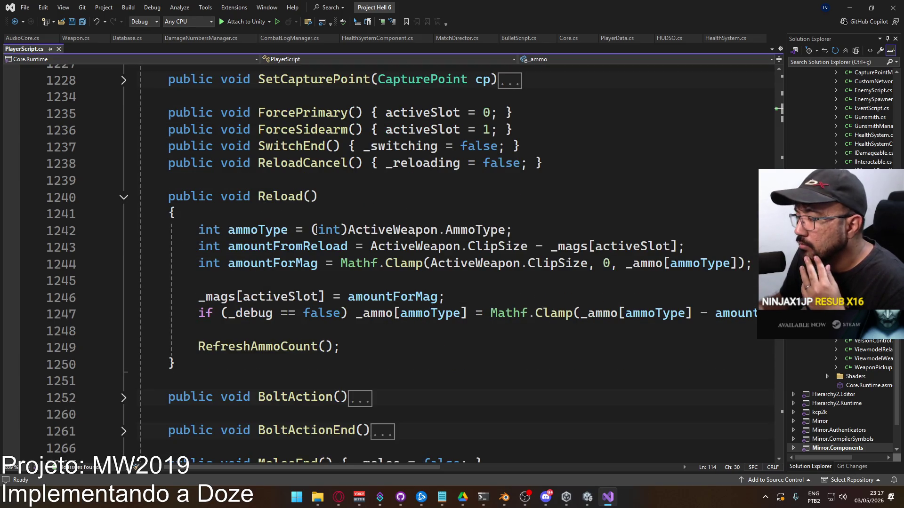
click(123, 197)
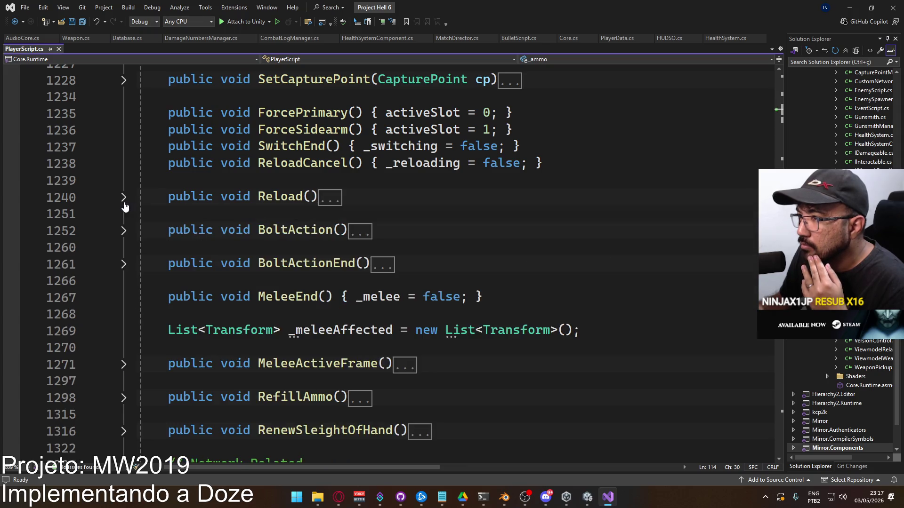
scroll(321, 248, down, 10)
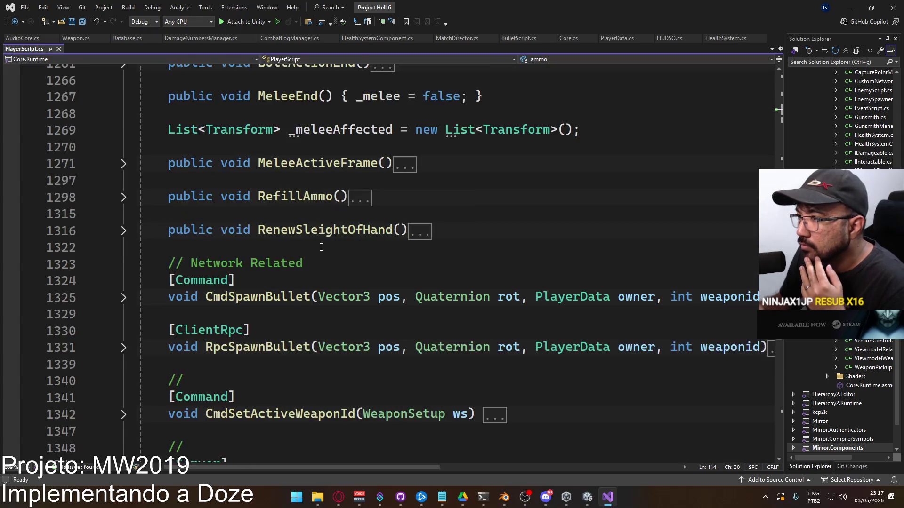
scroll(331, 282, down, 10)
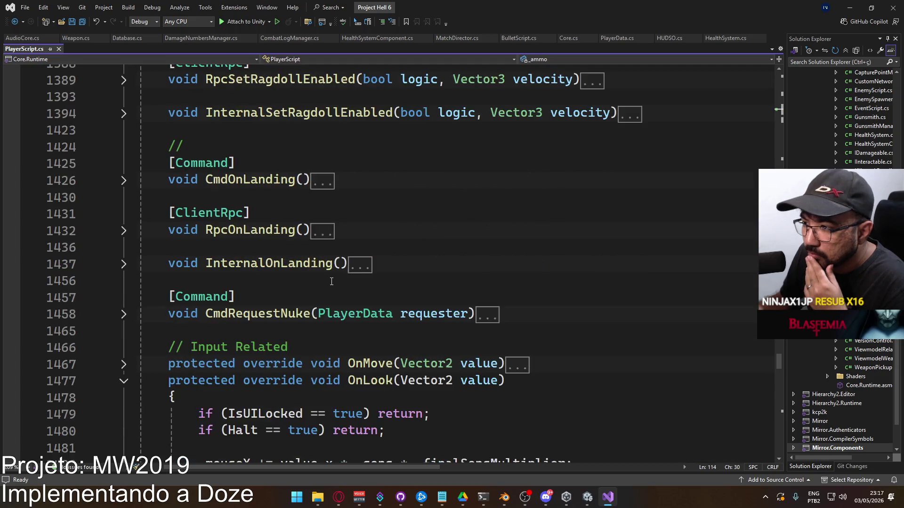
click(123, 281)
scroll(125, 282, down, 1)
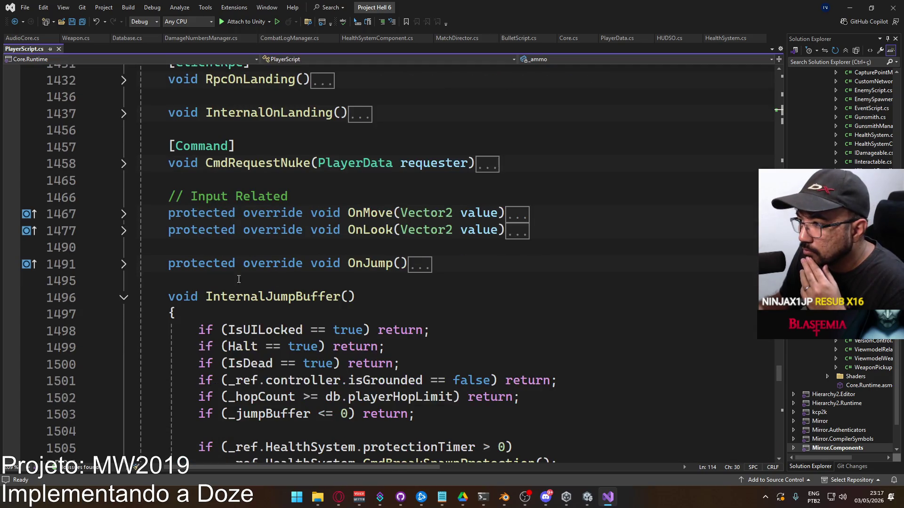
Save PlayerScript.cs, collapse it to definitions, and select the OnReload handler.
click(280, 264)
key(ctrl+a)
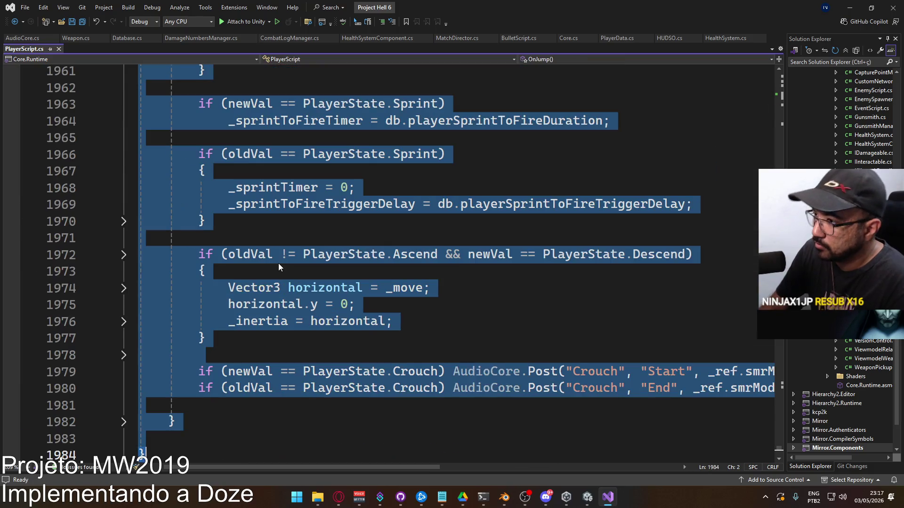
key(ctrl+s)
key(ctrl+m)
key(ctrl+m)
key(ctrl+m)
key(ctrl+m)
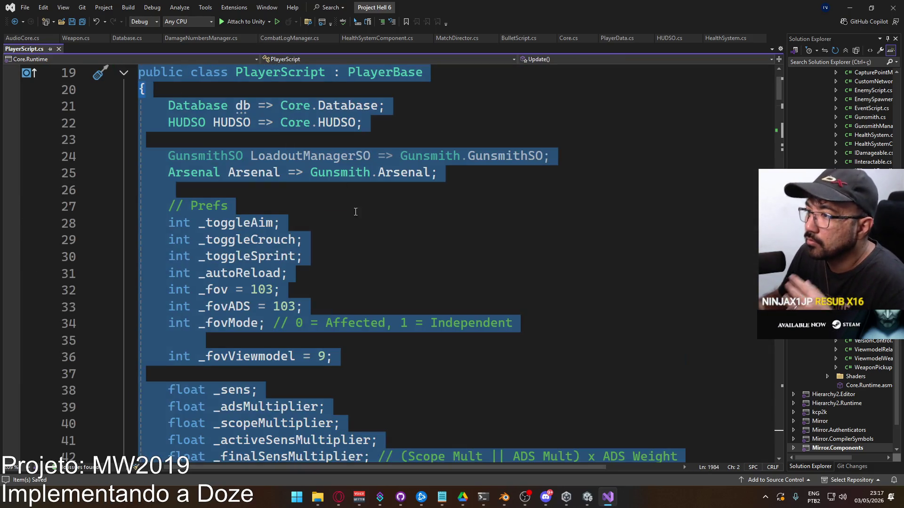
scroll(424, 264, down, 10)
drag(781, 133, 781, 415)
click(372, 286)
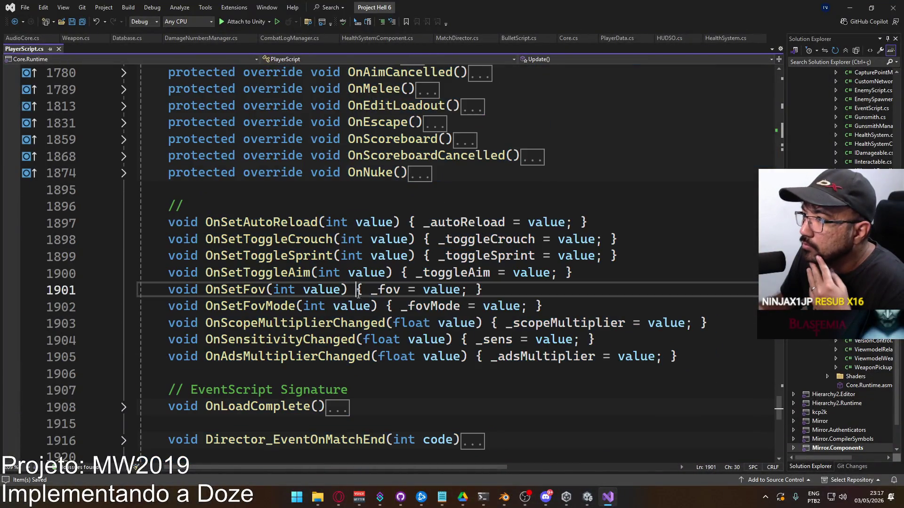
scroll(422, 294, up, 4)
scroll(422, 295, up, 1)
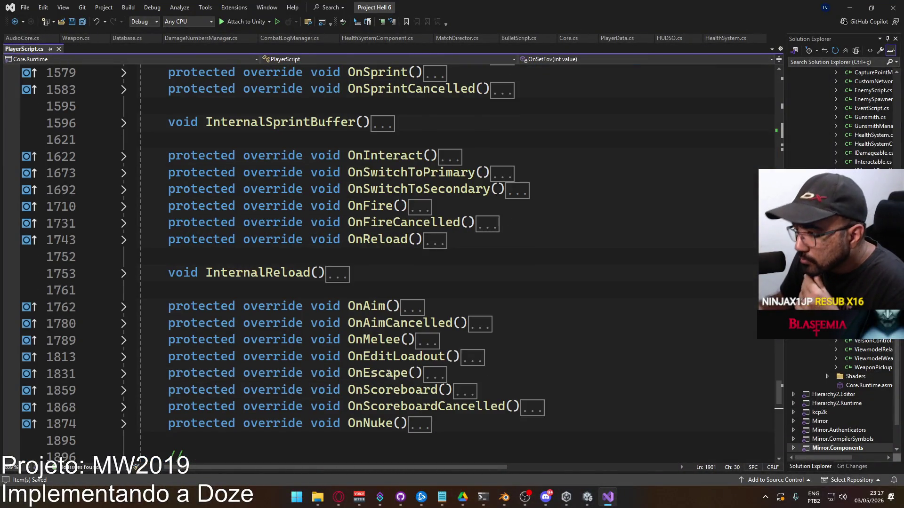
scroll(309, 287, up, 1)
click(138, 291)
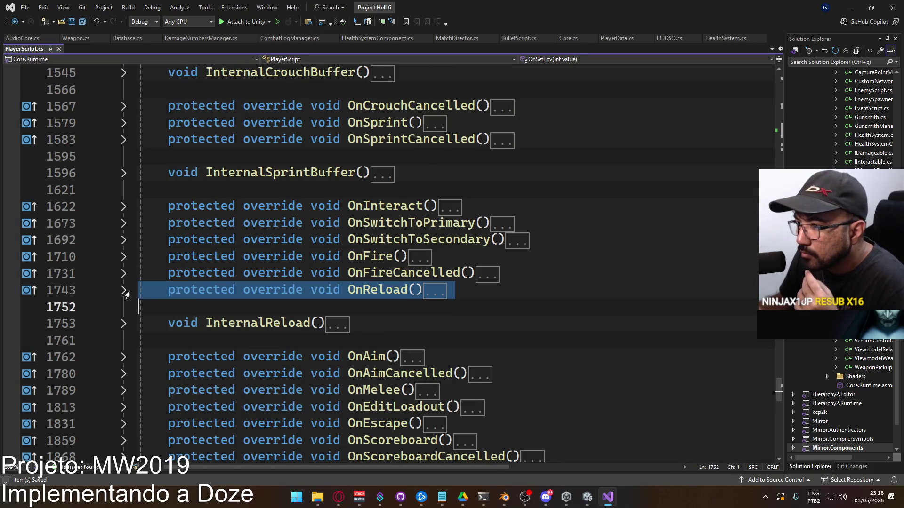
Expand OnReload and InternalReload to read their early-return and ammo checks.
click(125, 291)
click(319, 324)
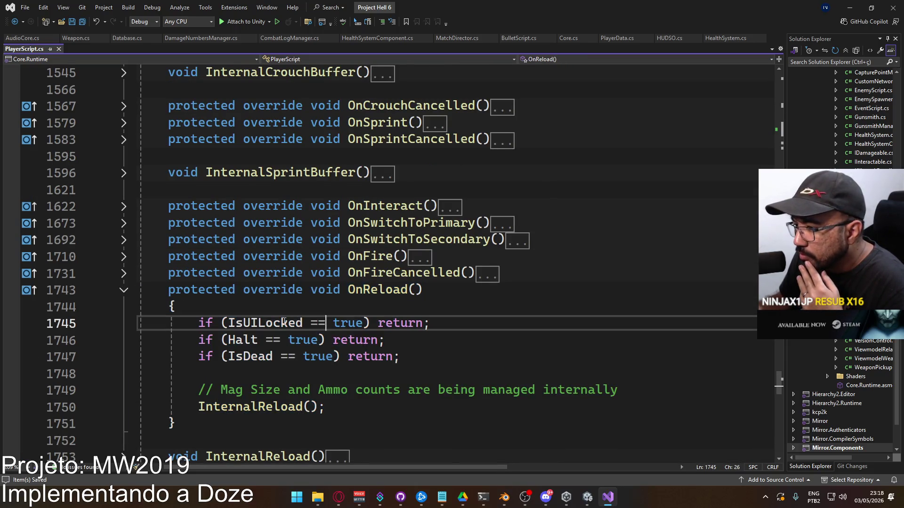
scroll(358, 311, down, 1)
drag(395, 309, 415, 296)
click(422, 303)
scroll(421, 302, down, 1)
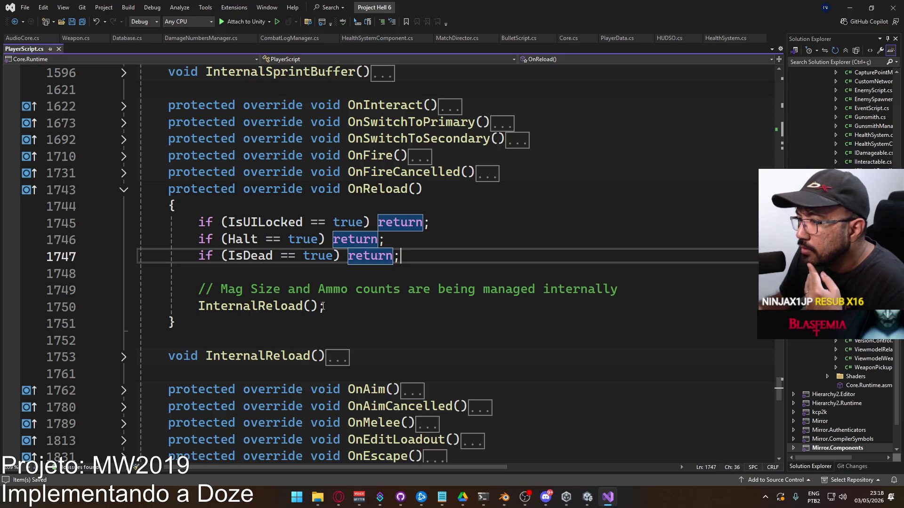
click(123, 358)
scroll(346, 250, down, 4)
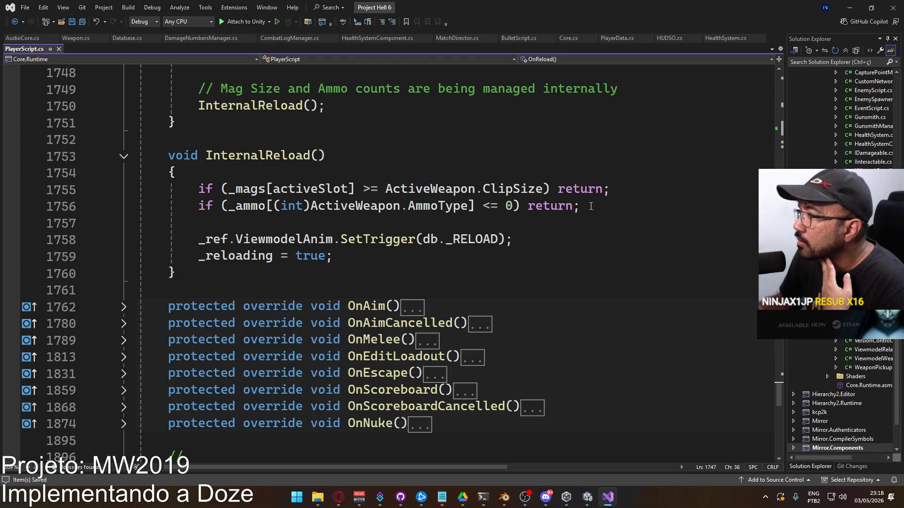
drag(652, 189, 221, 189)
click(477, 206)
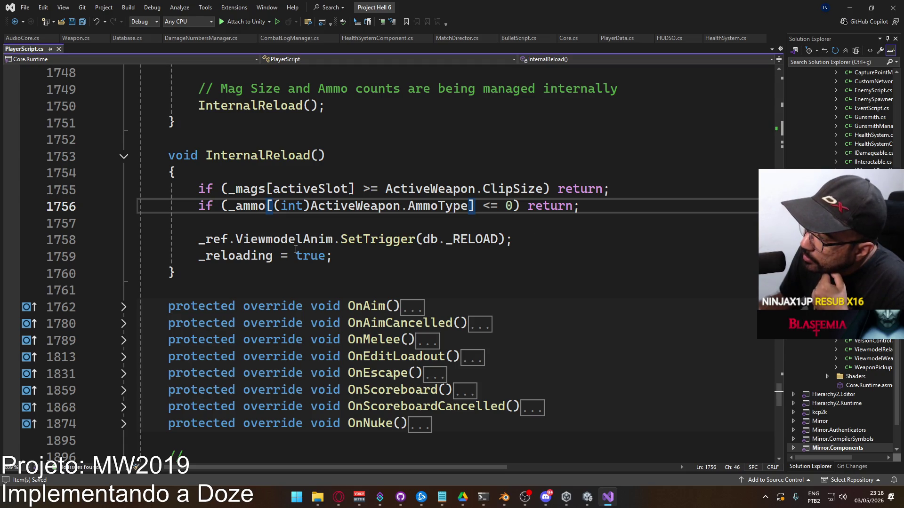
Find all 12 references to _reloading and jump to its check on line 459.
double_click(241, 256)
right_click(241, 255)
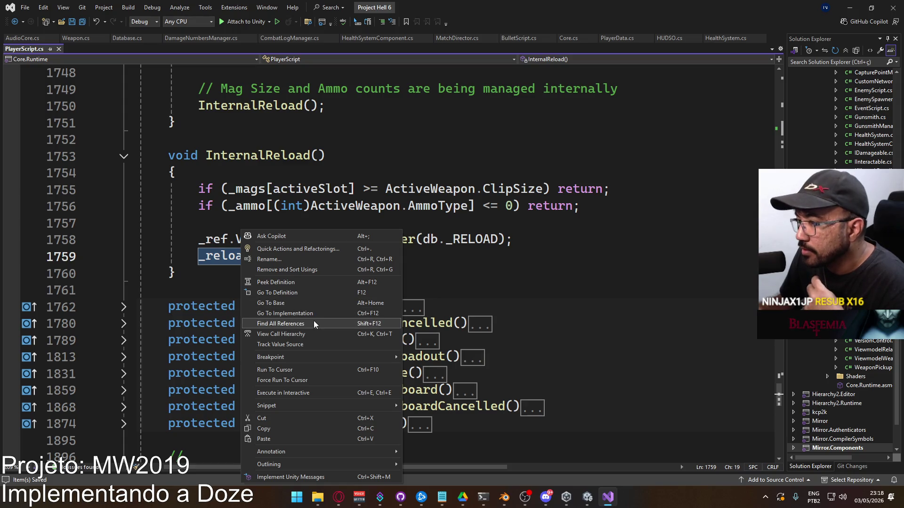
click(313, 324)
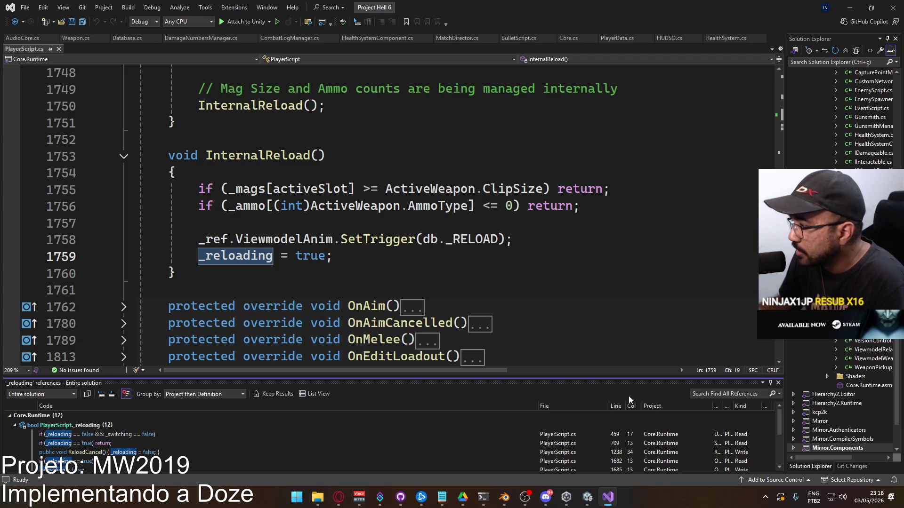
double_click(225, 433)
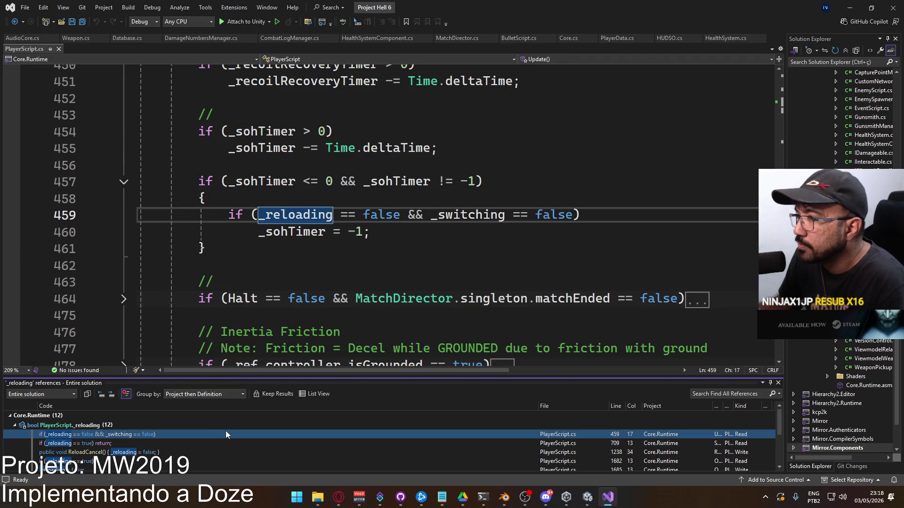
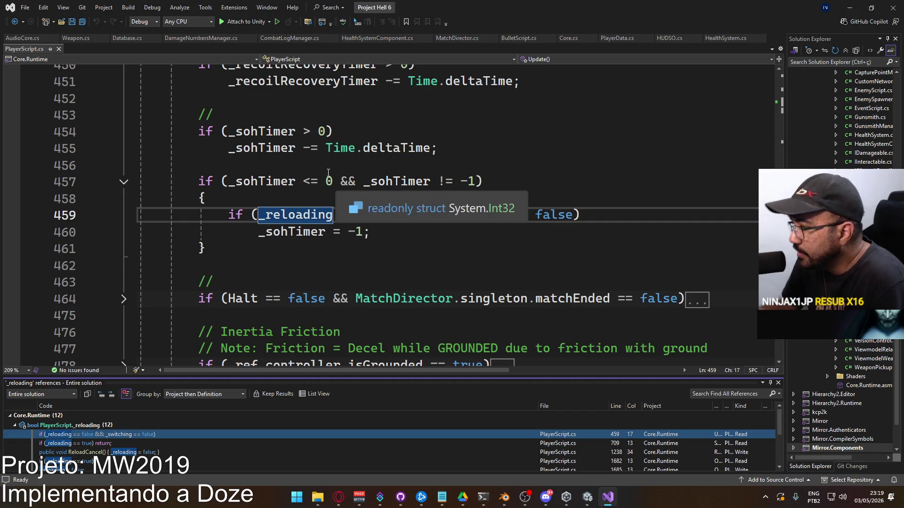
Search PlayerScript.cs for _sohTimer and step through its usages to the sohMultiplier line 519.
click(295, 132)
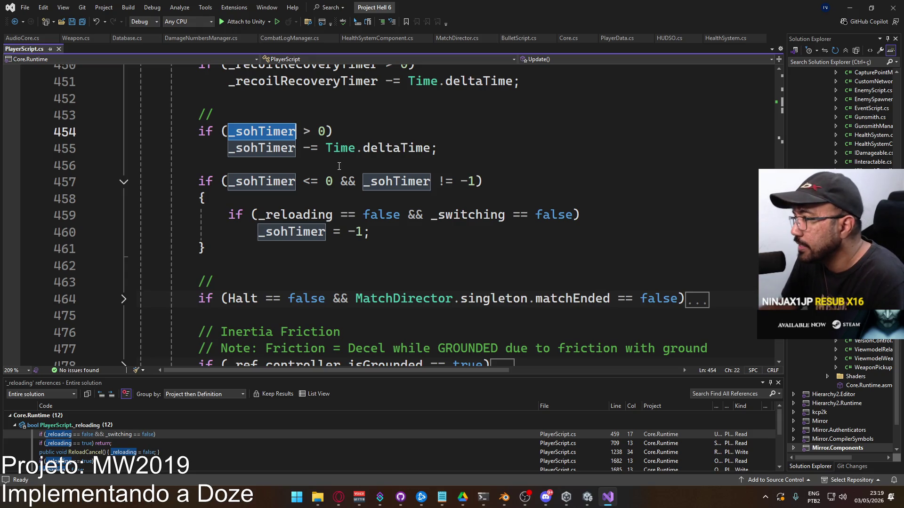
key(ctrl+f)
click(730, 79)
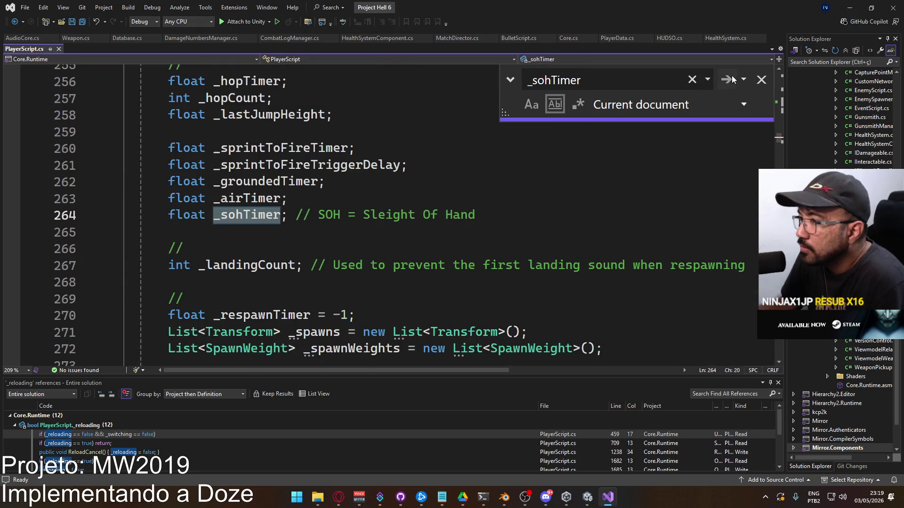
click(732, 79)
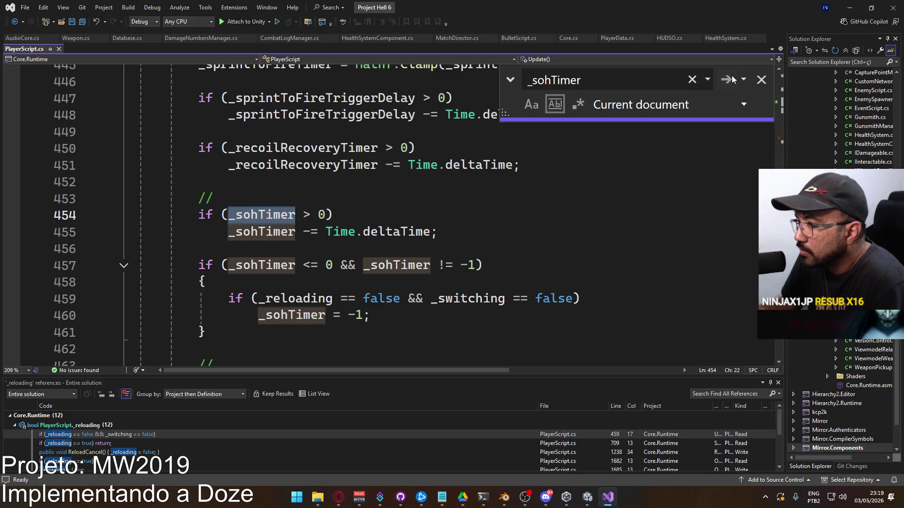
click(732, 79)
click(732, 79)
click(732, 79)
click(732, 79)
click(732, 79)
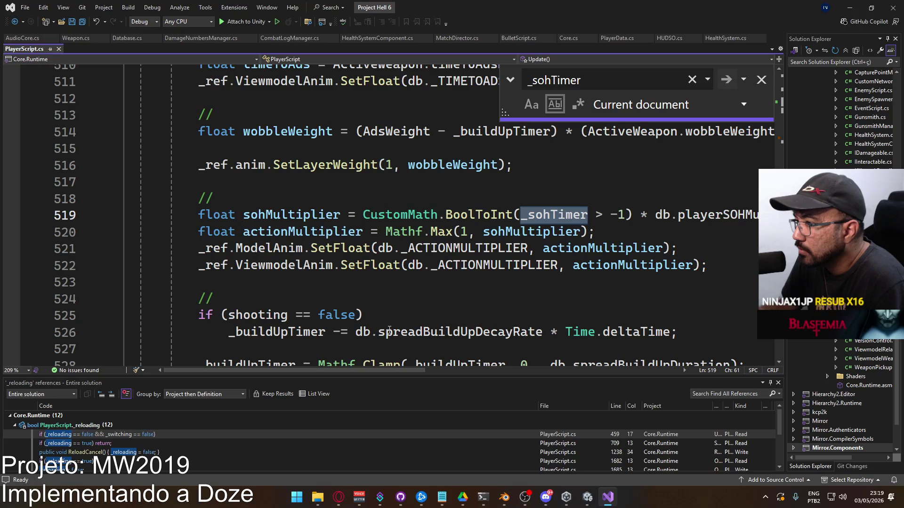
Comment out lines 519–522 of the sohMultiplier block with // and save.
click(198, 215)
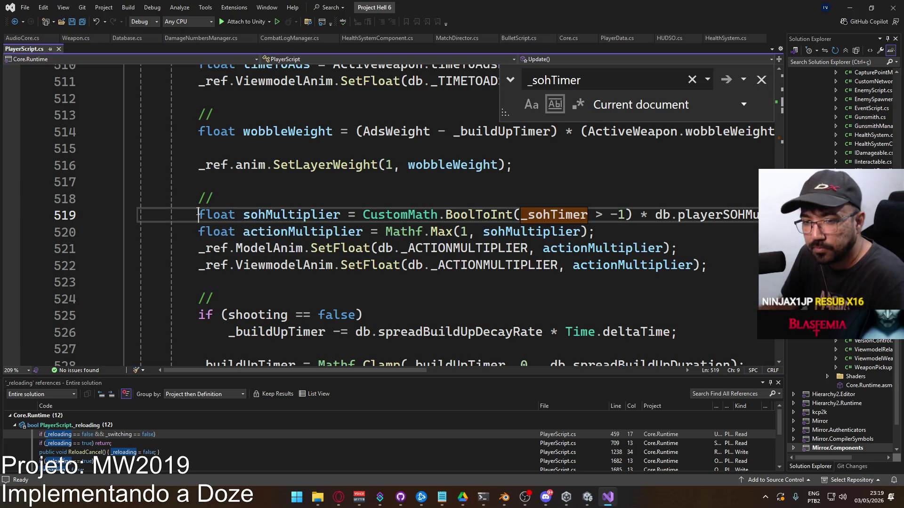
text(//)
click(198, 232)
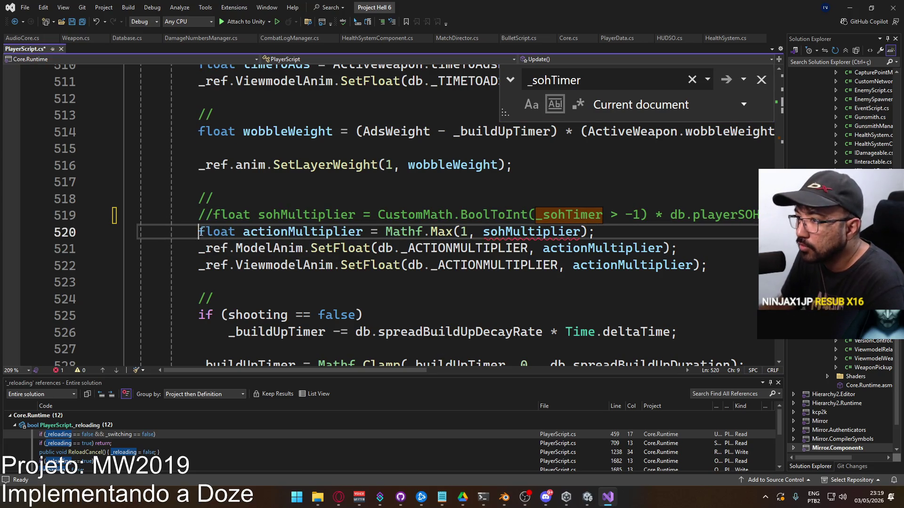
text(//)
click(198, 248)
text(//)
click(208, 265)
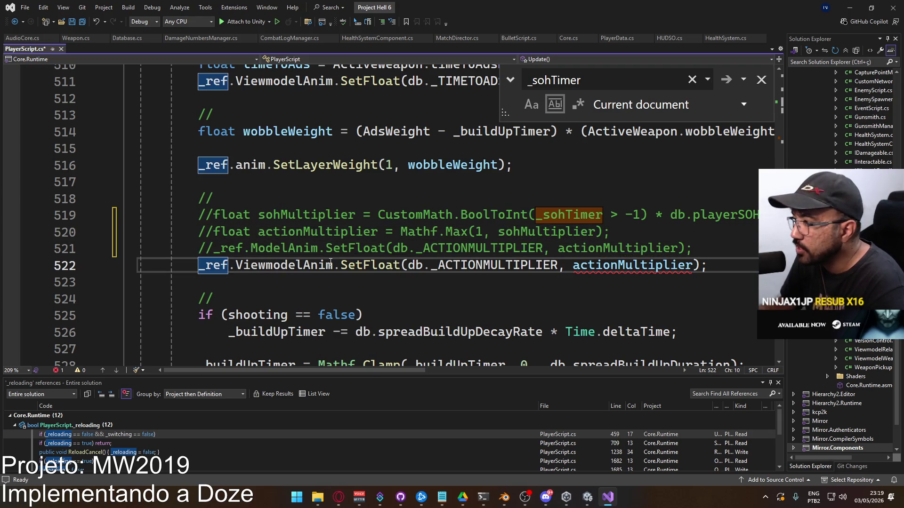
key(Home)
text(//)
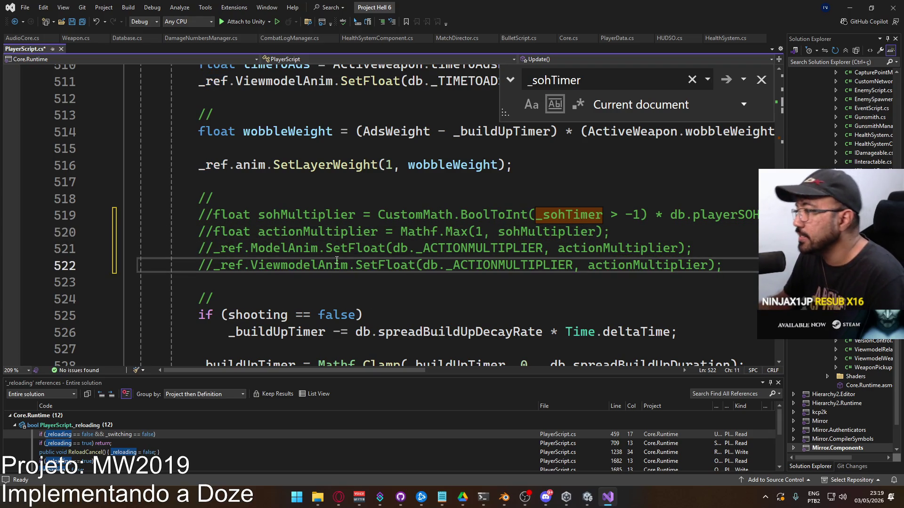
key(ctrl+s)
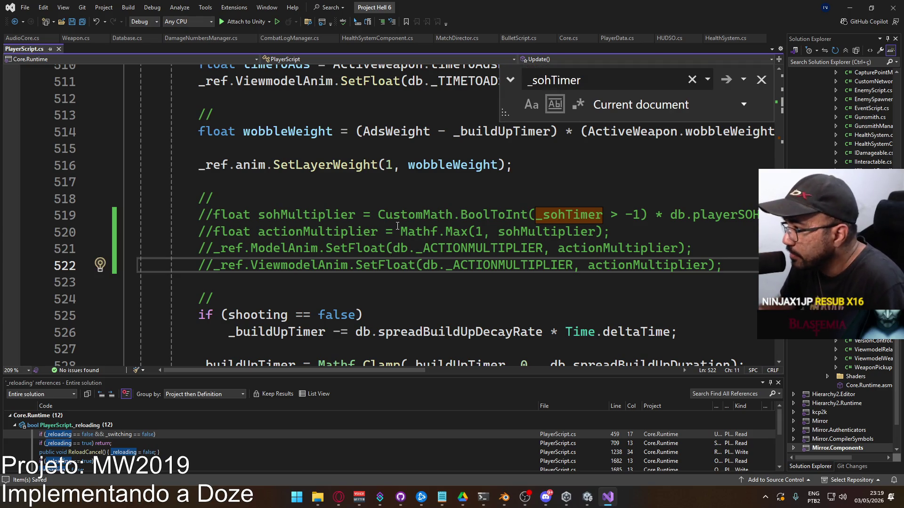
Append '-- Disabled. Might readd in future if needed' to the line 518 comment, save, and close the search.
click(306, 195)
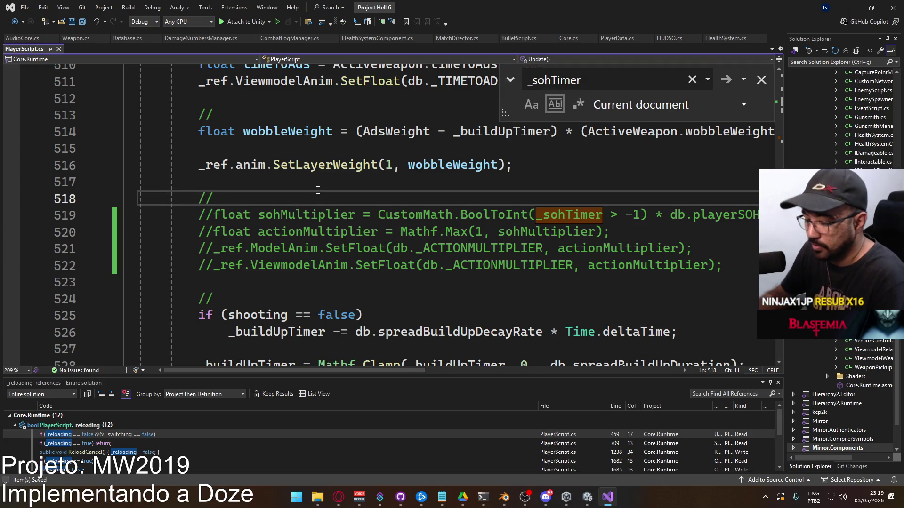
text(-- Disabled)
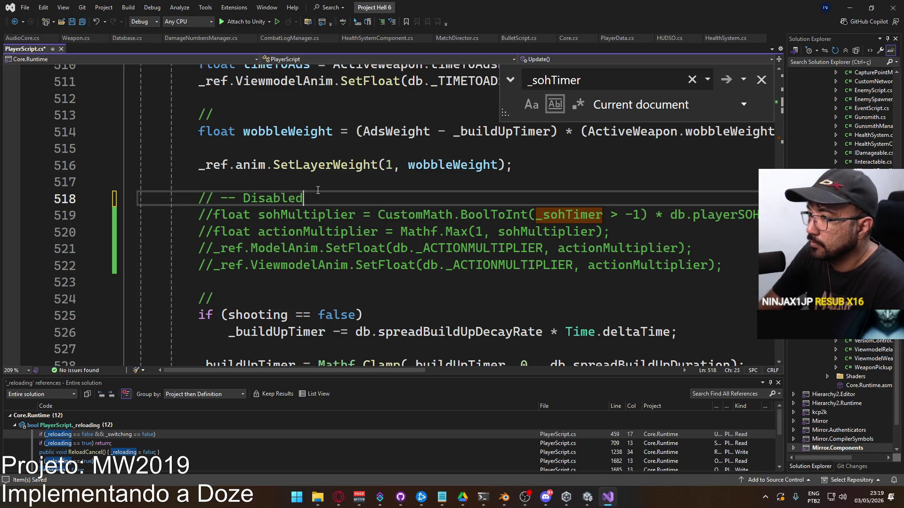
text(. Might re)
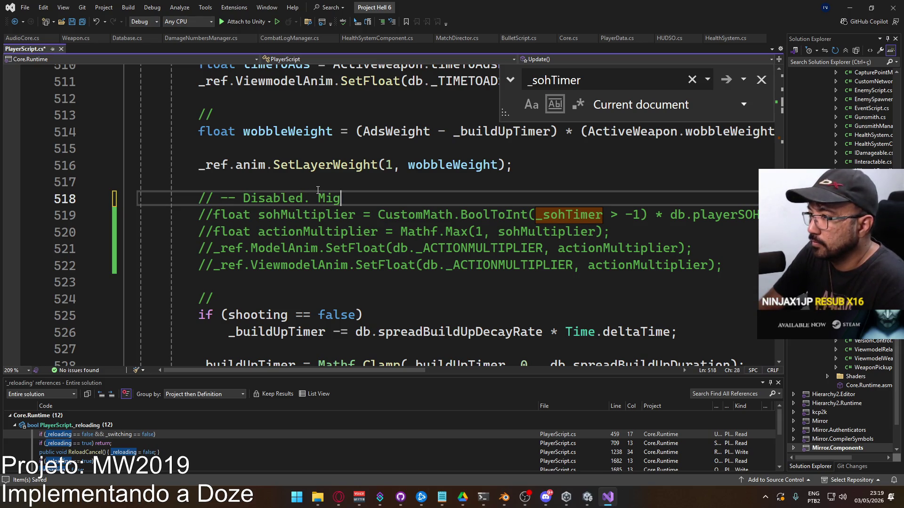
text(add in future if)
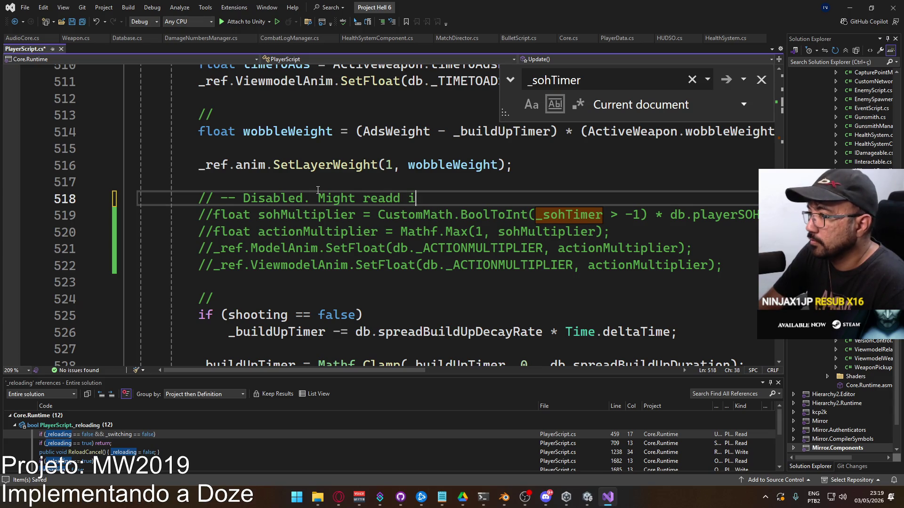
text( needed)
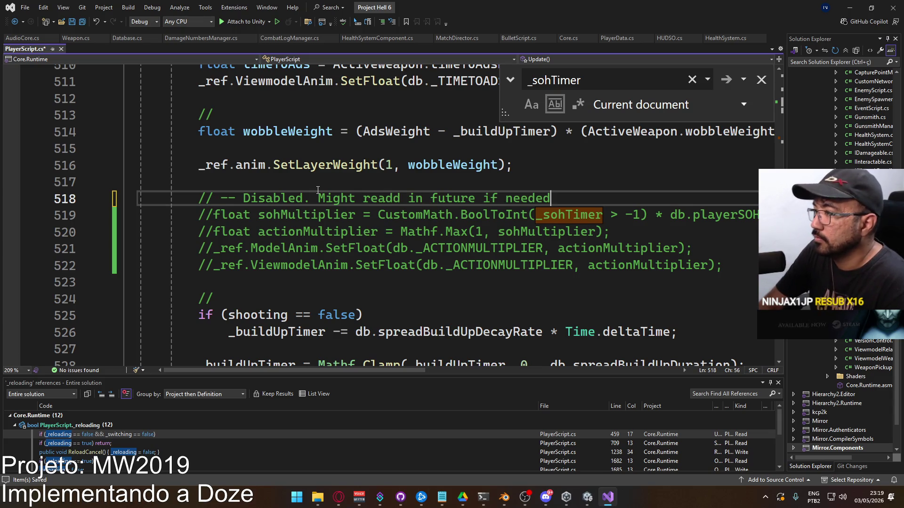
key(ctrl+s)
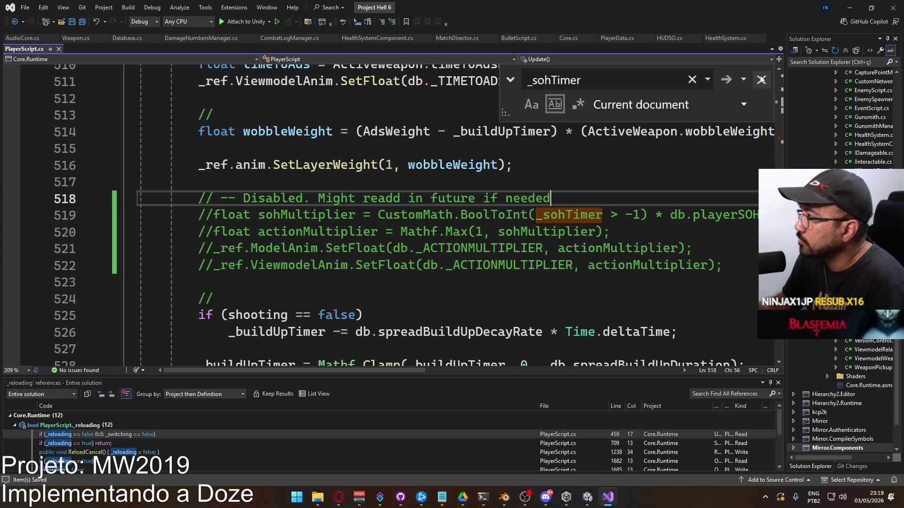
click(761, 79)
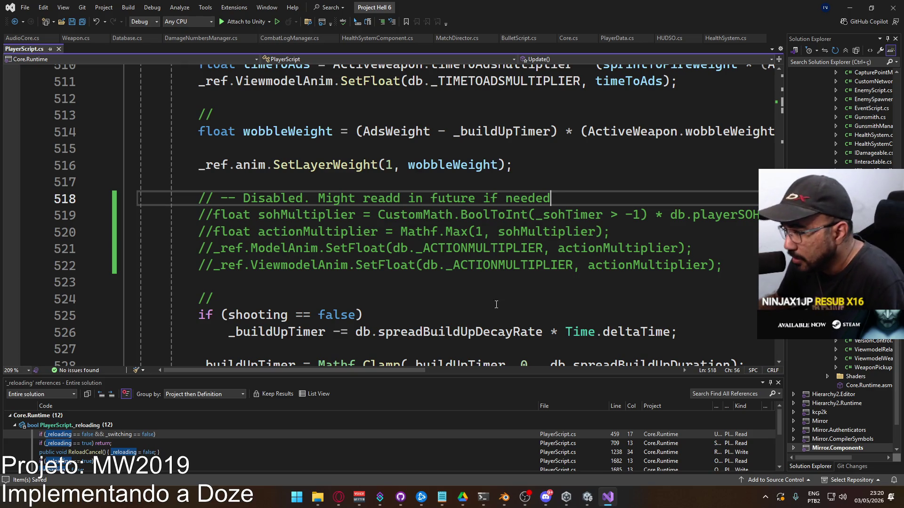
scroll(498, 243, down, 7)
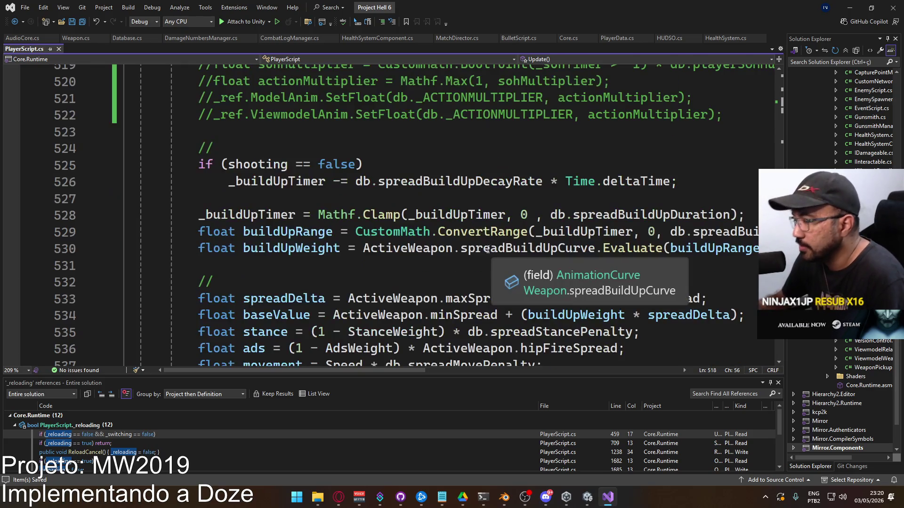
scroll(369, 254, up, 10)
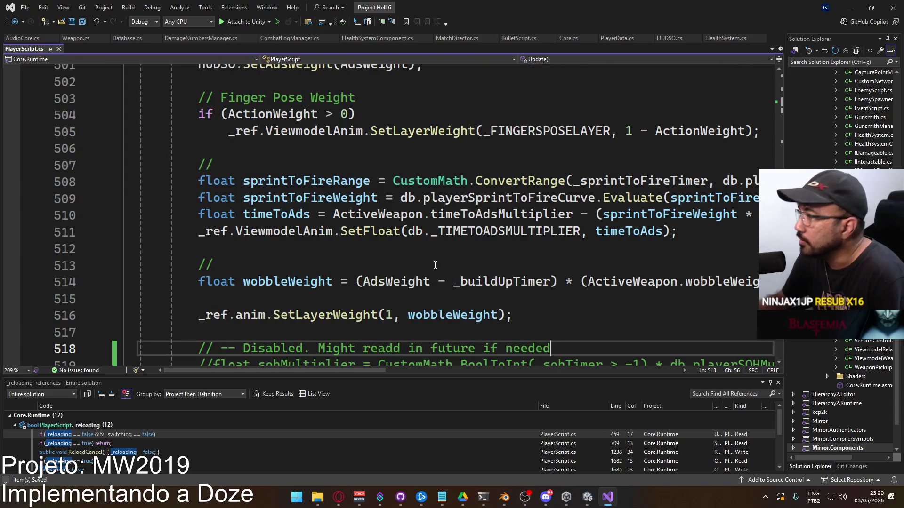
click(587, 497)
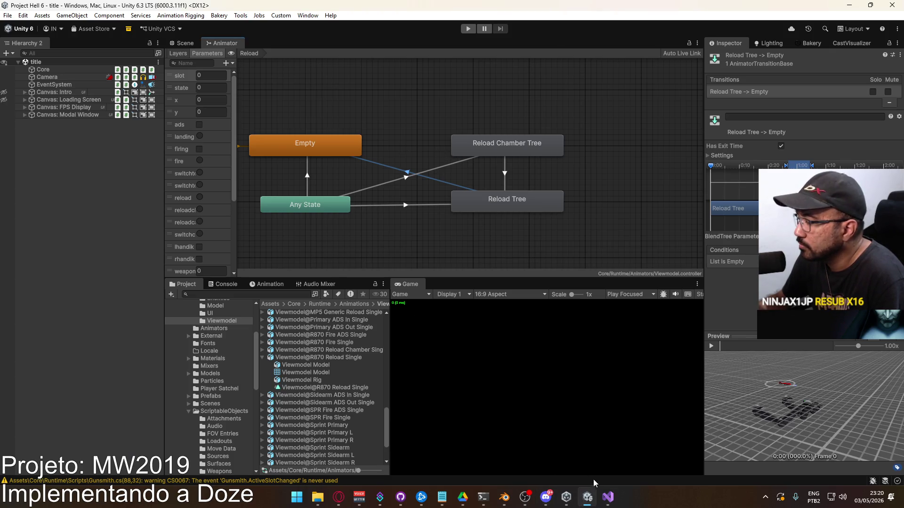
click(608, 497)
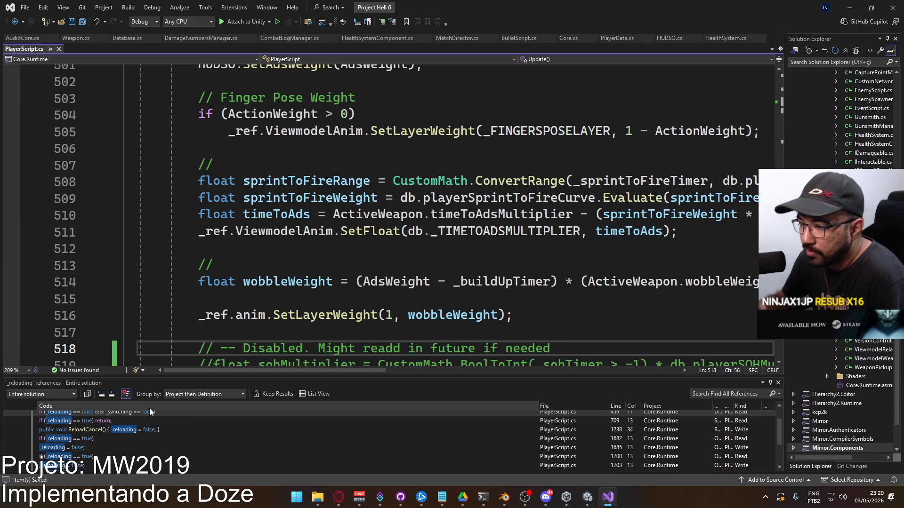
scroll(141, 438, down, 1)
Review the _reloading return guard at line 709, then jump to OnSwitchToPrimary's check at line 1682.
double_click(140, 419)
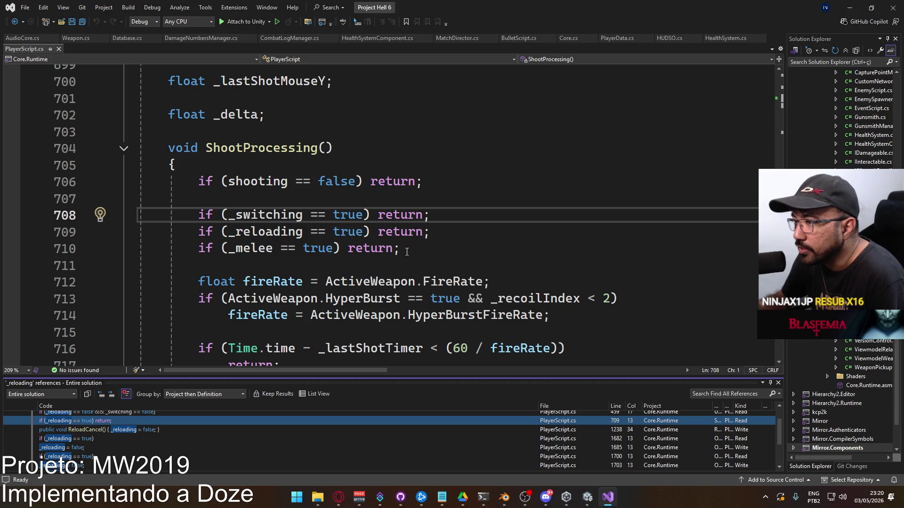
mouse_move(254, 233)
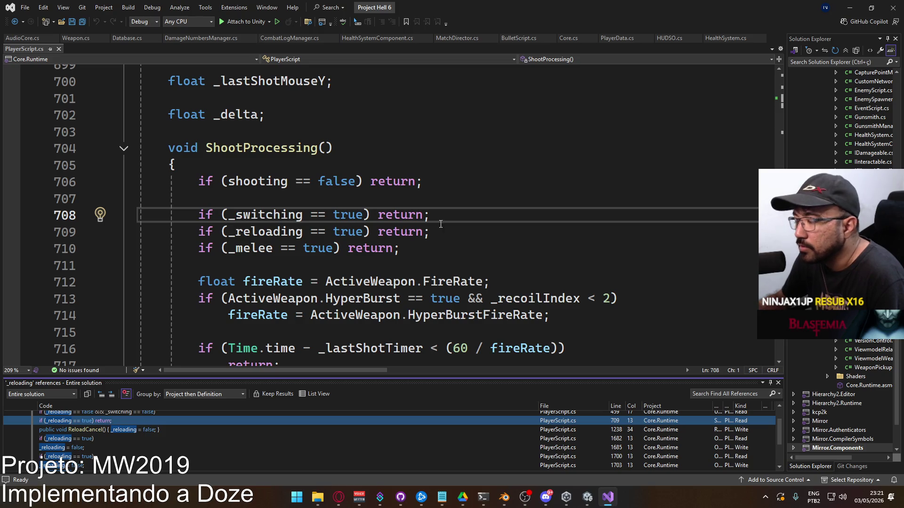
drag(435, 232, 189, 236)
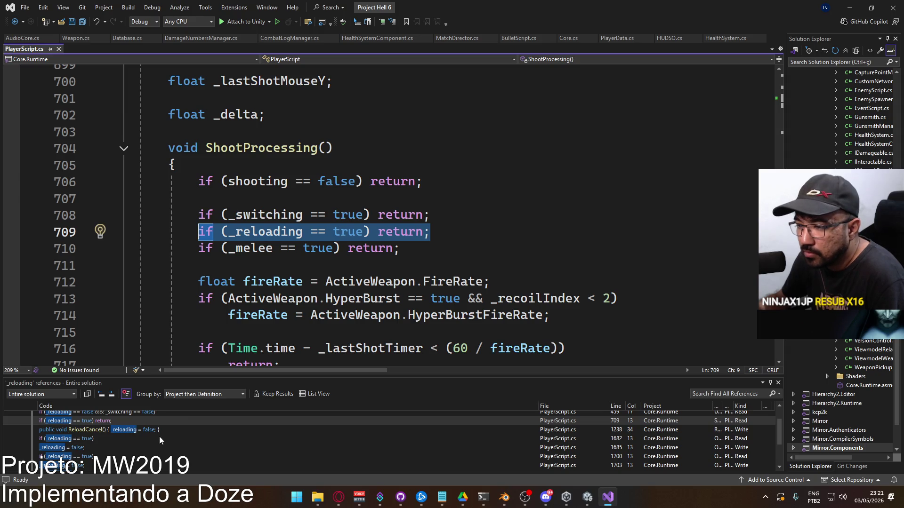
double_click(120, 438)
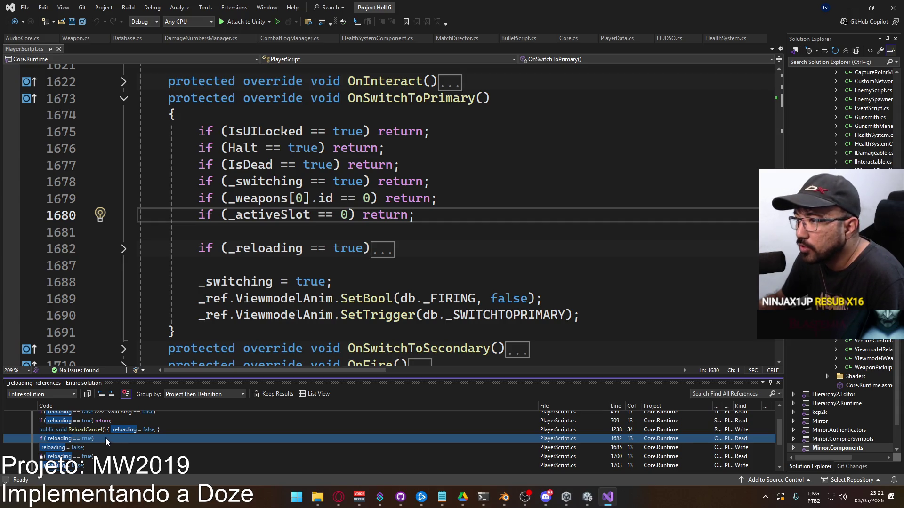
Inspect the _reloading block at line 1682, then visit OnSwitchToSecondary and the line 1703 reference.
click(124, 251)
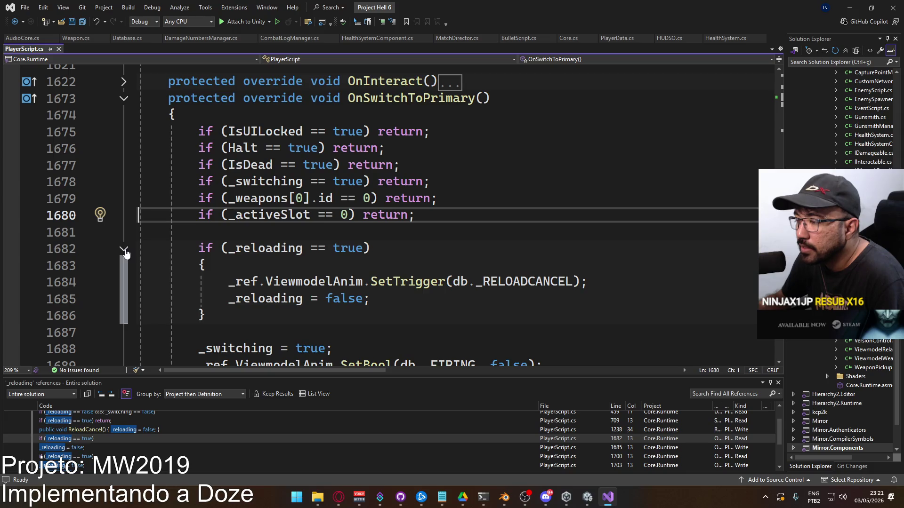
click(125, 256)
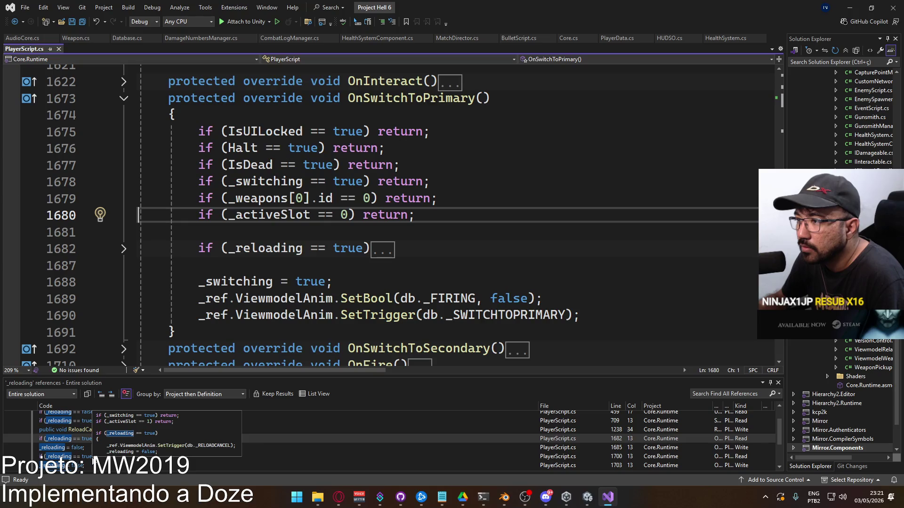
double_click(99, 457)
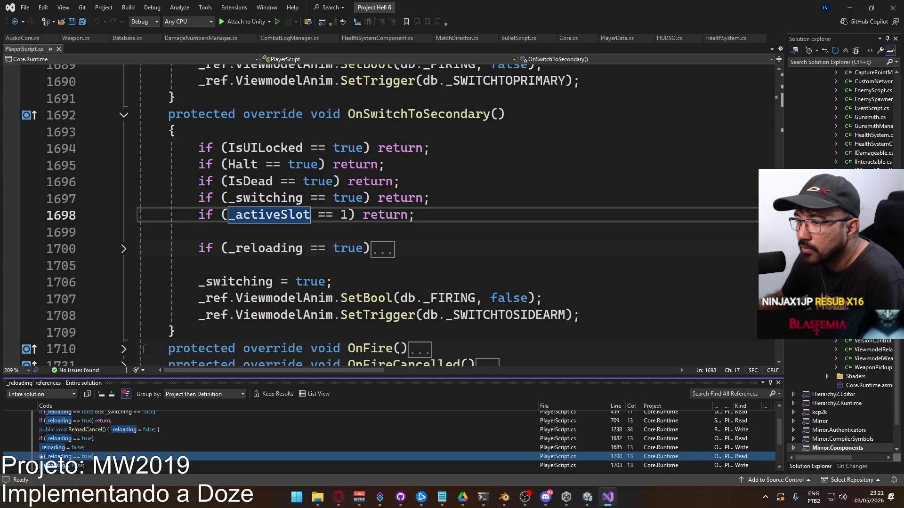
scroll(102, 441, down, 1)
double_click(91, 445)
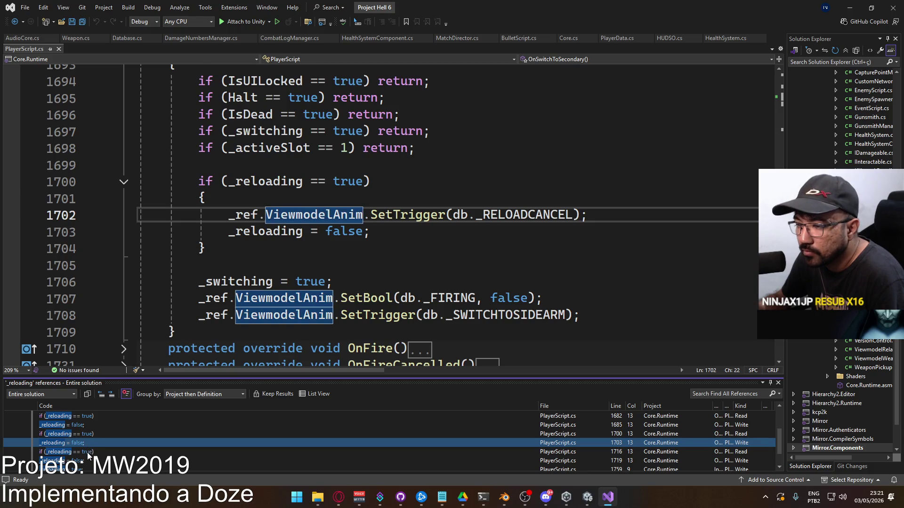
Check OnFire's folded _reloading block, then jump to line 1719 and OnMelee's check at line 1797.
double_click(87, 453)
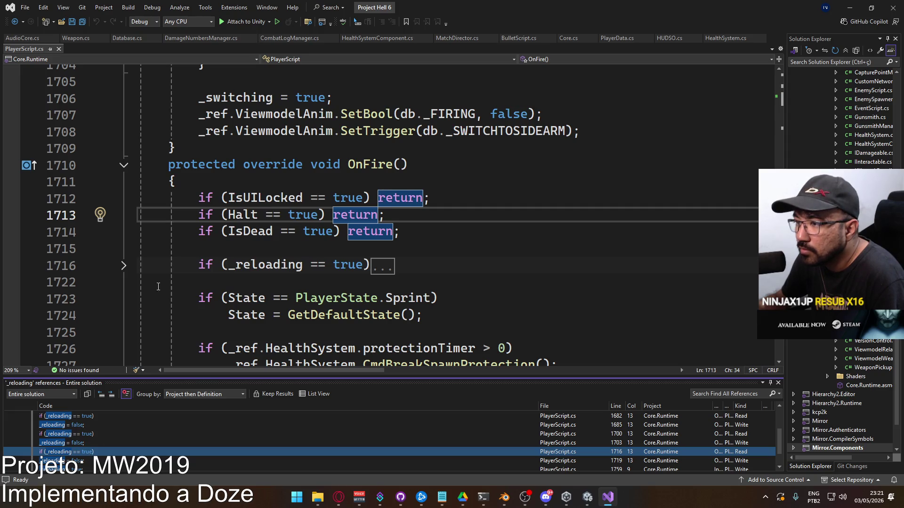
click(124, 267)
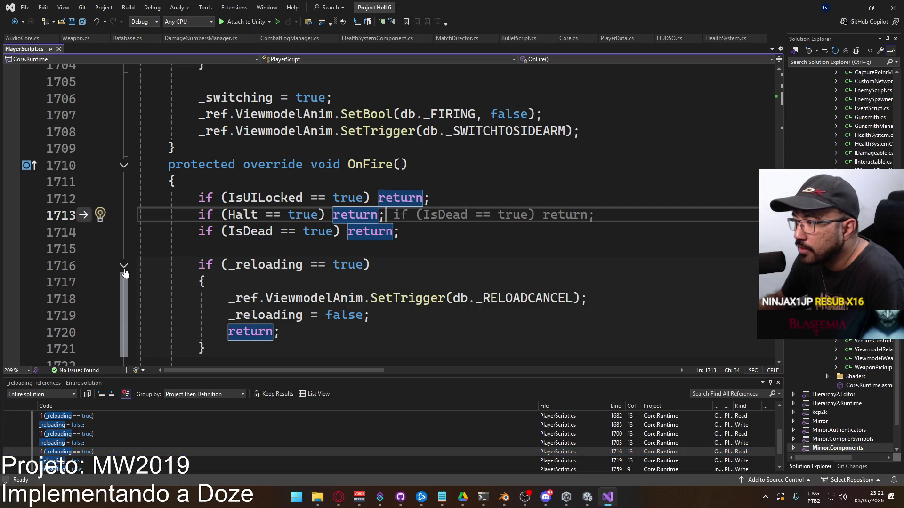
click(124, 266)
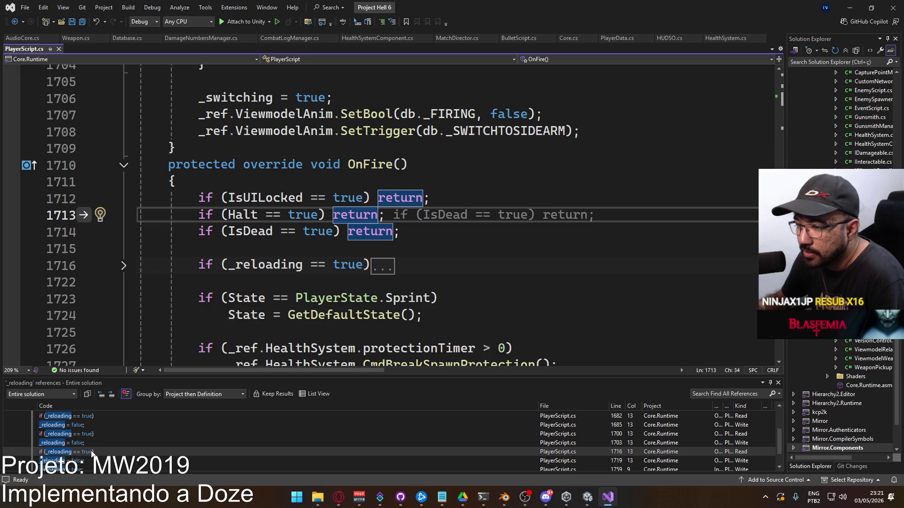
scroll(88, 440, down, 1)
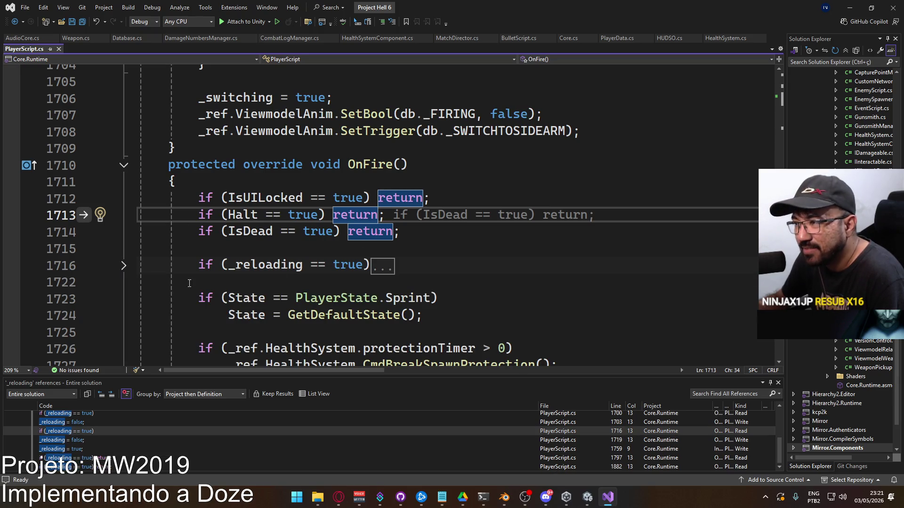
double_click(89, 442)
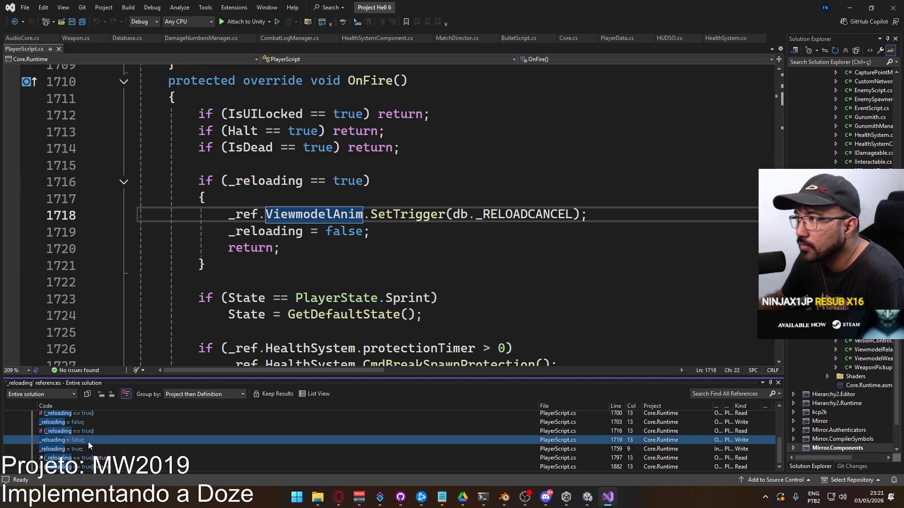
double_click(86, 458)
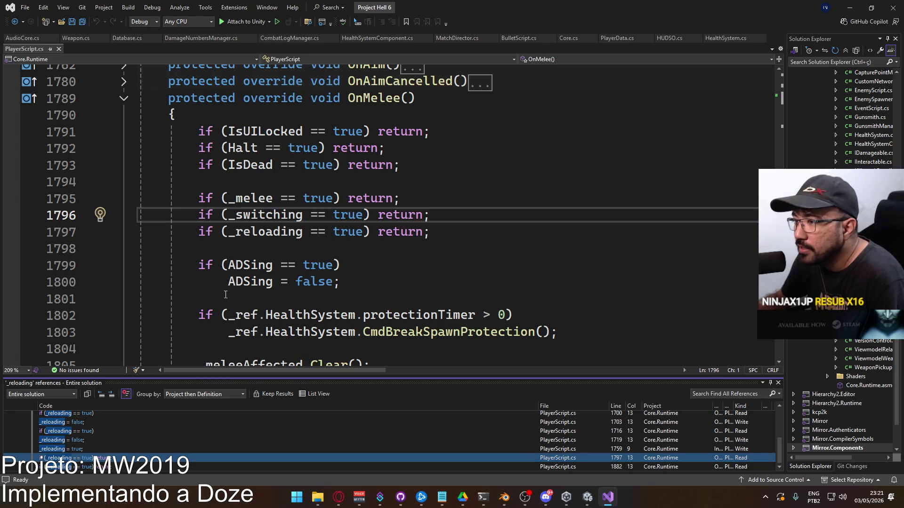
Step to the next _reloading reference in OnNuke at line 1882, then close the references results.
scroll(246, 295, down, 1)
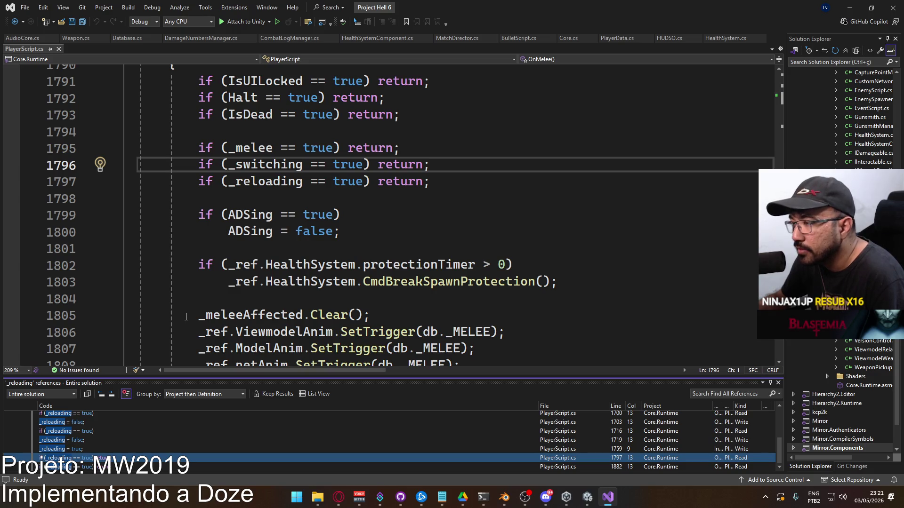
scroll(186, 316, down, 3)
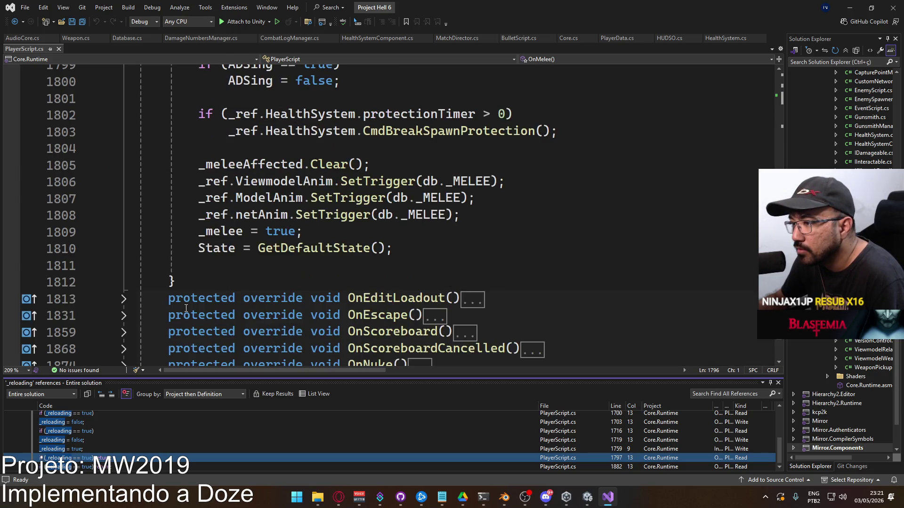
key(F8)
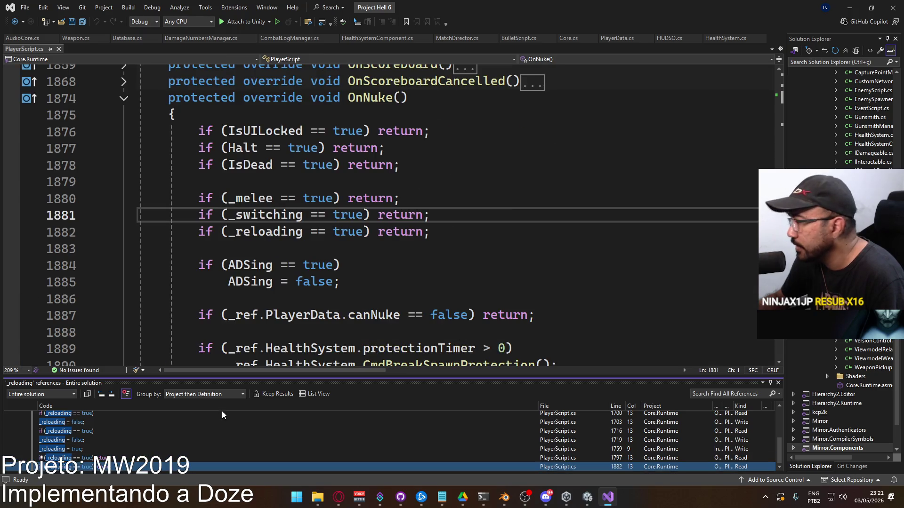
scroll(186, 321, down, 3)
scroll(186, 322, up, 2)
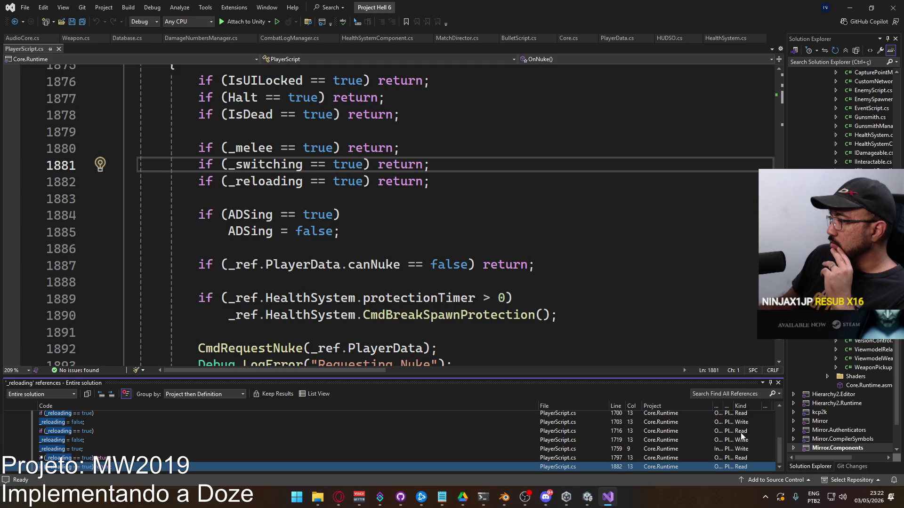
drag(780, 442, 779, 390)
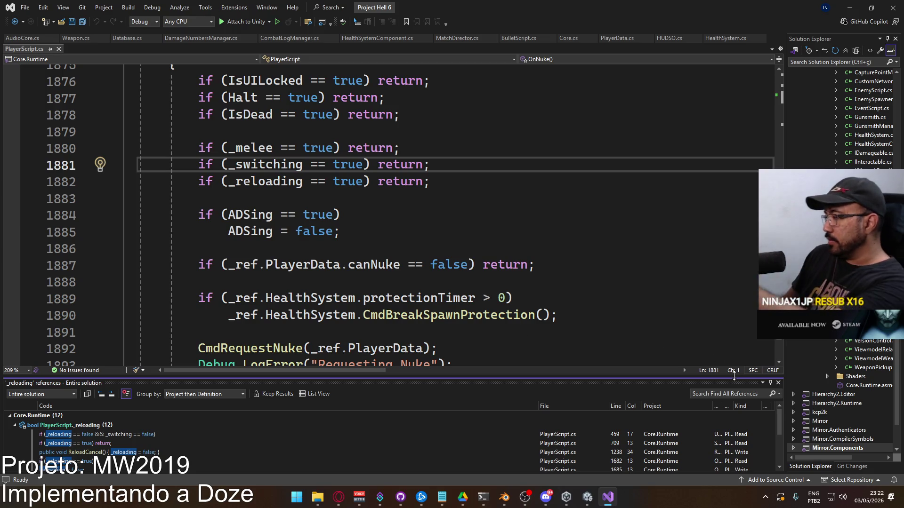
click(778, 383)
scroll(385, 297, down, 12)
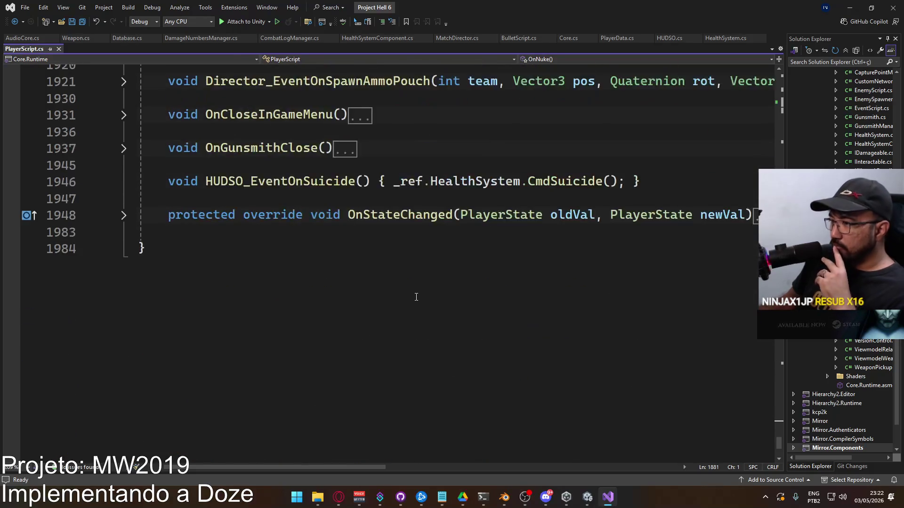
scroll(412, 298, up, 8)
scroll(412, 298, up, 15)
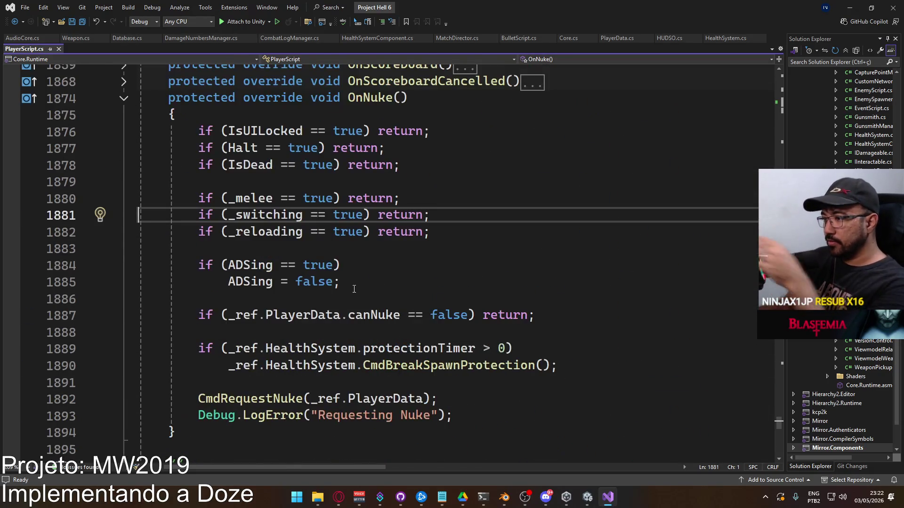
scroll(401, 305, down, 2)
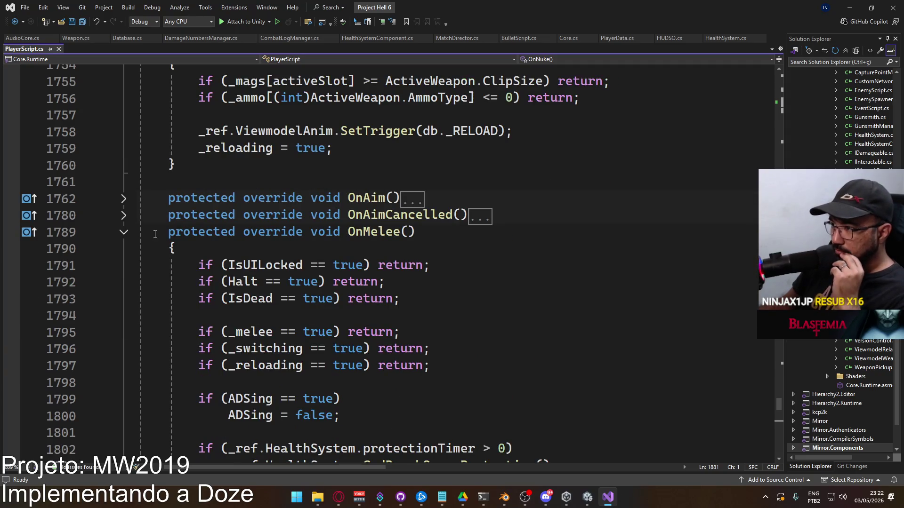
Fold OnMelee and OnNuke, then review OnReload and InternalReload above them.
click(124, 232)
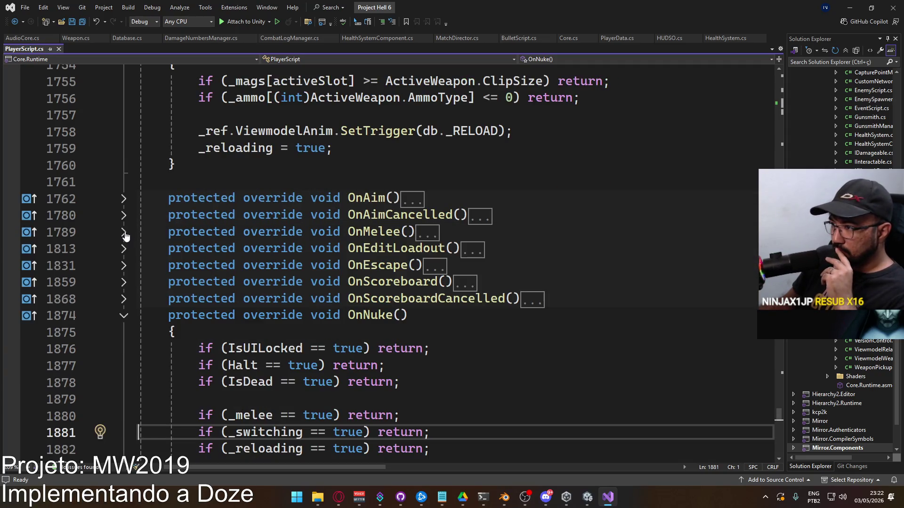
click(132, 315)
scroll(280, 303, up, 7)
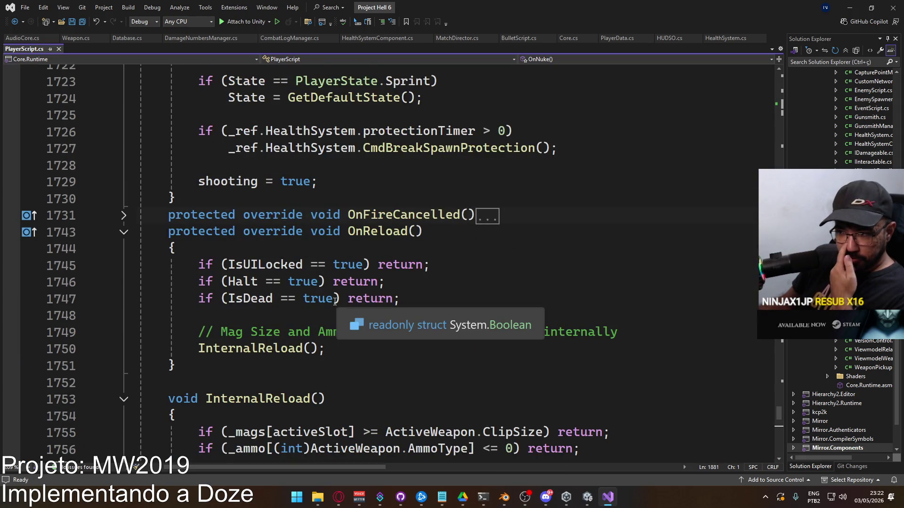
scroll(330, 302, down, 8)
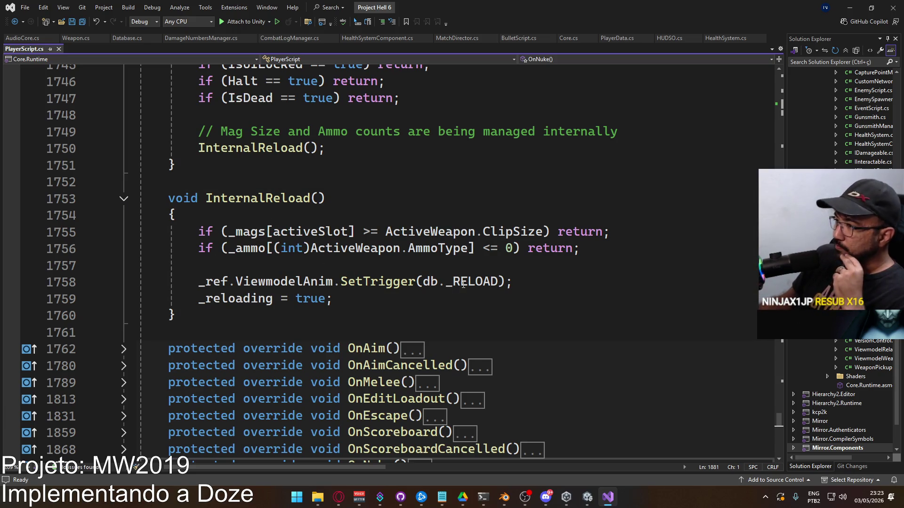
scroll(424, 310, up, 2)
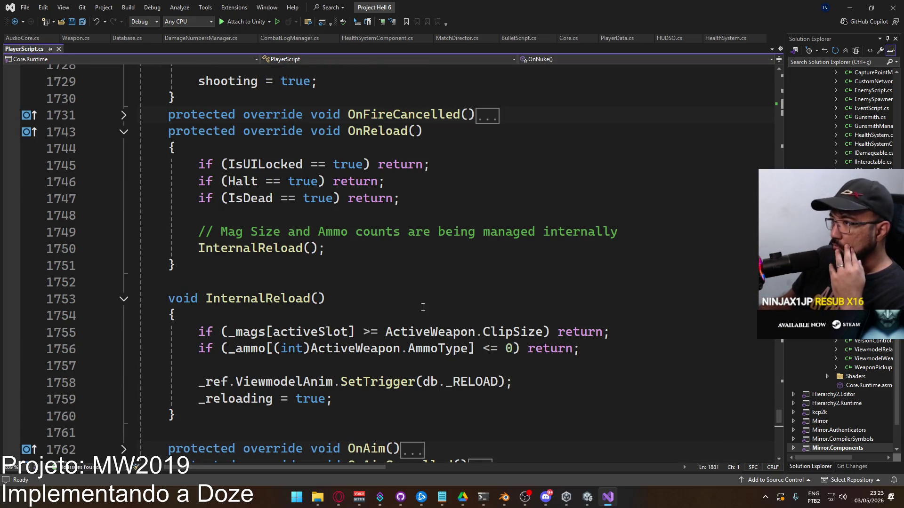
scroll(426, 309, down, 1)
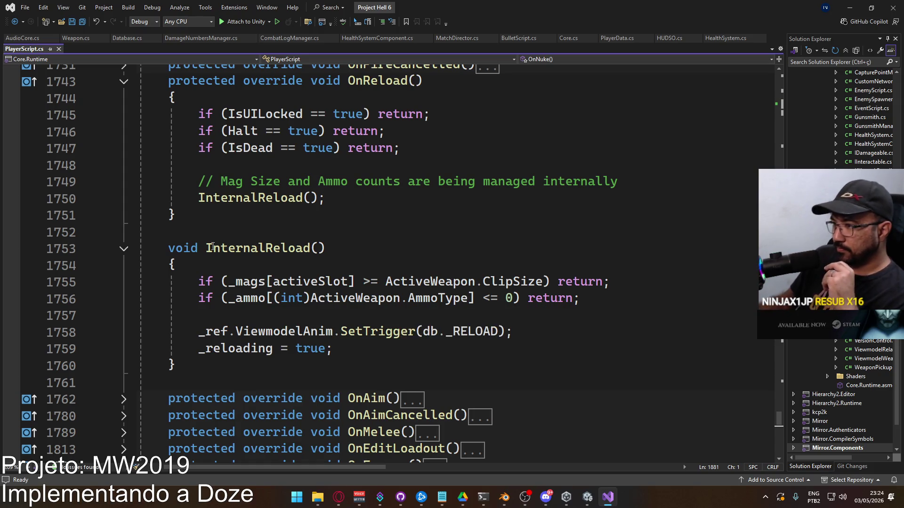
scroll(290, 293, down, 12)
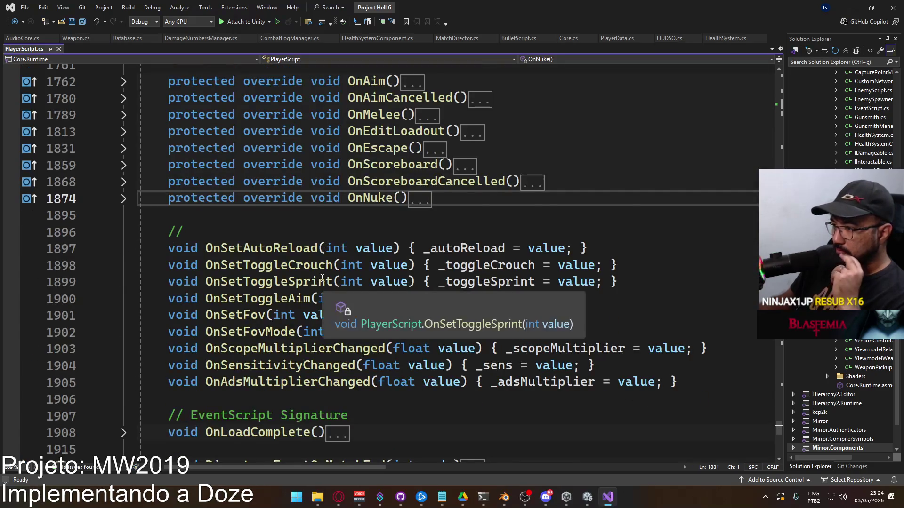
scroll(304, 298, up, 7)
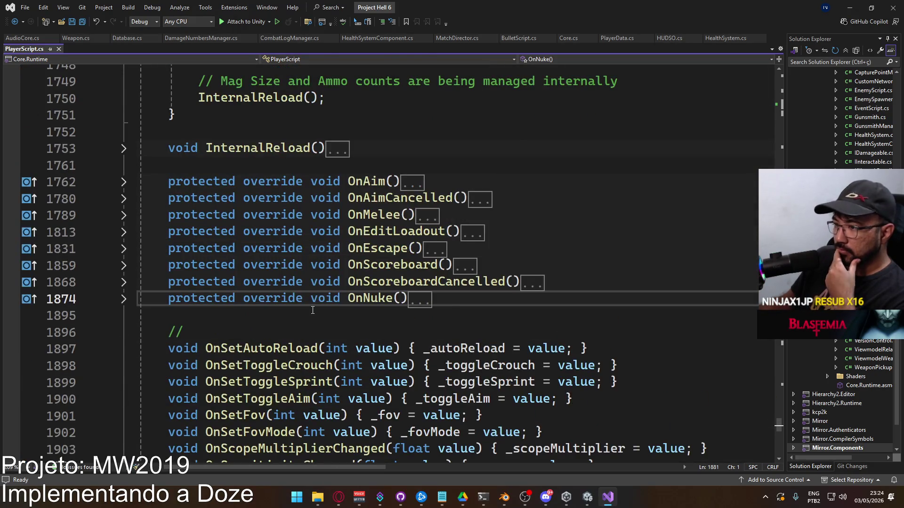
scroll(313, 310, up, 8)
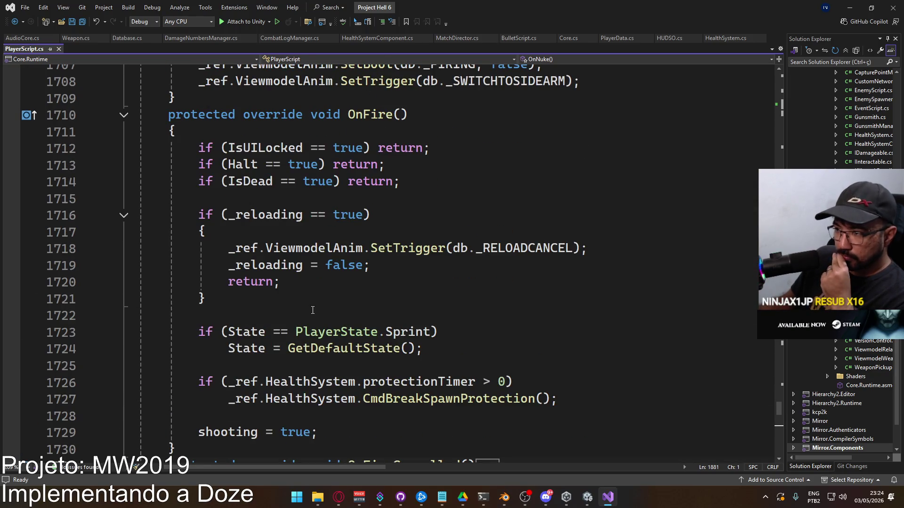
scroll(313, 310, up, 2)
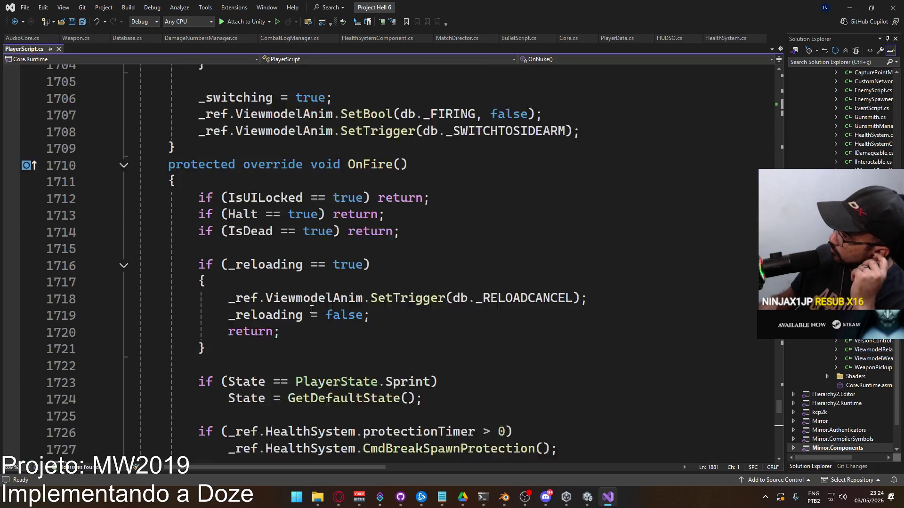
scroll(312, 310, down, 1)
scroll(311, 309, up, 1)
scroll(312, 309, up, 4)
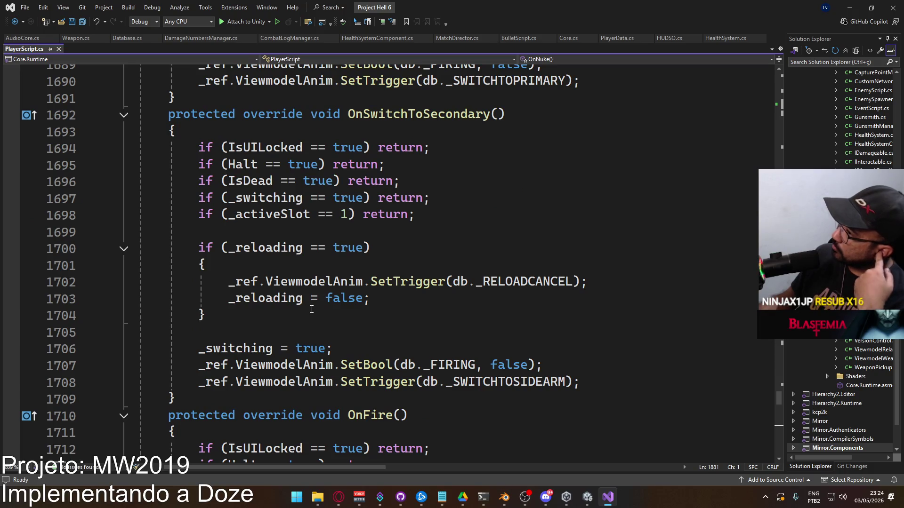
scroll(312, 310, down, 2)
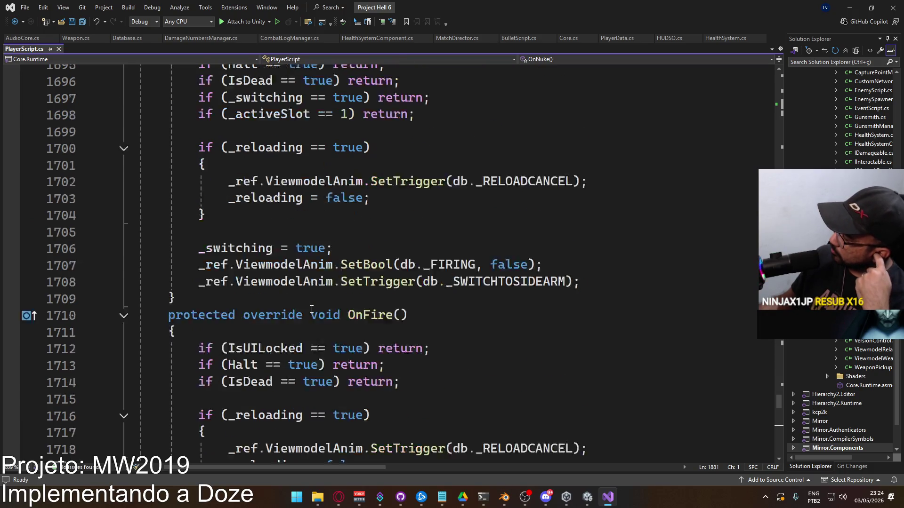
scroll(312, 310, down, 1)
scroll(312, 310, up, 3)
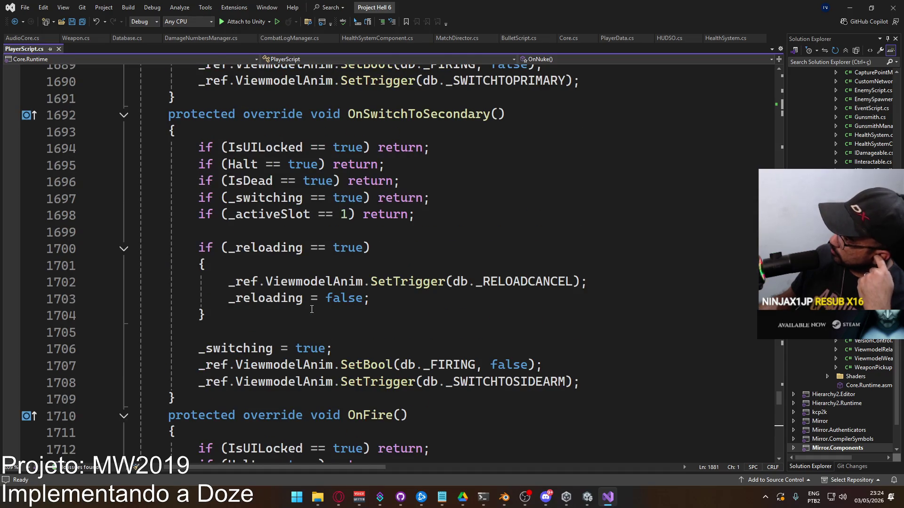
scroll(312, 309, up, 2)
scroll(311, 309, up, 6)
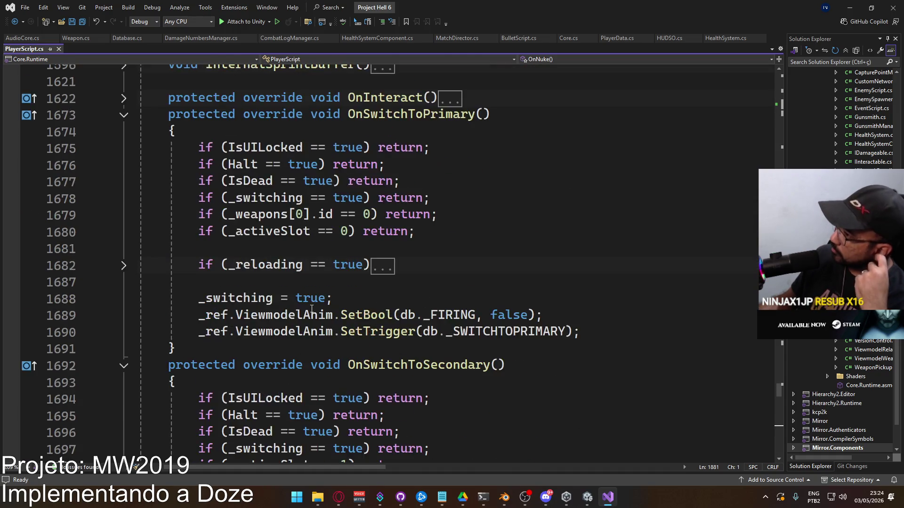
scroll(217, 237, down, 5)
scroll(217, 237, up, 3)
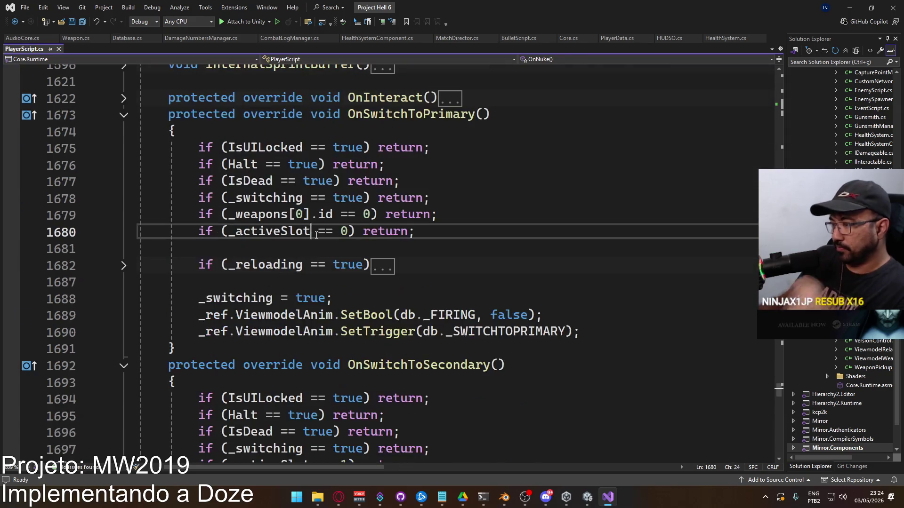
key(ctrl+a)
Collapse and re-expand the PlayerScript class, then save the script.
key(ctrl+m)
key(ctrl+m)
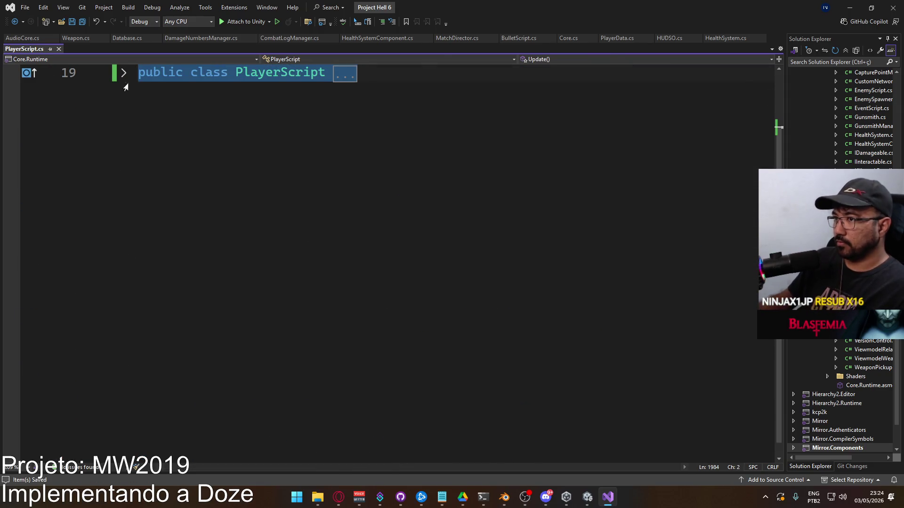
key(ctrl+m)
key(ctrl+m)
scroll(359, 329, down, 13)
key(ctrl+s)
drag(778, 136, 781, 344)
click(435, 241)
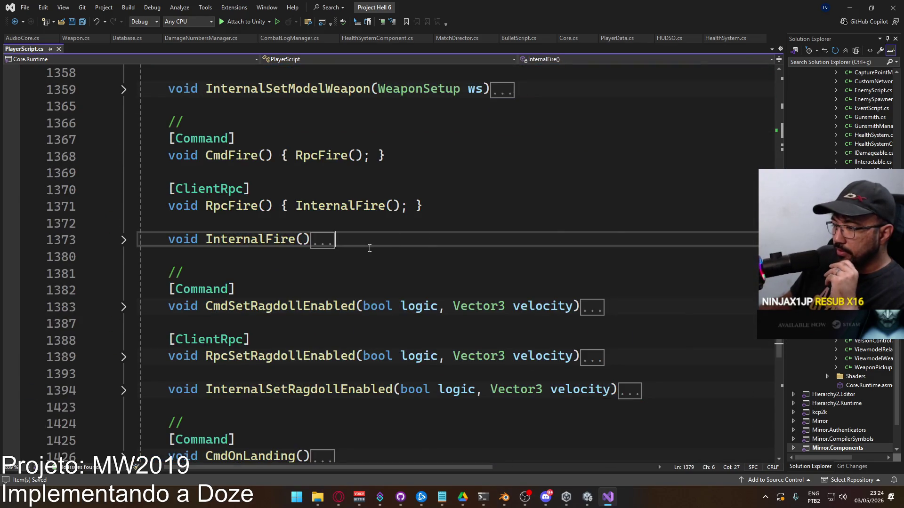
Unfold InternalReload and start a new 'if (' line before the SetTrigger reload call.
scroll(367, 249, down, 8)
scroll(364, 254, up, 2)
scroll(364, 254, down, 11)
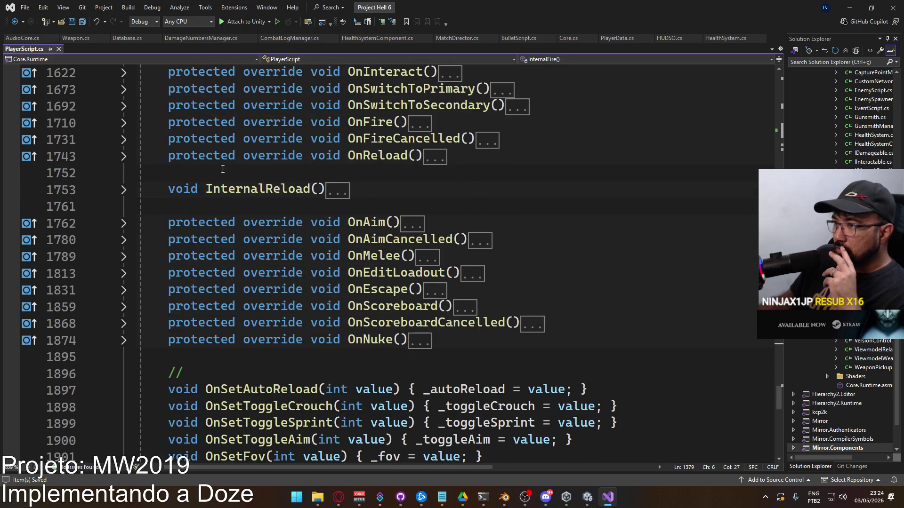
click(124, 157)
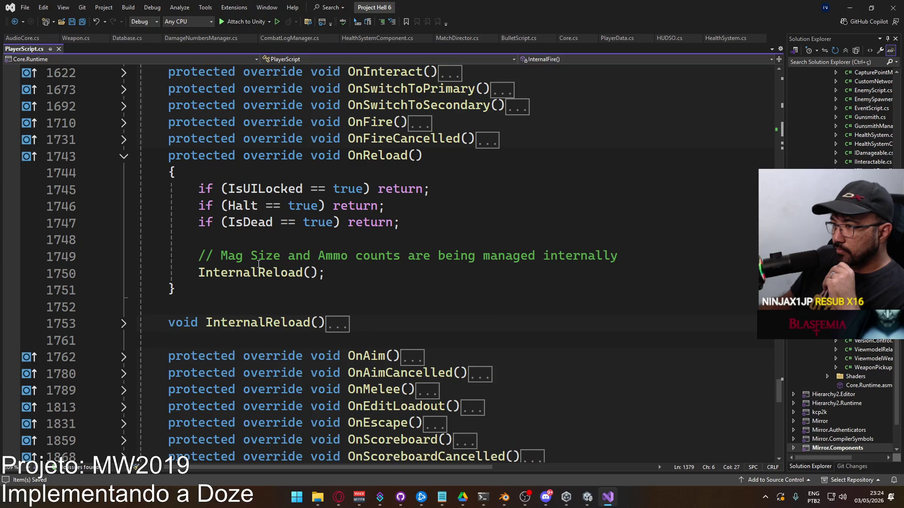
click(124, 157)
click(123, 190)
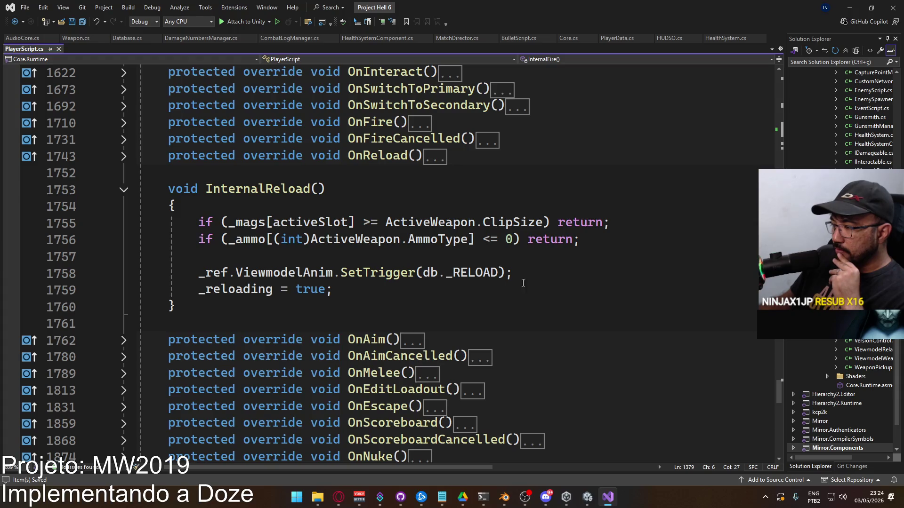
click(510, 268)
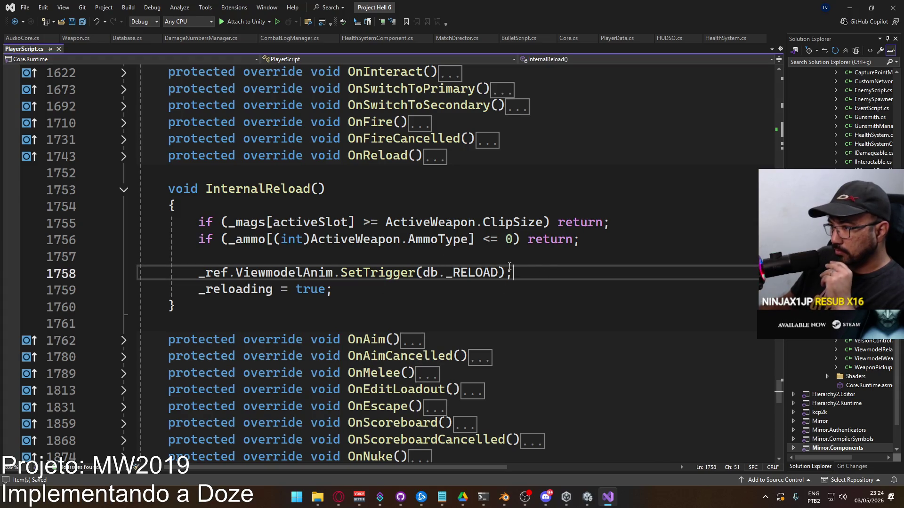
click(474, 253)
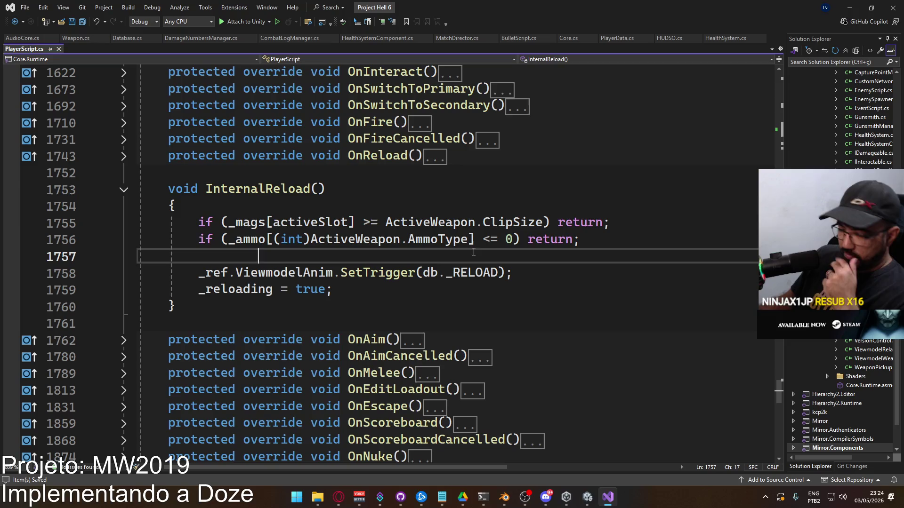
key(BackSpace)
key(BackSpace)
key(BackSpace)
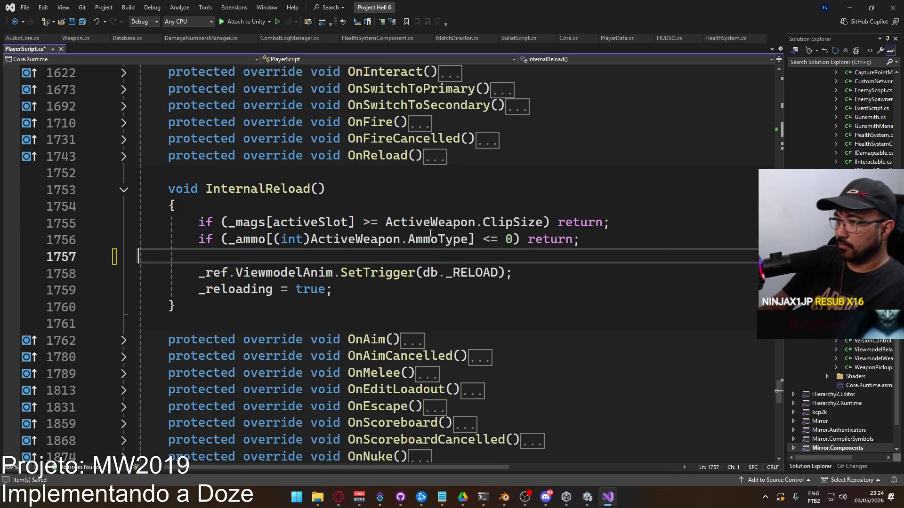
key(Return)
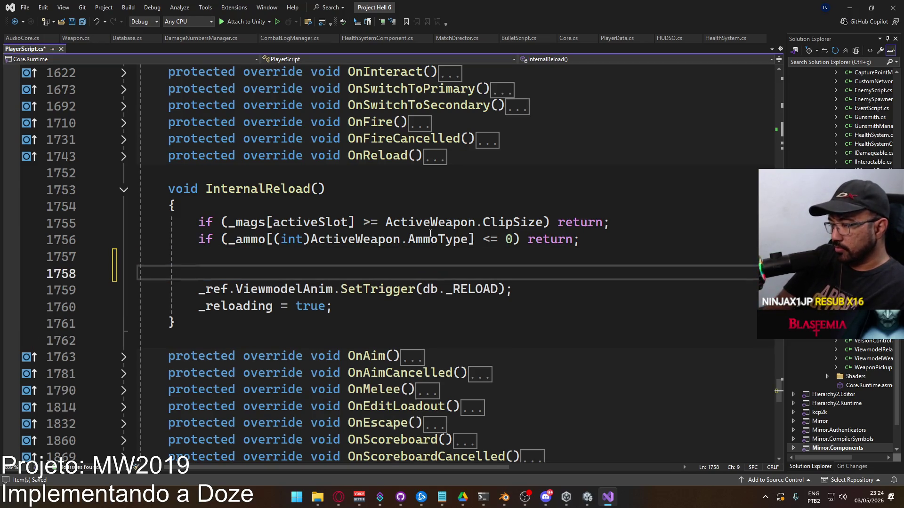
text(if ()
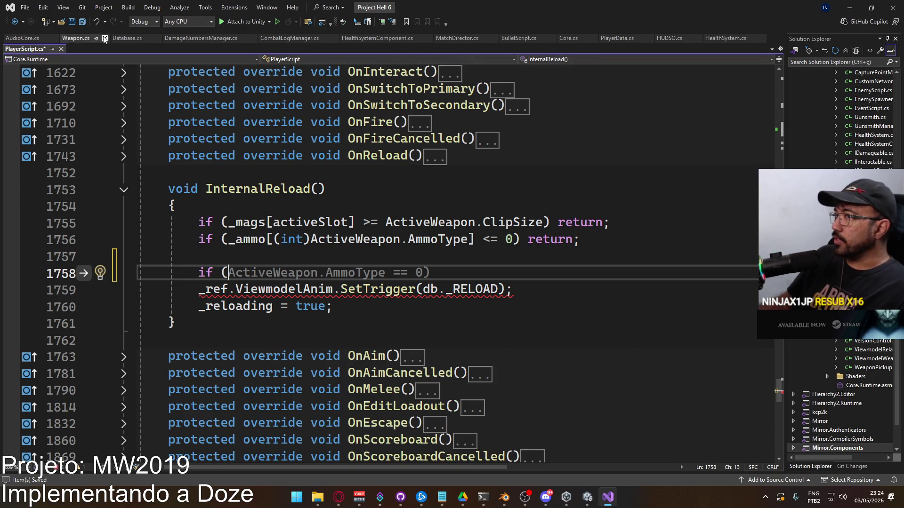
click(75, 39)
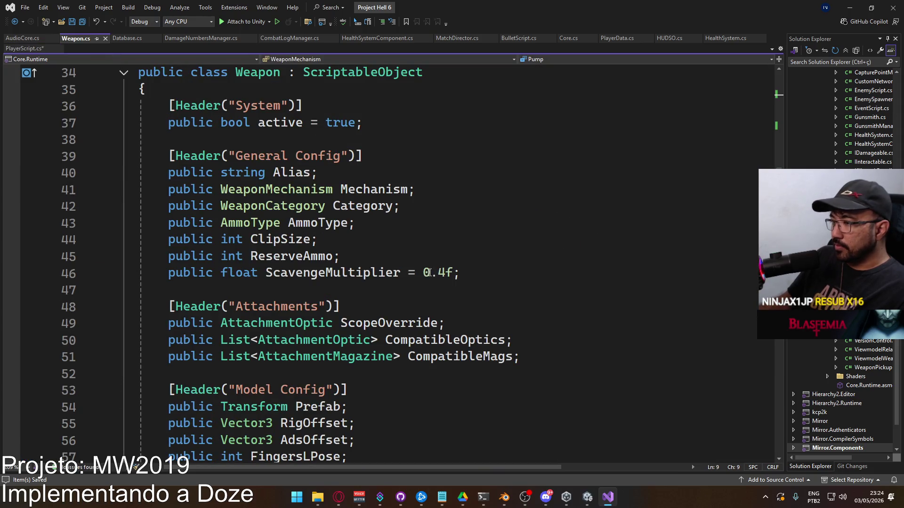
Add a [Header("Reload Profile")] line below HyperBurstFireRate in Weapon.cs.
click(482, 283)
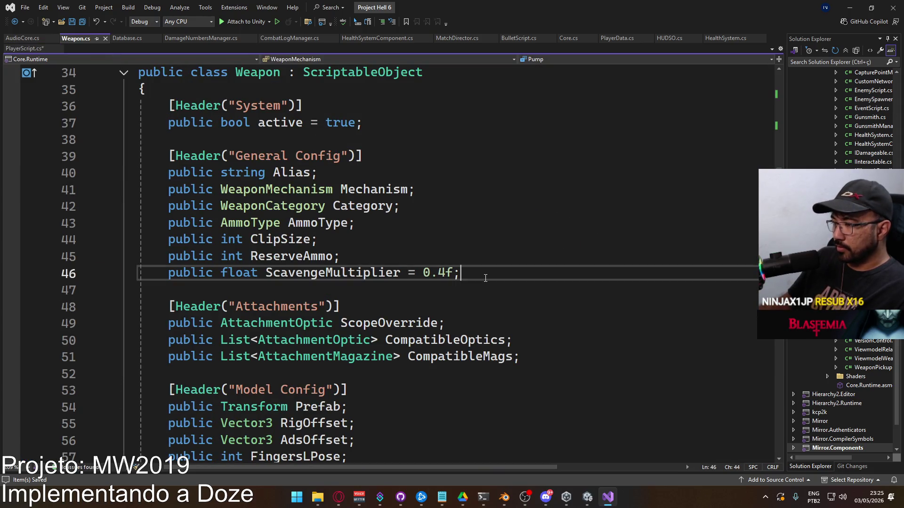
scroll(473, 284, down, 3)
scroll(474, 284, down, 5)
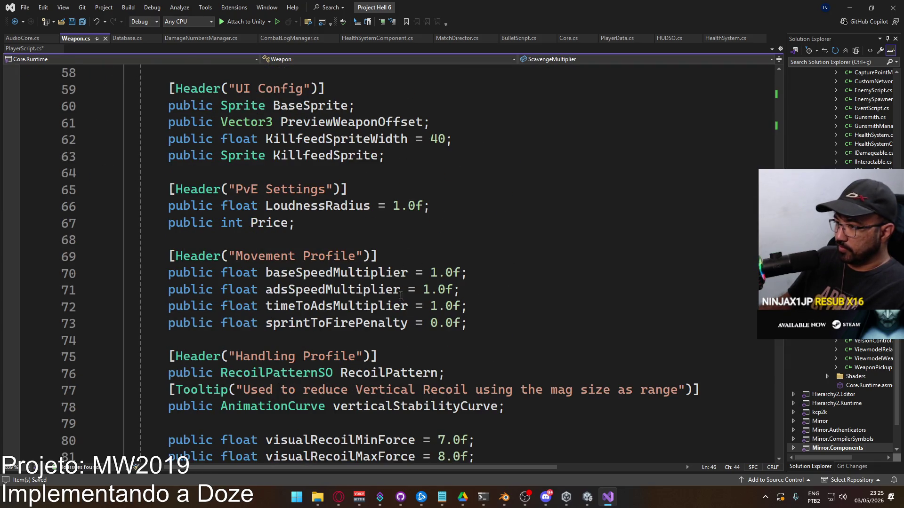
scroll(452, 378, down, 10)
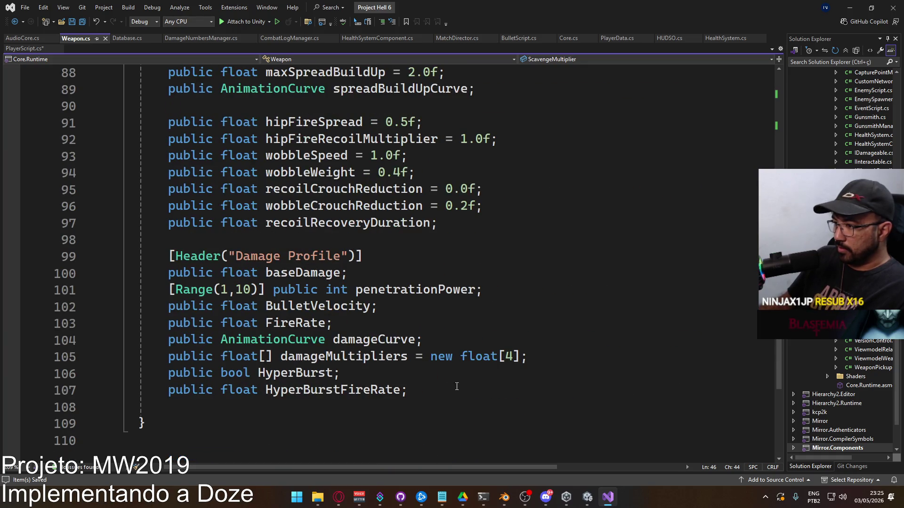
click(457, 386)
key(Return)
key(Return)
text([Heade)
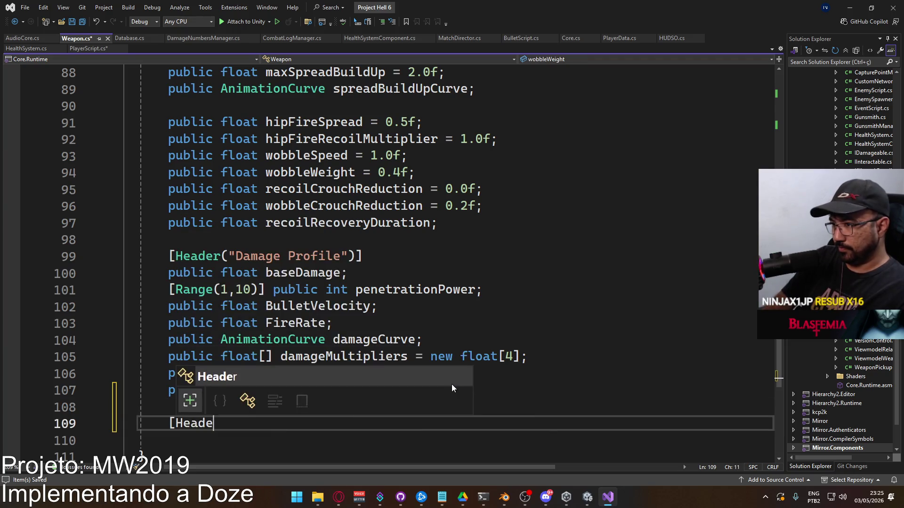
text(r("Reload)
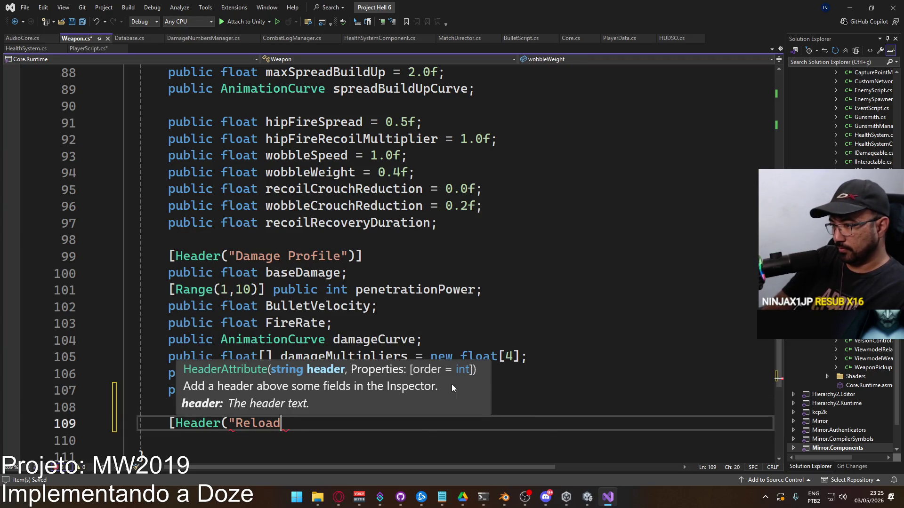
text( Profile")])
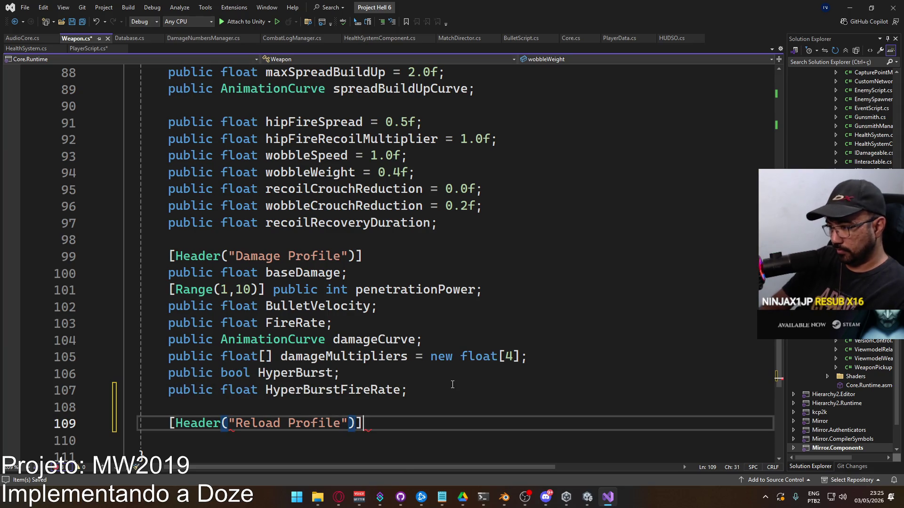
key(Return)
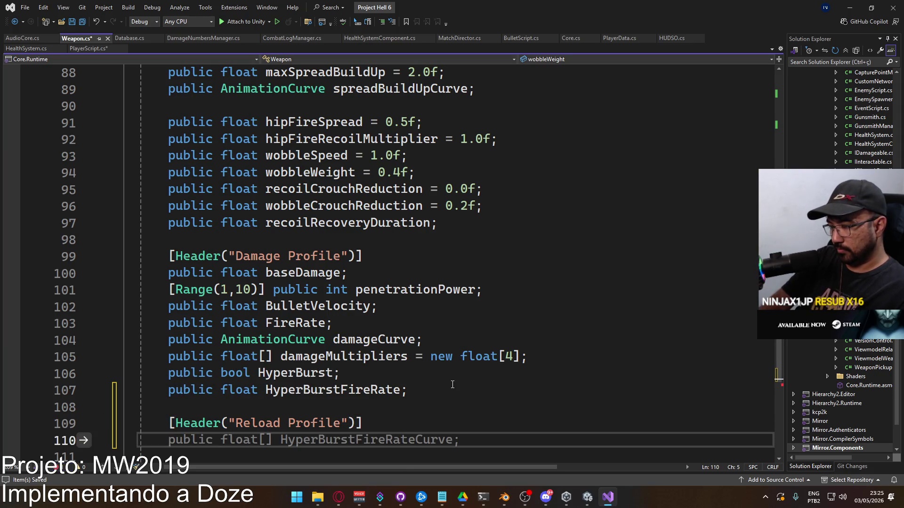
Declare public bool useReloadChamber with a tooltip about overriding slide racking on empty guns, and save.
text(bool)
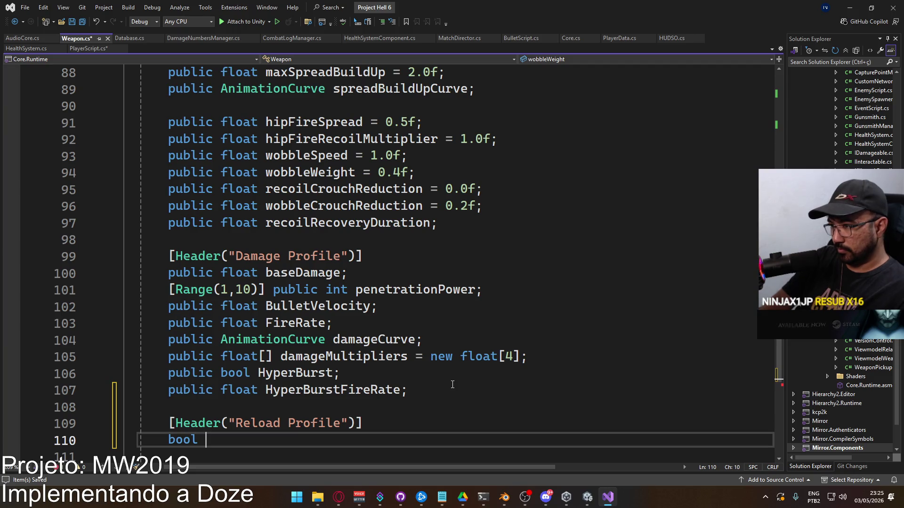
scroll(453, 385, down, 1)
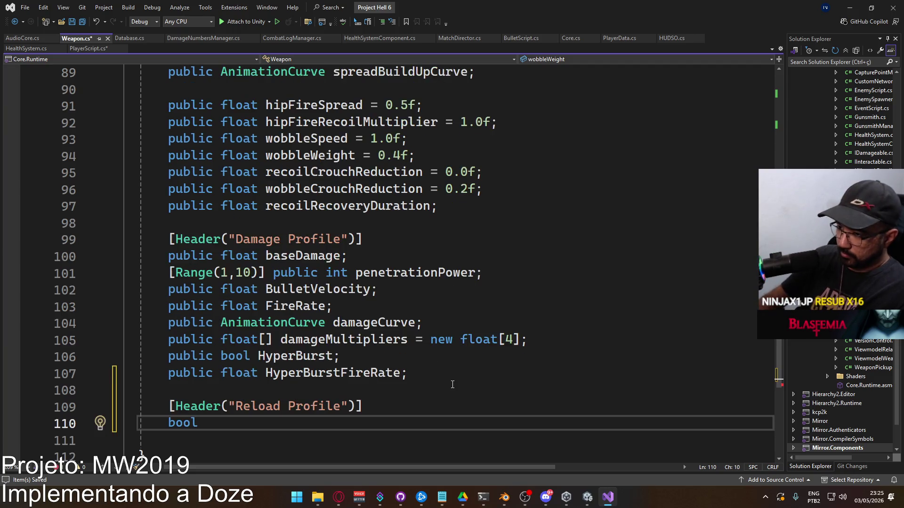
key(Home)
text(public)
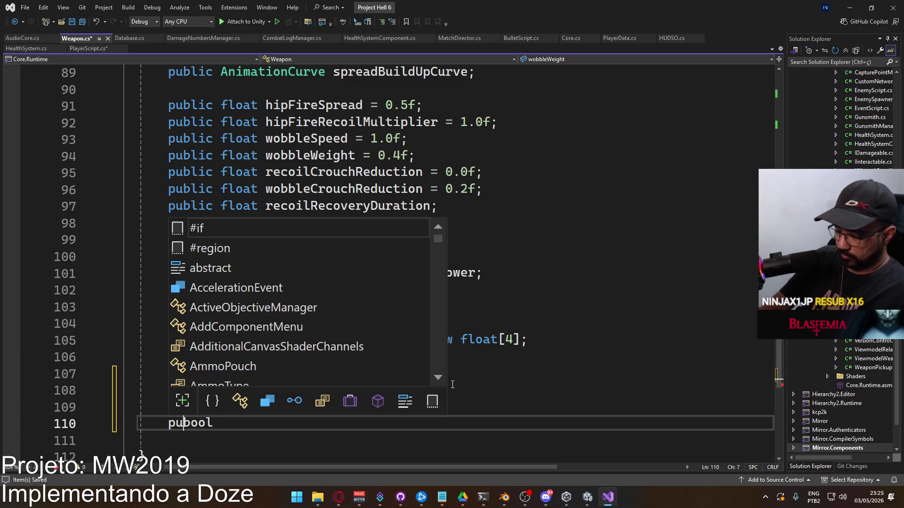
key(End)
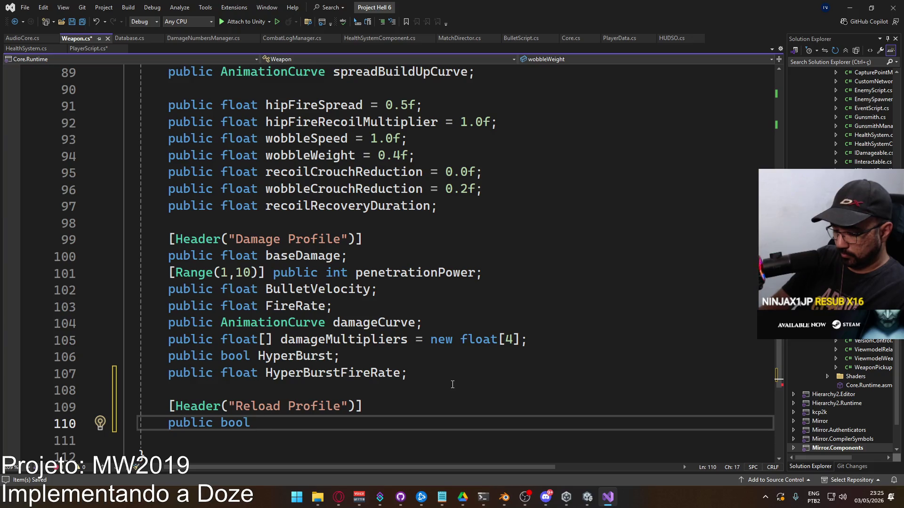
text(useReloadCham)
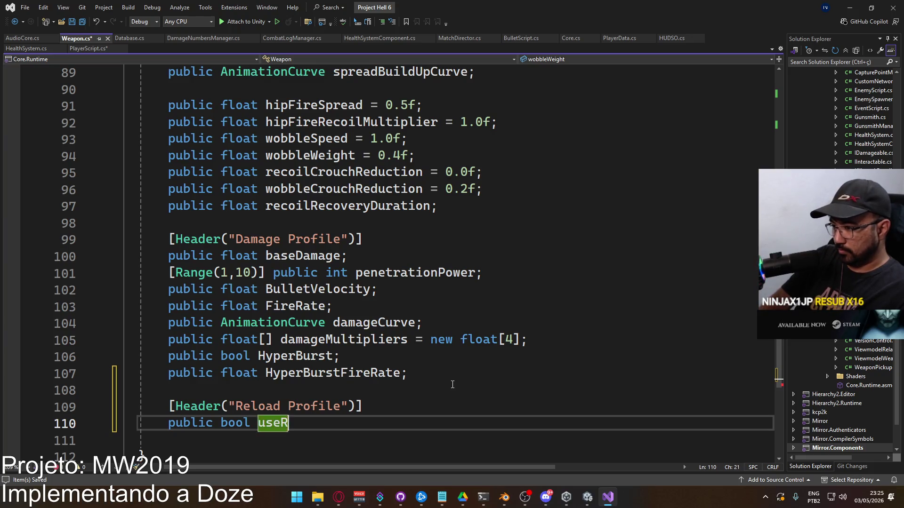
text(ber;)
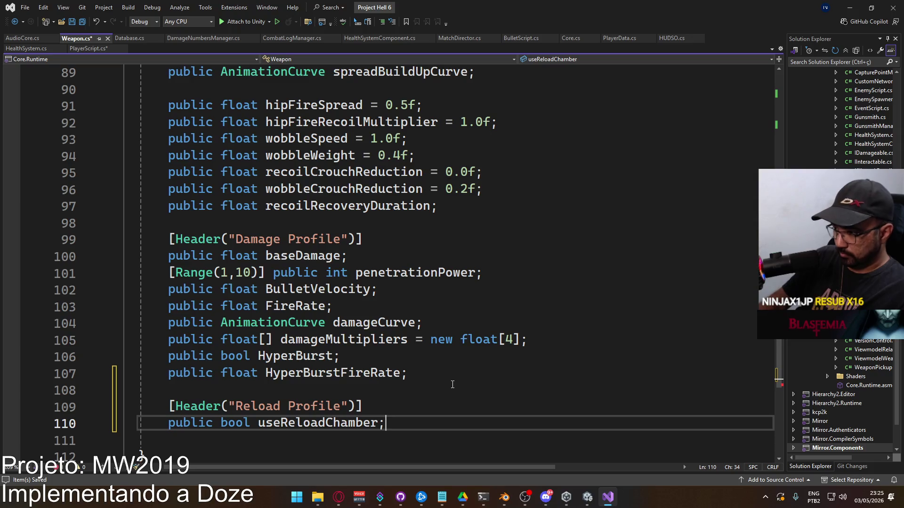
key(Home)
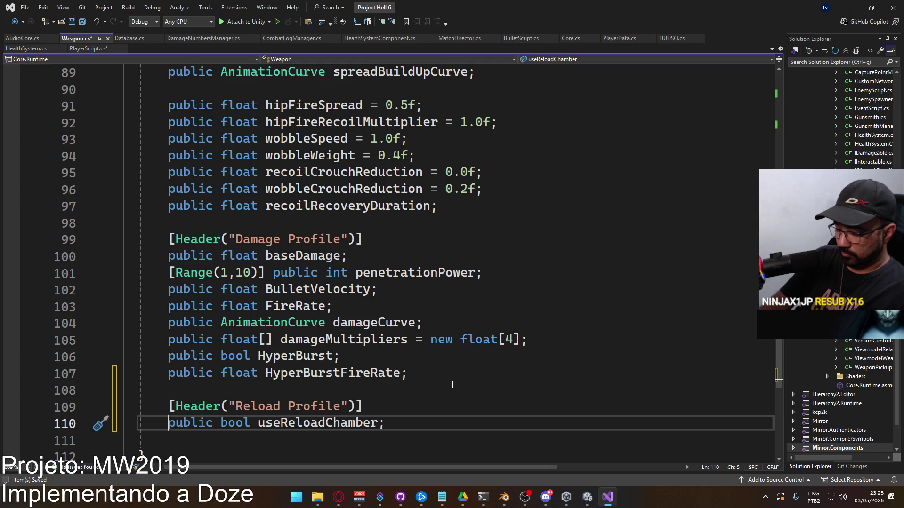
text([Tooltip)
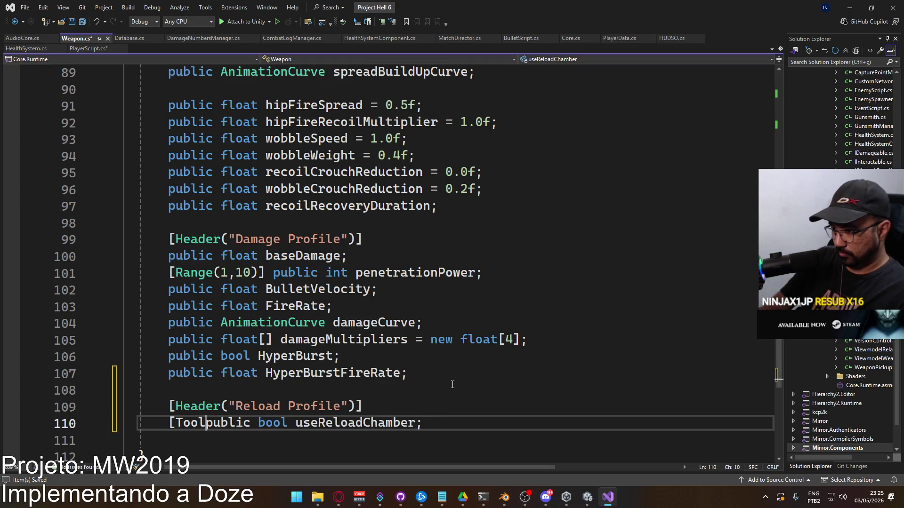
text(("Overr)
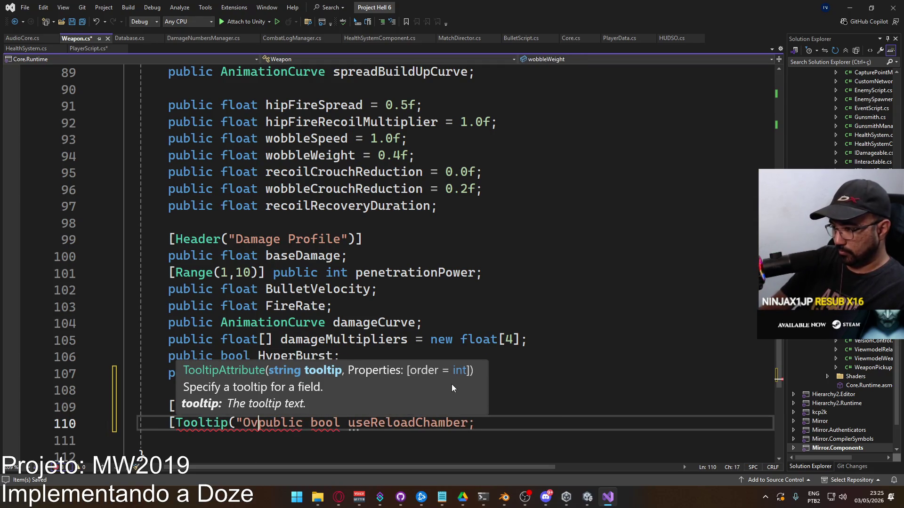
text(ides the D)
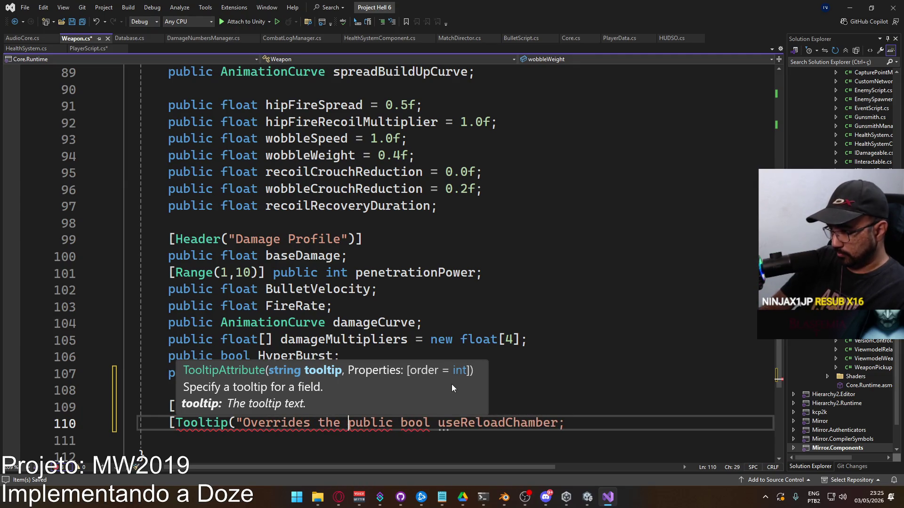
text(efault)
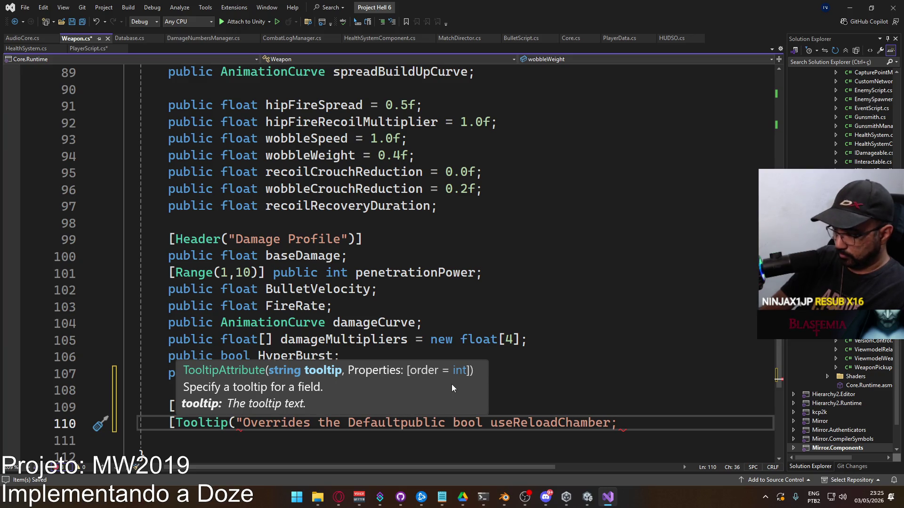
text( Slide Ra)
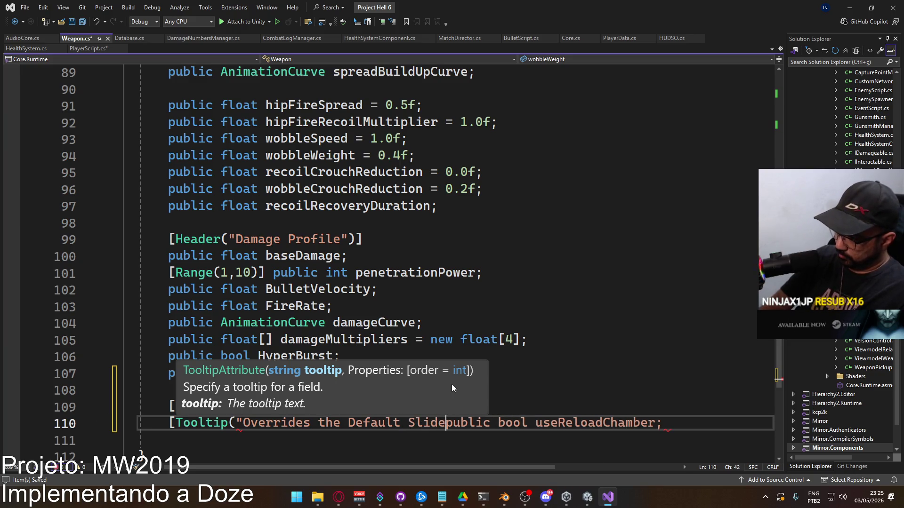
text(cking behaviour)
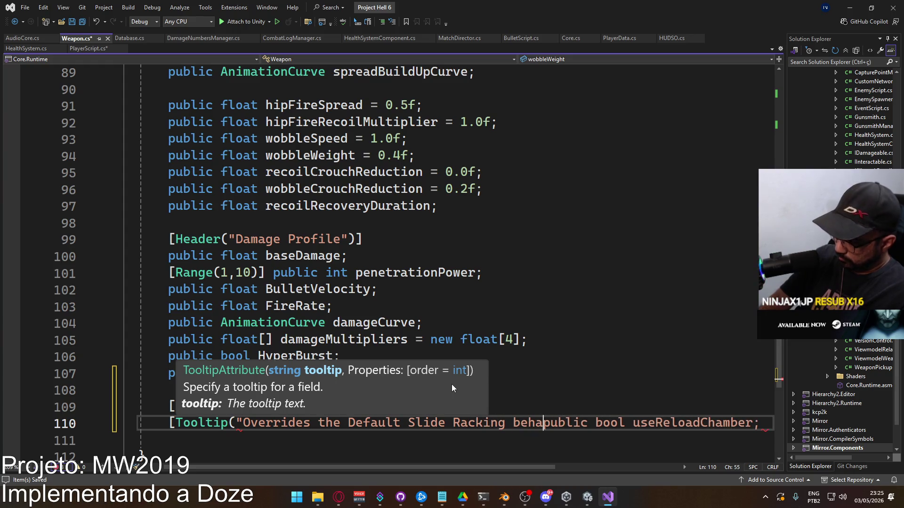
text( when reload)
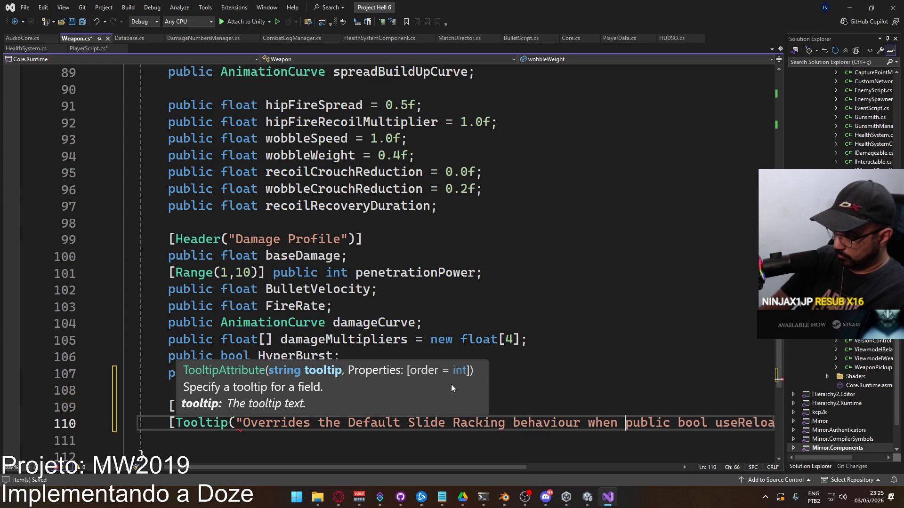
text(ing empty )
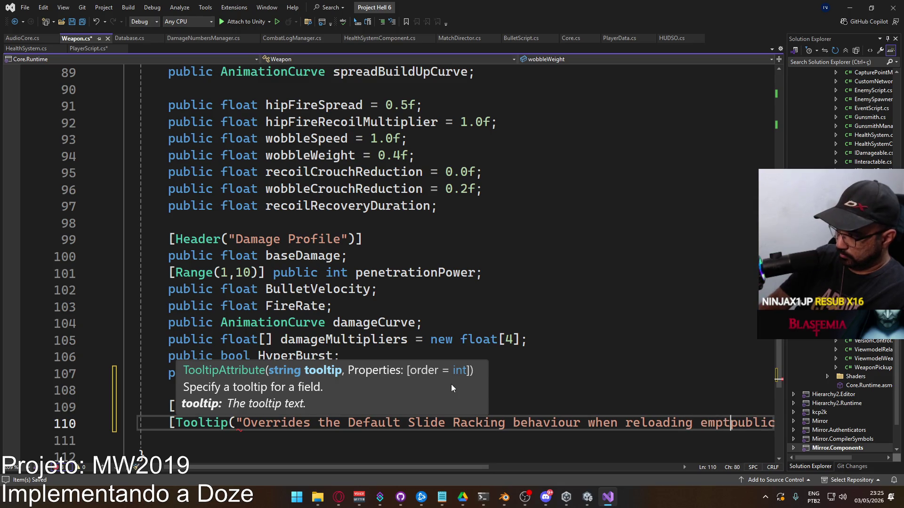
text(guns"))
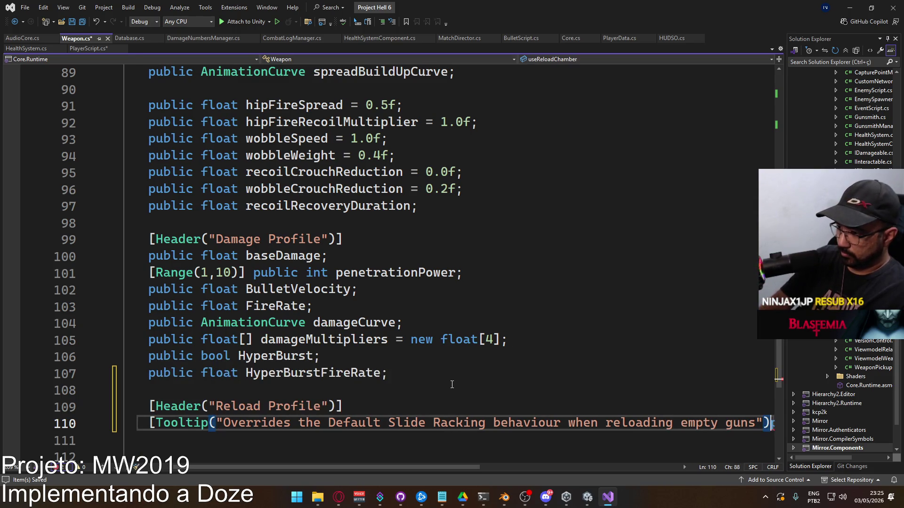
text(])
key(Return)
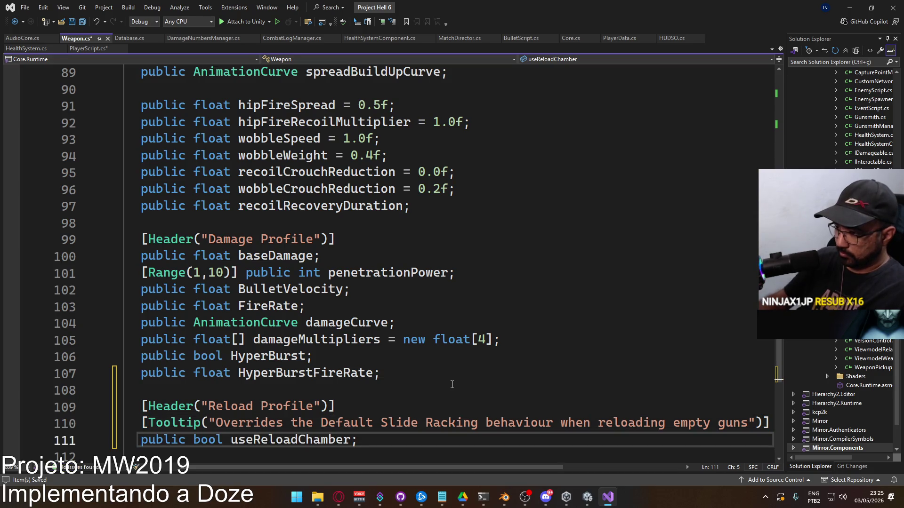
key(ctrl+s)
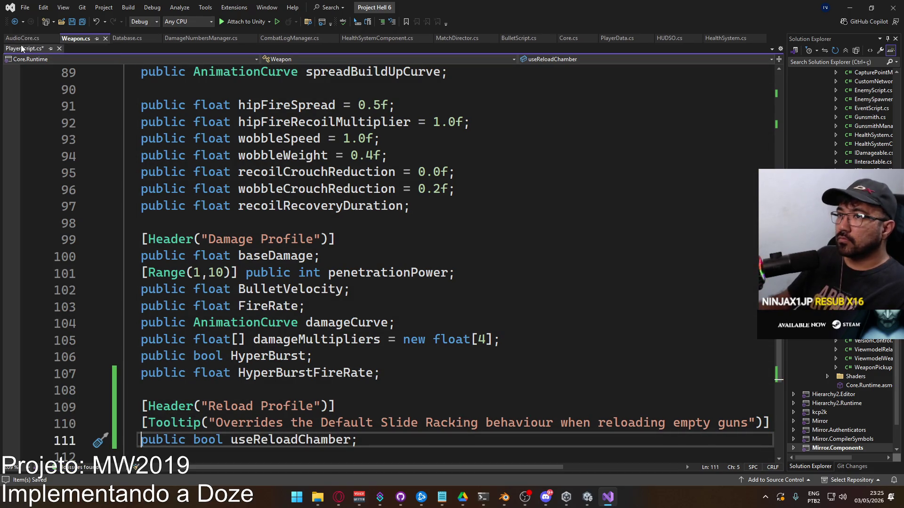
click(23, 49)
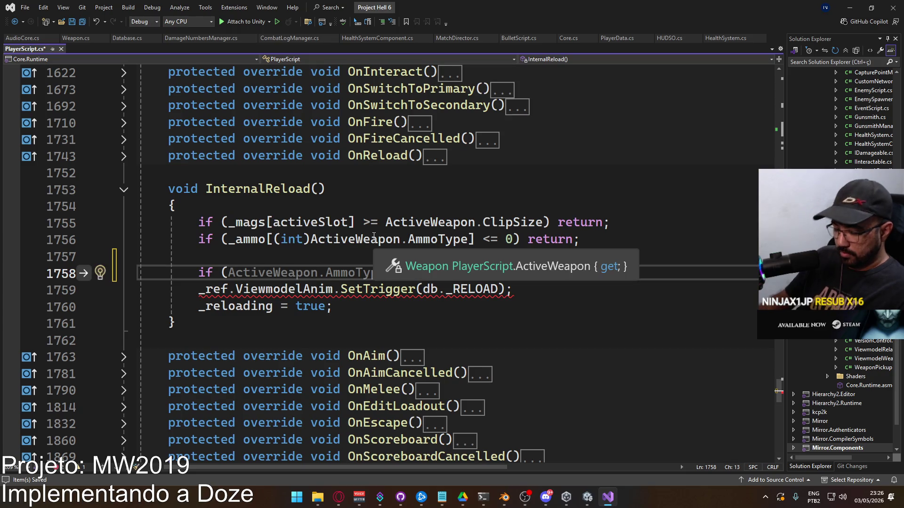
Complete the condition as if (_mags[activeSlot] <= 0 && ActiveWeapon.useReloadChamber == true).
text(ACtivew)
key(Tab)
text(.use)
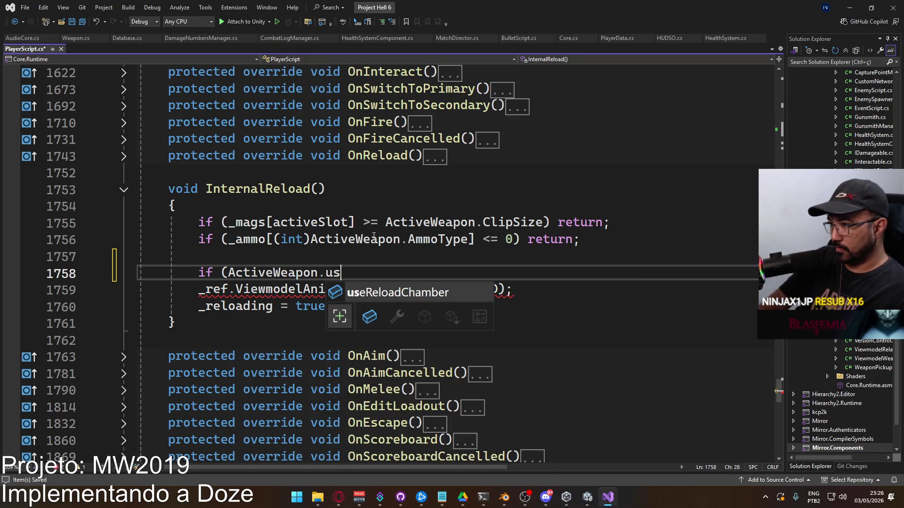
key(Tab)
text(== true)
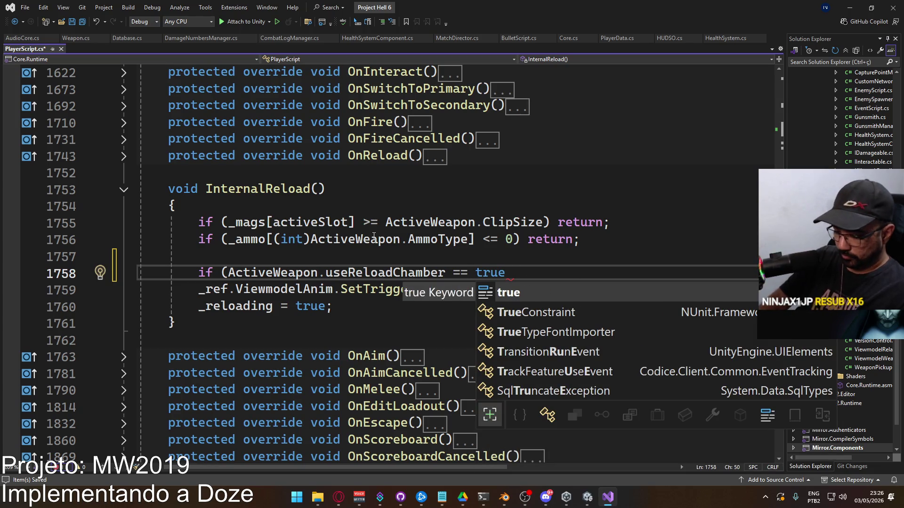
text( &&)
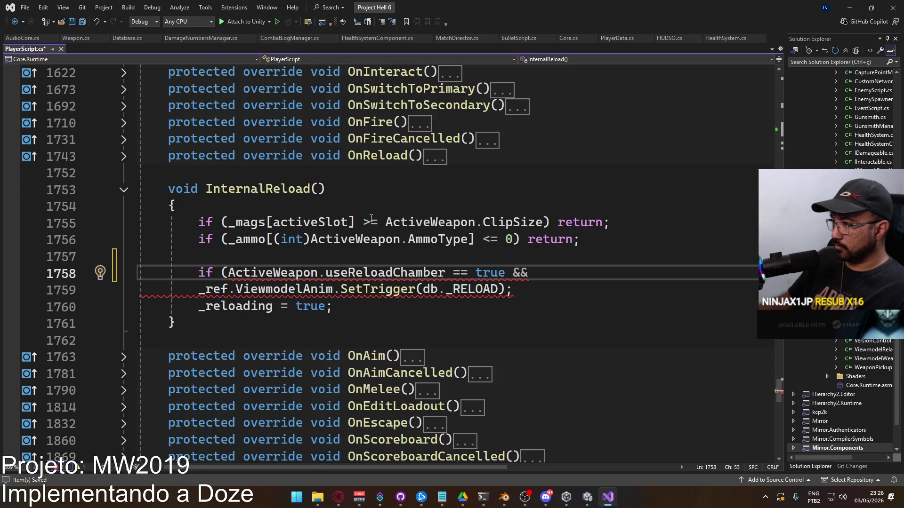
drag(354, 222, 228, 222)
key(ctrl+c)
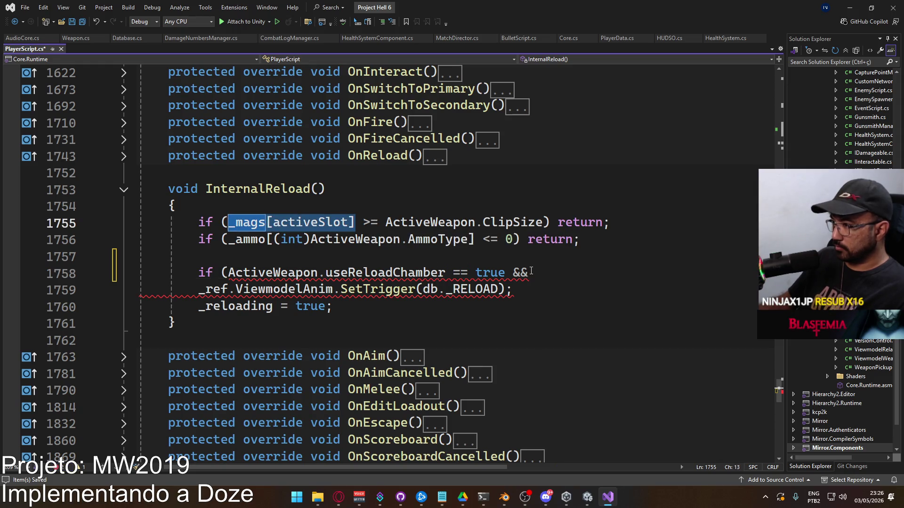
click(546, 271)
click(228, 273)
key(ctrl+v)
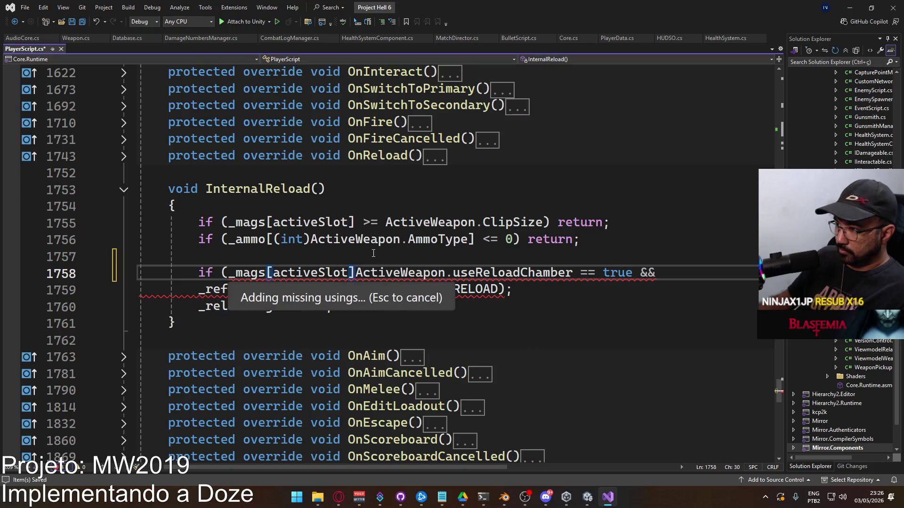
text(<= 0)
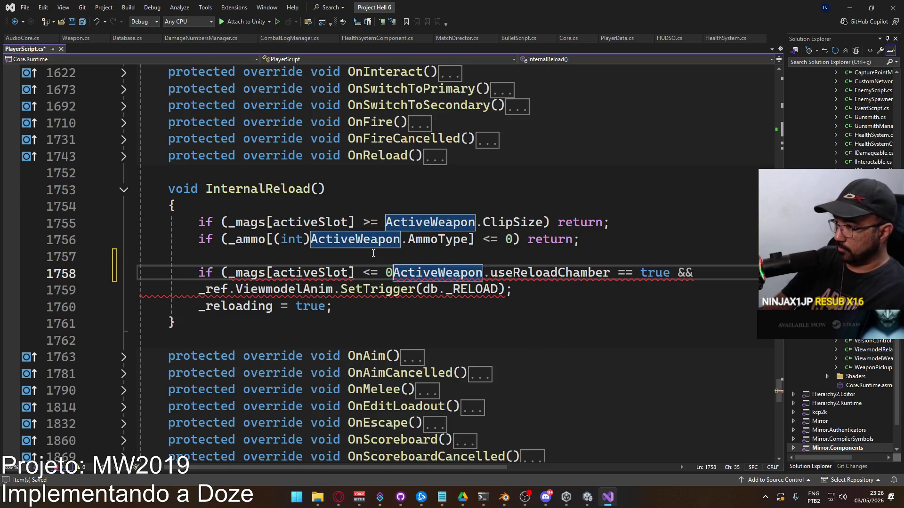
text( &&)
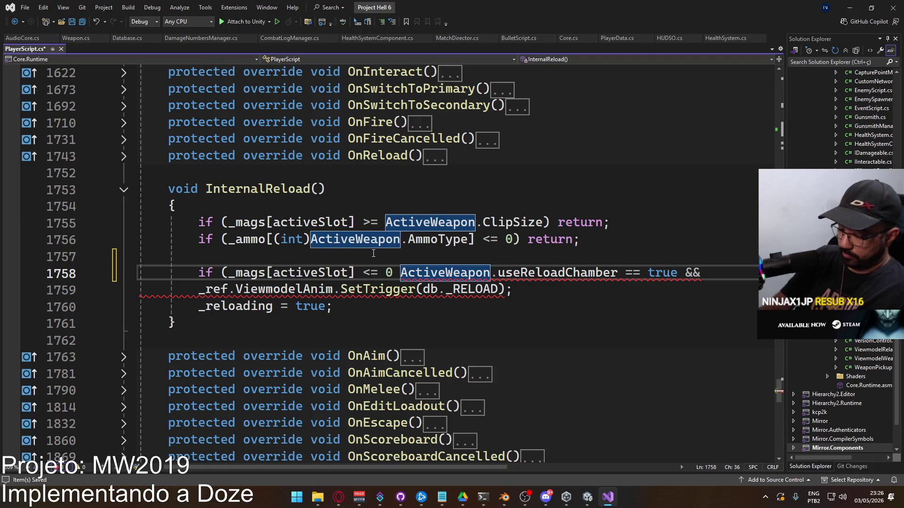
key(End)
key(BackSpace)
key(BackSpace)
key(BackSpace)
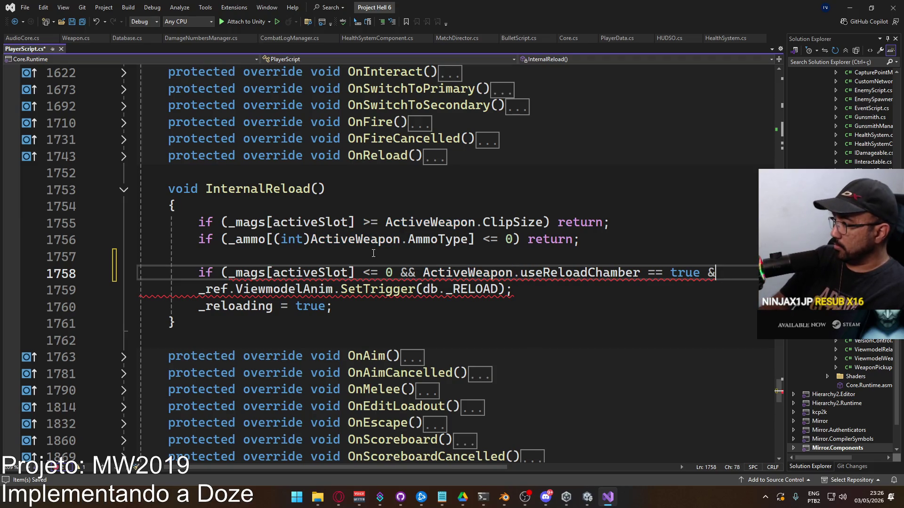
text())
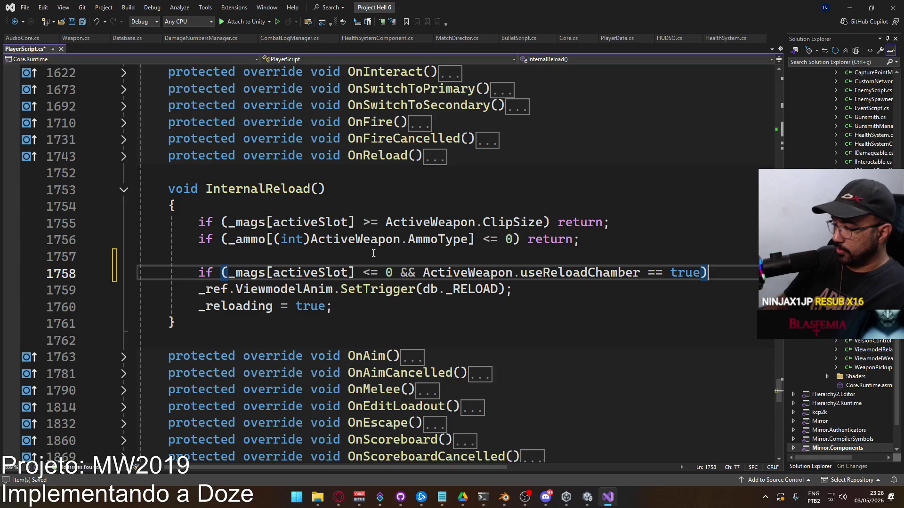
Indent the SetTrigger reload call and enclose it in braces under the new if.
key(Down)
key(Home)
key(Tab)
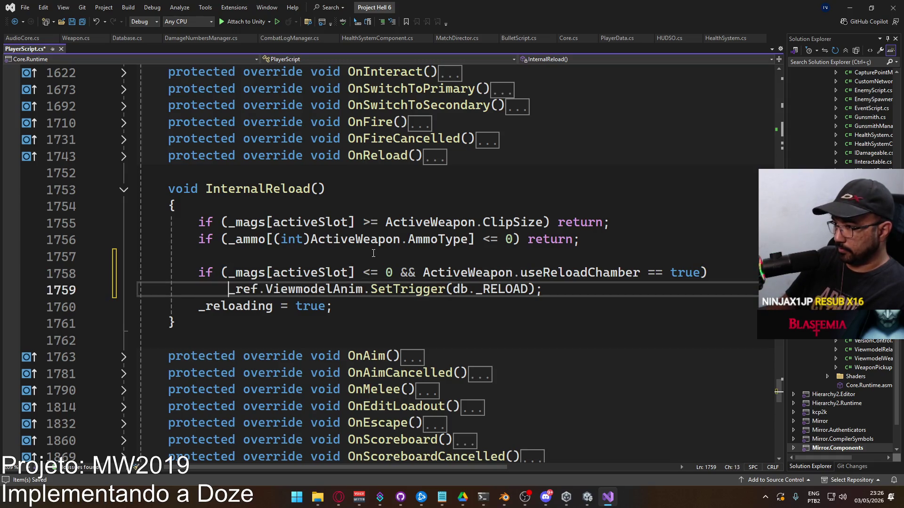
key(Up)
key(End)
key(Return)
text({)
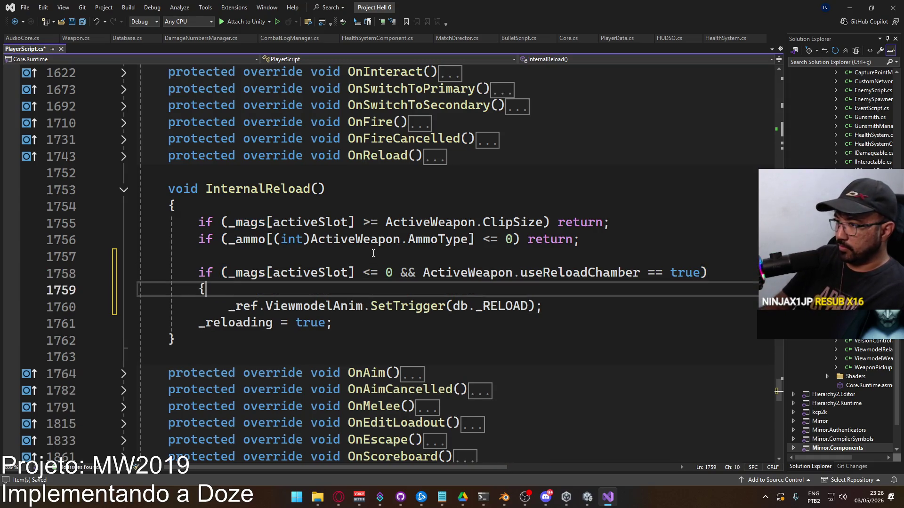
key(Down)
key(Return)
text(})
Duplicate SetTrigger after the block, add return inside the if, and view _RELOAD's definition.
key(Up)
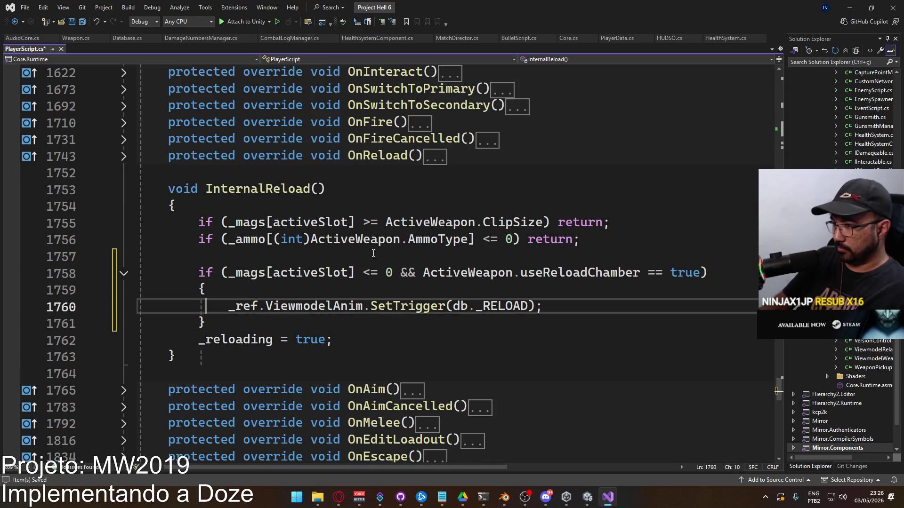
key(Home)
key(shift+End)
key(ctrl+c)
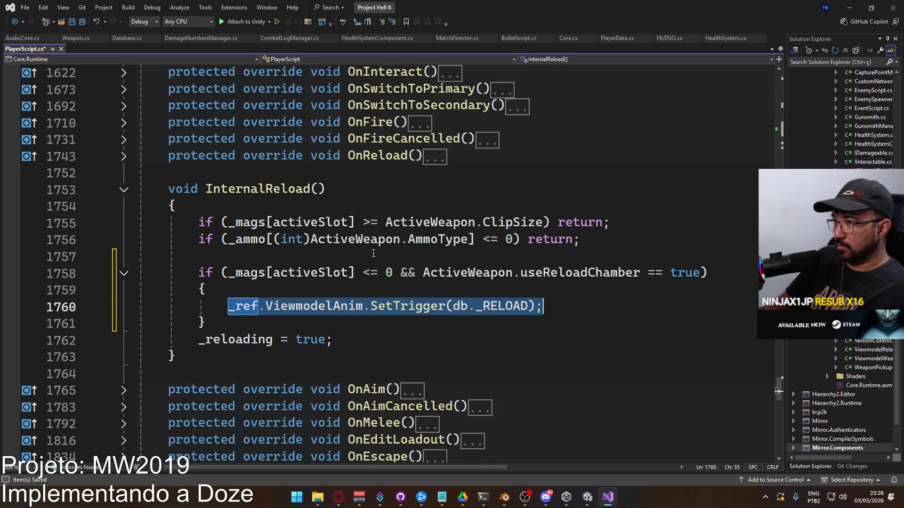
key(Down)
key(Return)
key(Return)
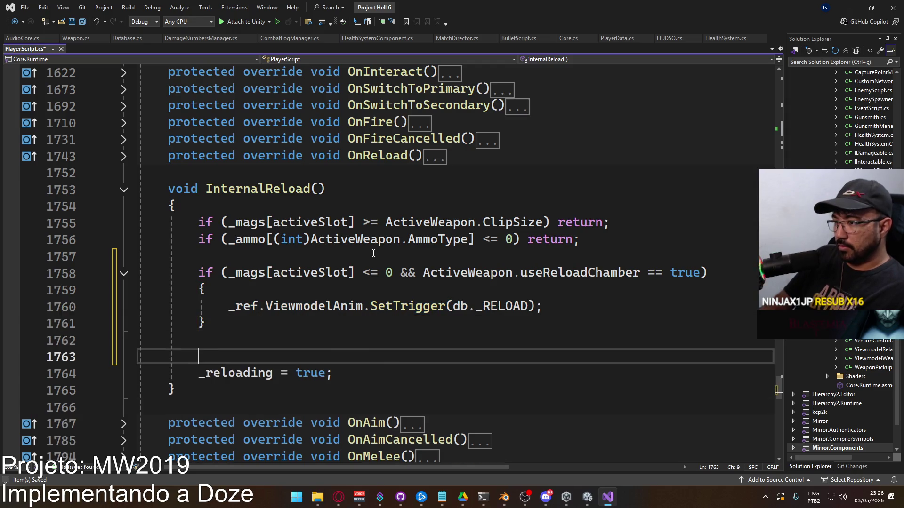
key(ctrl+v)
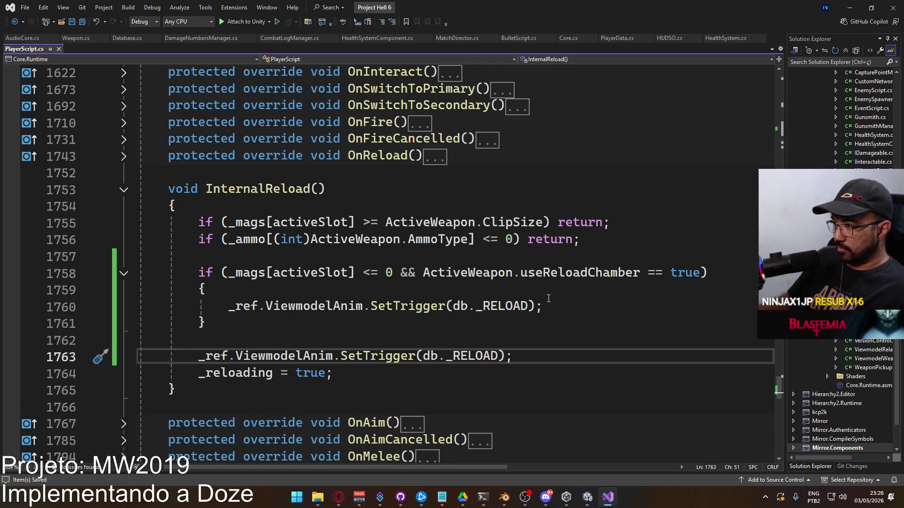
click(547, 305)
key(Return)
text(return;)
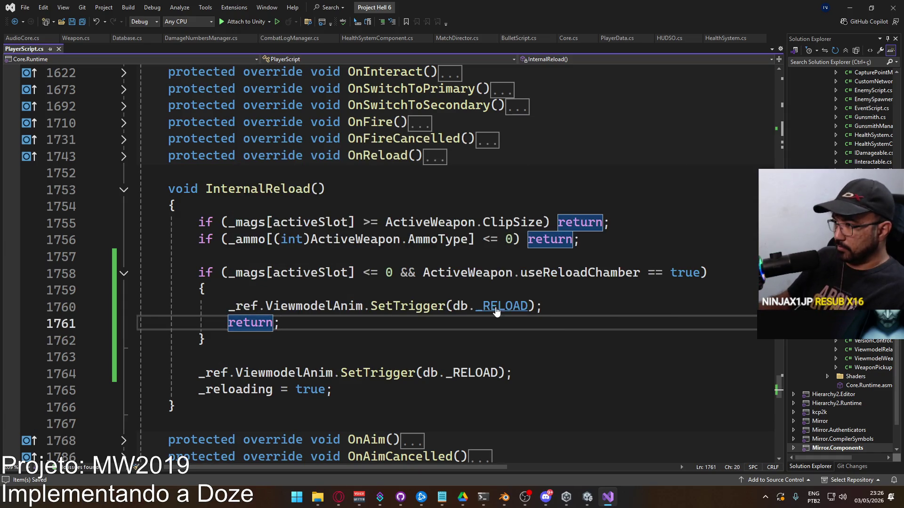
ctrl+click(499, 307)
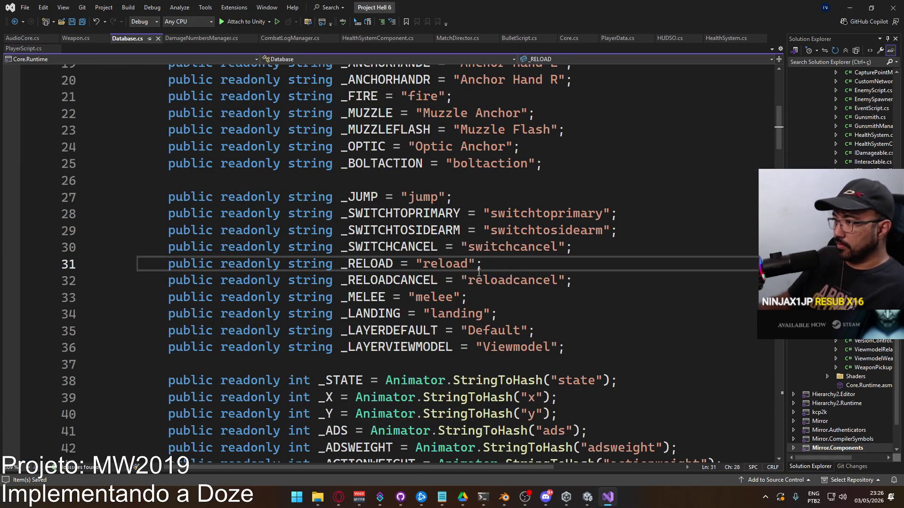
Declare public readonly string _RELOADCHAMBER = "reloadchamber" below the _RELOAD constant in Database.cs.
click(589, 265)
key(Return)
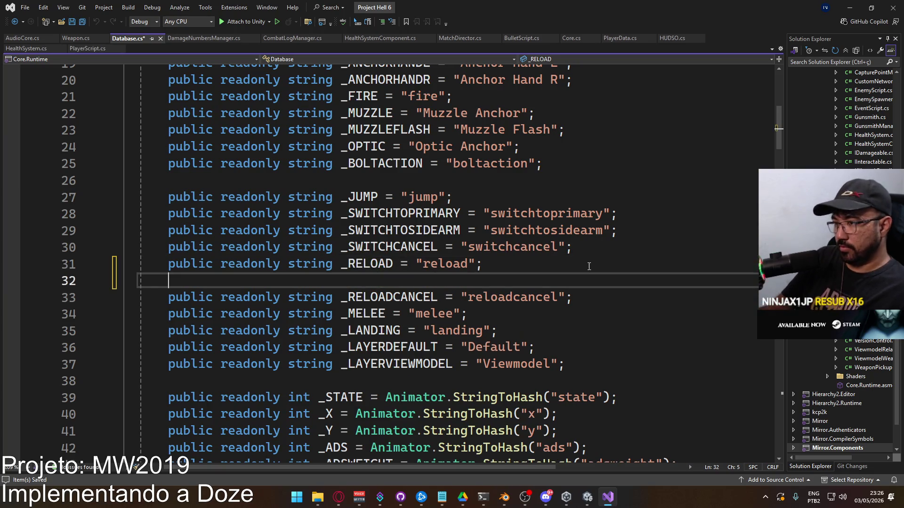
text(public r)
key(BackSpace)
key(BackSpace)
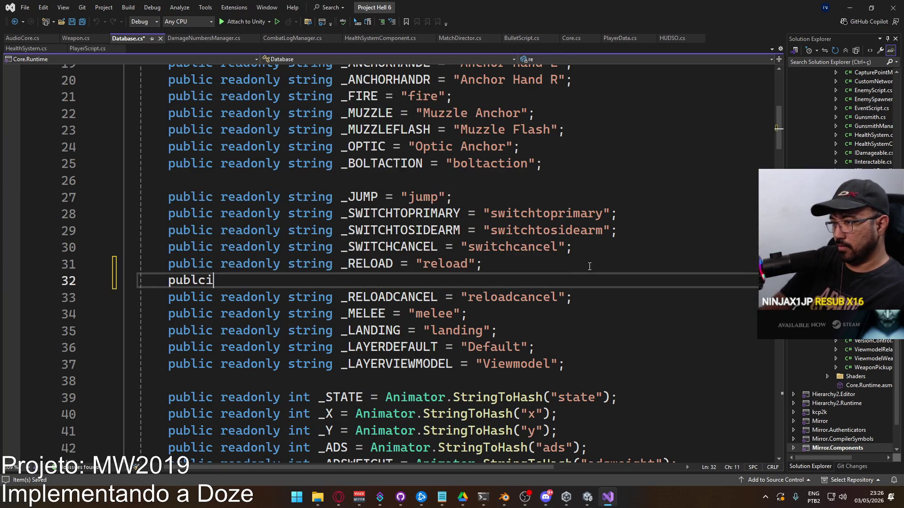
key(BackSpace)
key(BackSpace)
text(c)
key(BackSpace)
text(ic rea)
key(BackSpace)
key(BackSpace)
key(BackSpace)
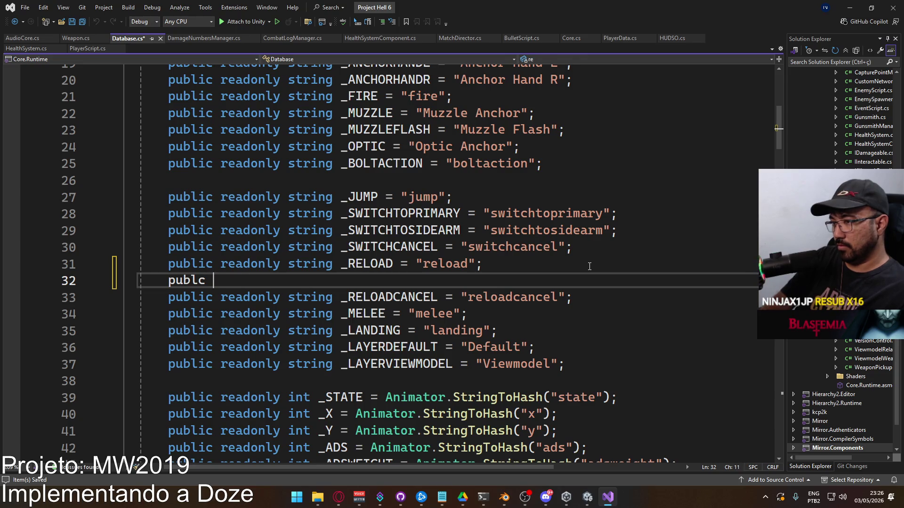
text(read)
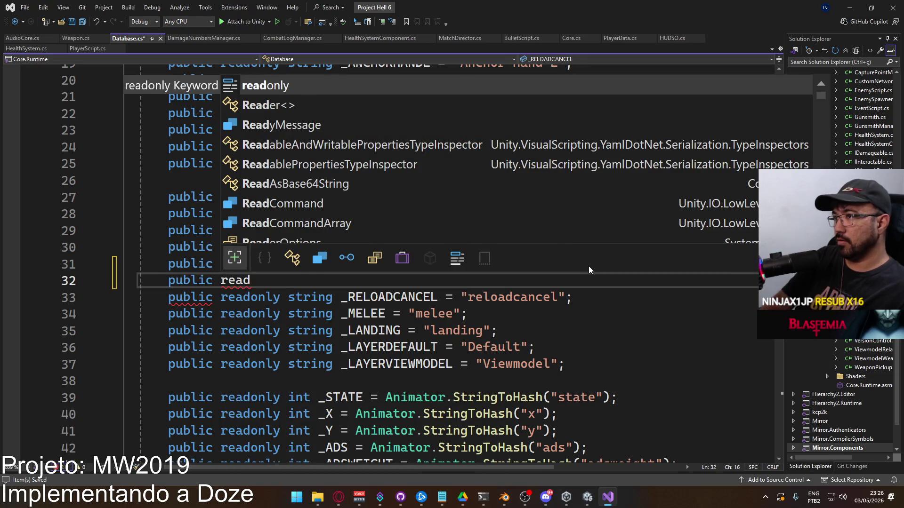
text( strig)
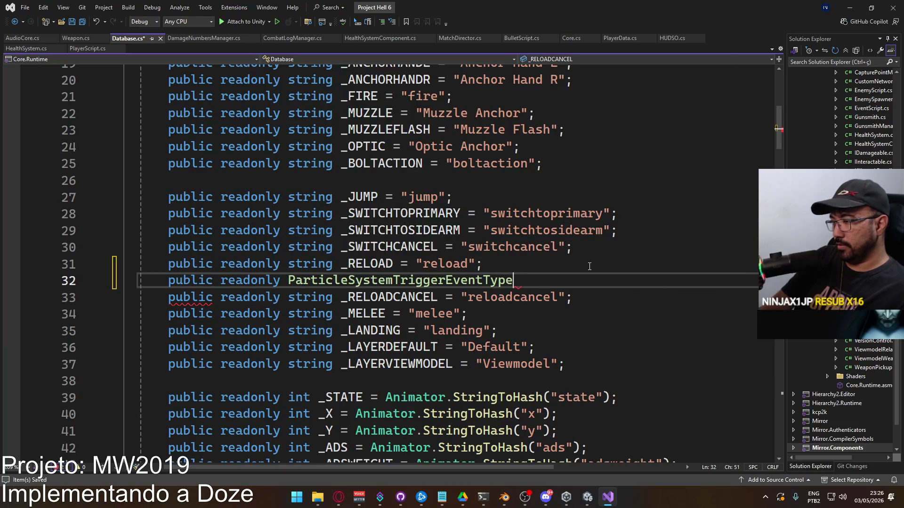
key(ctrl+z)
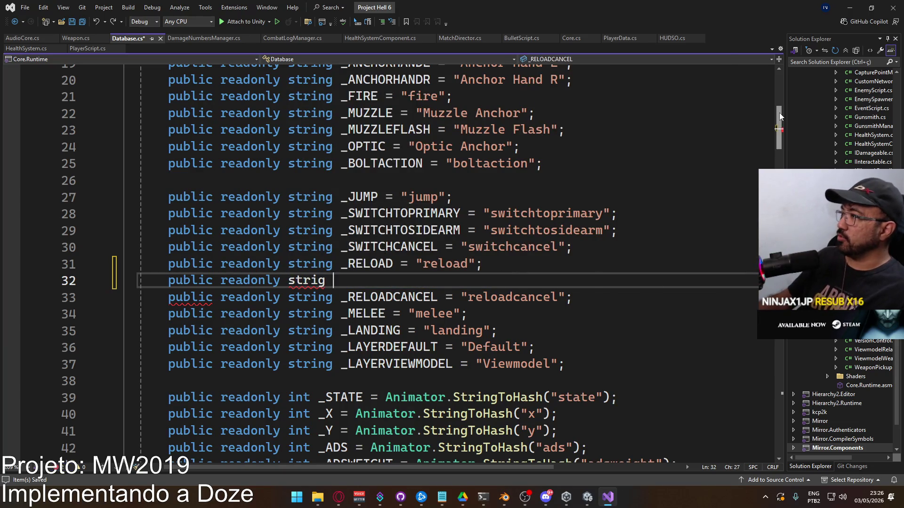
scroll(779, 112, up, 6)
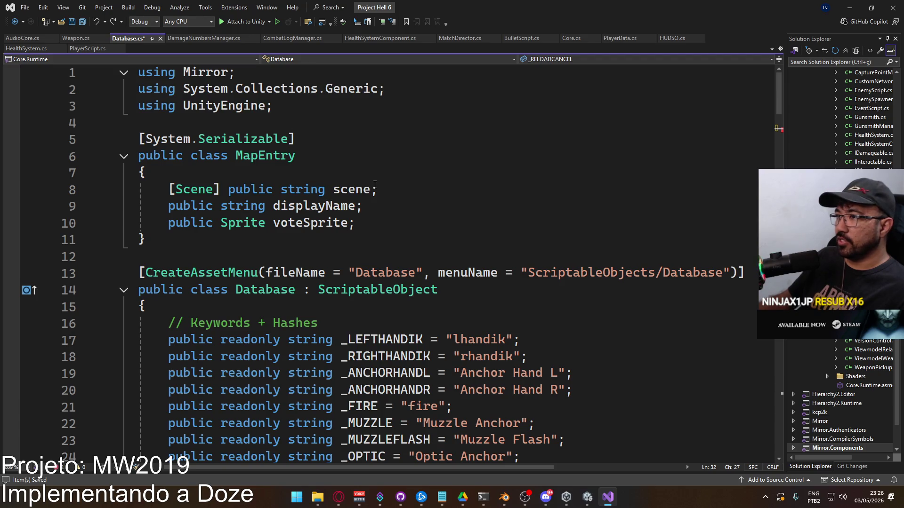
scroll(381, 184, down, 9)
scroll(340, 188, up, 1)
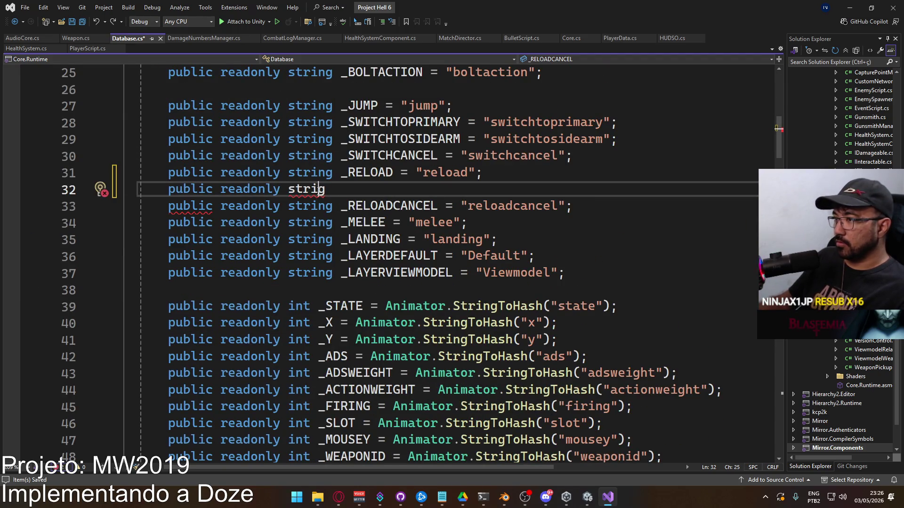
key(BackSpace)
key(BackSpace)
key(BackSpace)
text(tring _R)
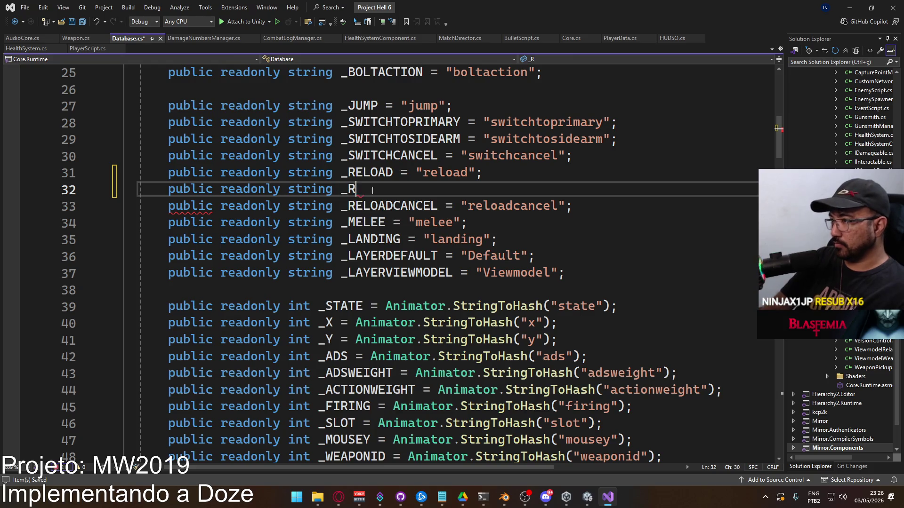
text(ELOADCHAMBER =)
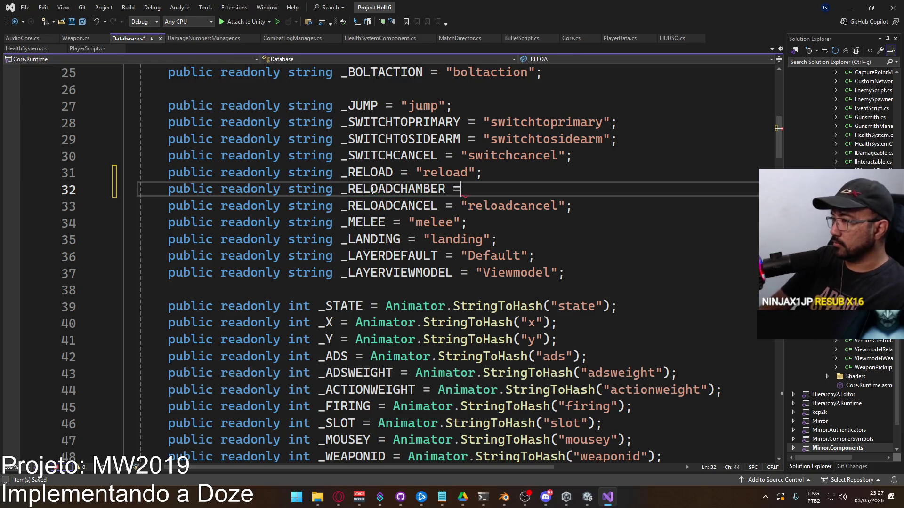
text( "reloadC)
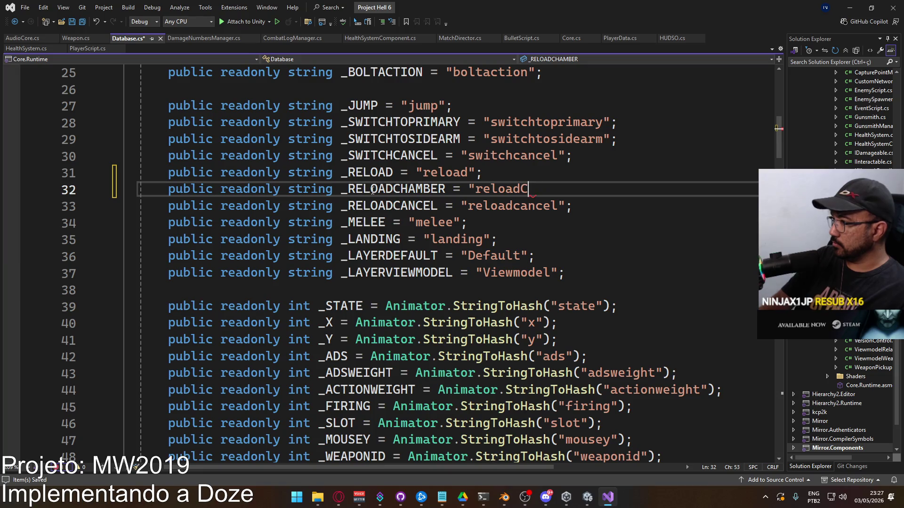
key(BackSpace)
text(chamber";)
Add _RELOADZERO = "reloadzero"; on the next line and save Database.cs.
key(Return)
text(public readonly string _REL)
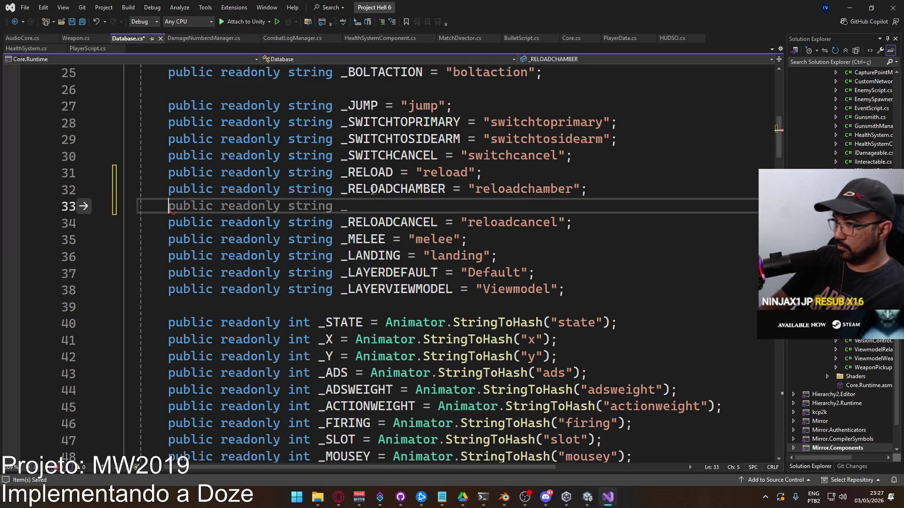
text(OAD)
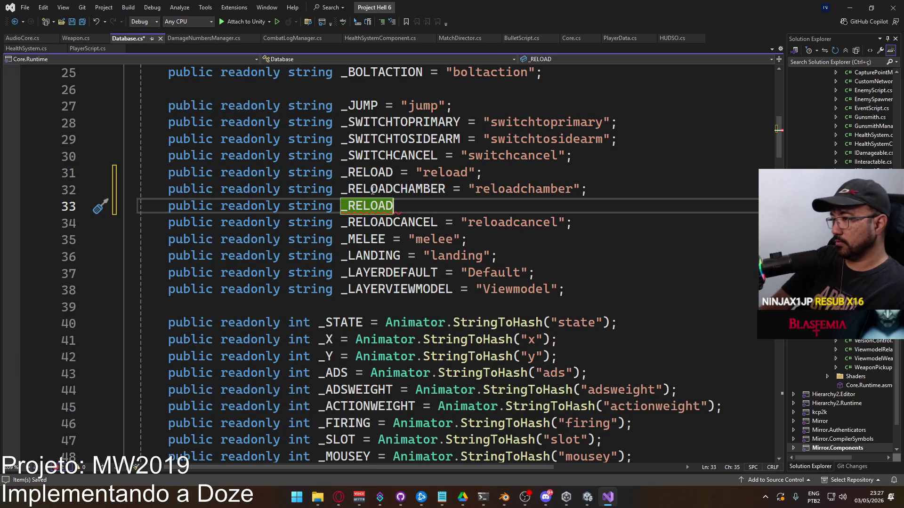
text(ZERO = "rel)
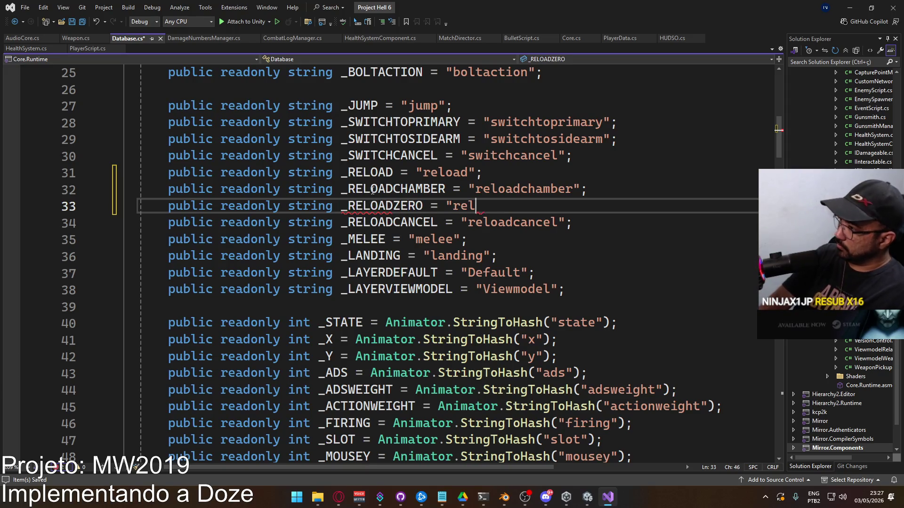
text(oadzero"))
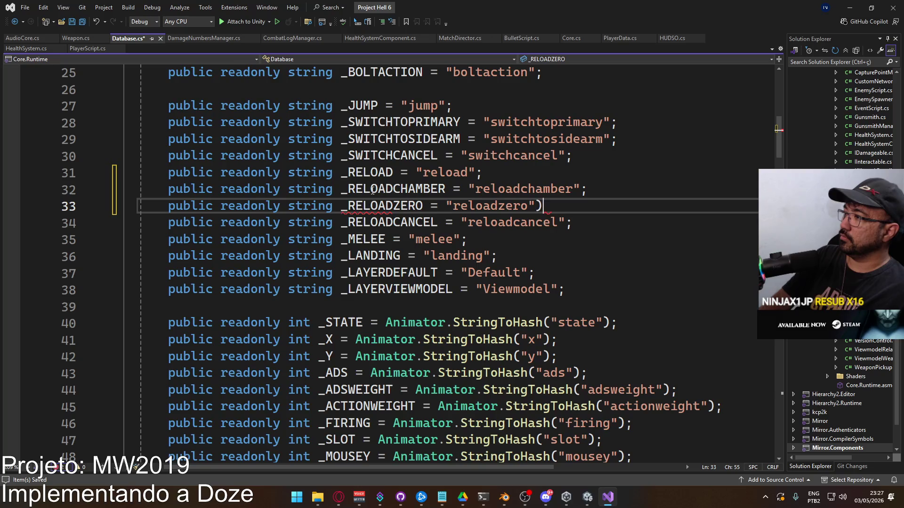
key(BackSpace)
text(;)
key(ctrl+s)
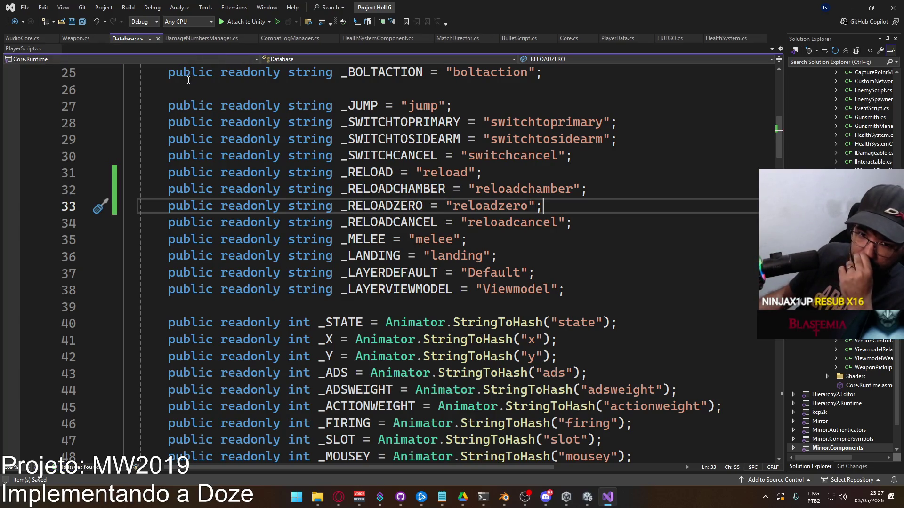
click(28, 49)
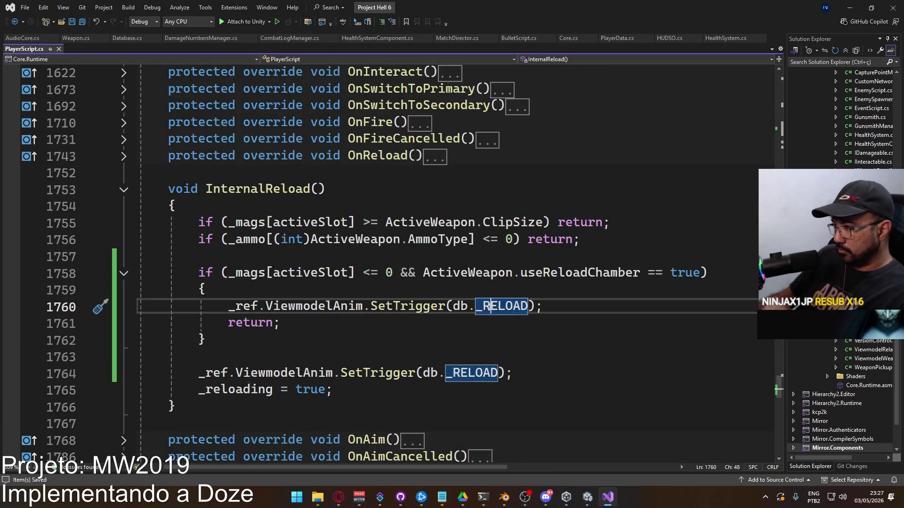
Make InternalReload's empty-mag SetTrigger use db._RELOADCHAMBER.
text(_RELOAD)
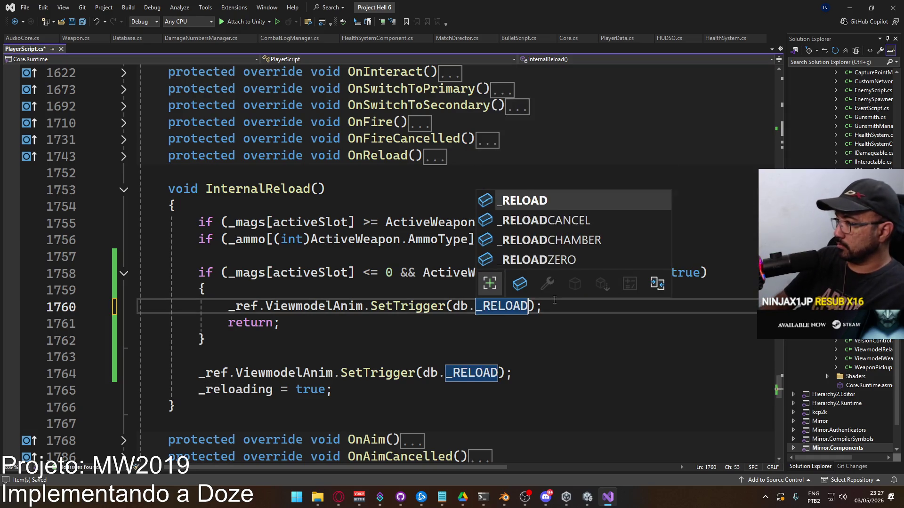
key(Down)
key(Down)
key(Tab)
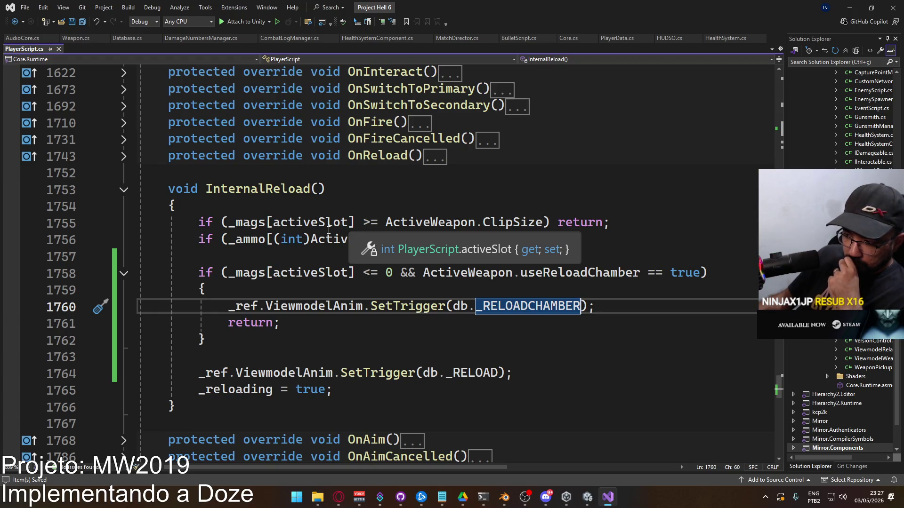
scroll(329, 230, down, 1)
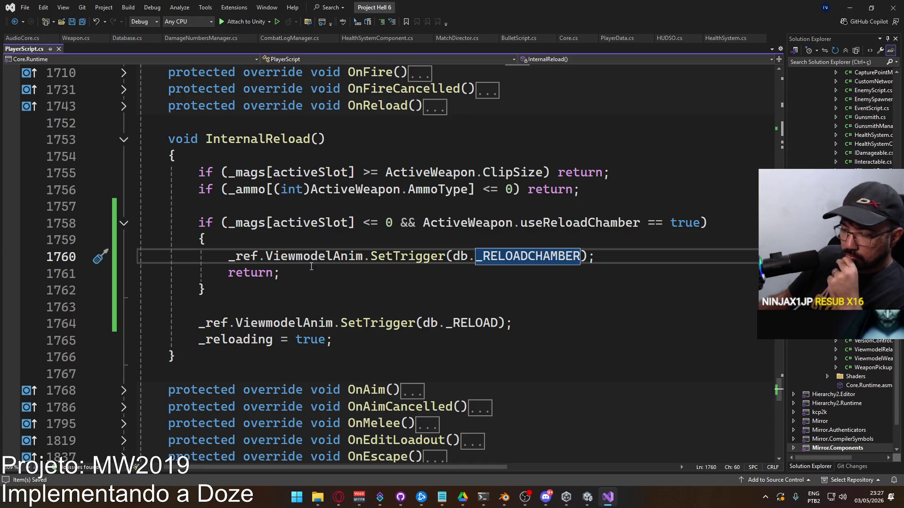
click(303, 356)
scroll(369, 292, down, 1)
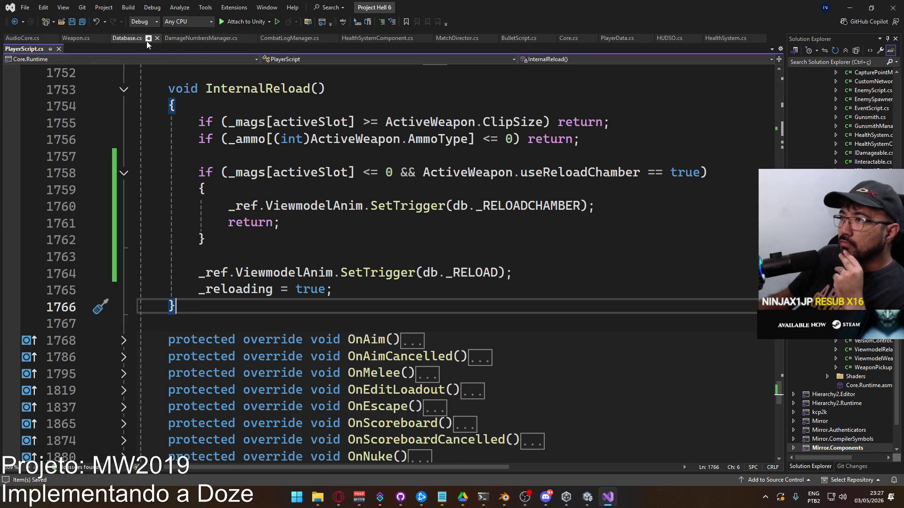
Open the ViewmodelRelay script from Unity's Scripts folder in Visual Studio.
click(587, 496)
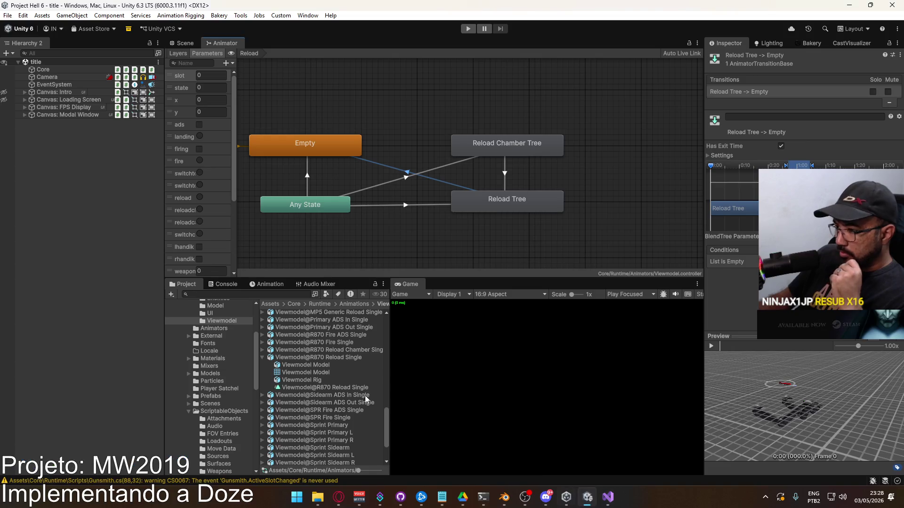
double_click(213, 411)
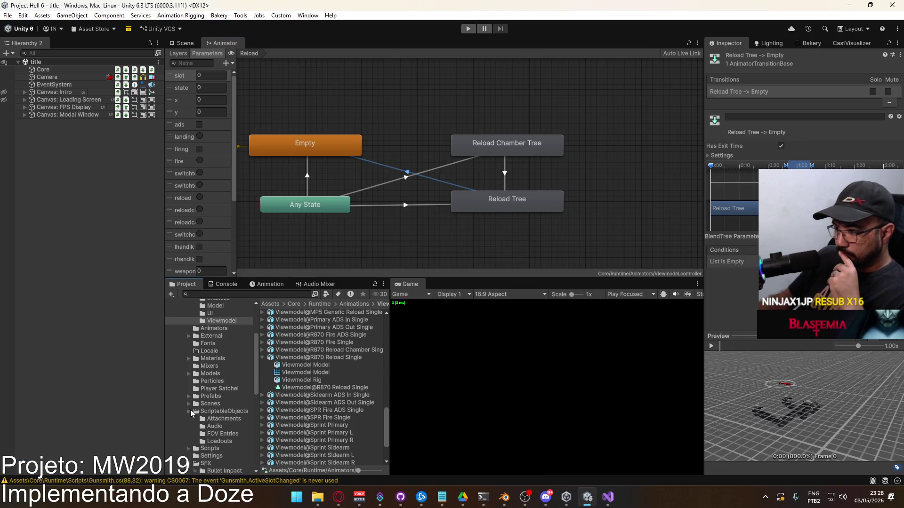
click(210, 419)
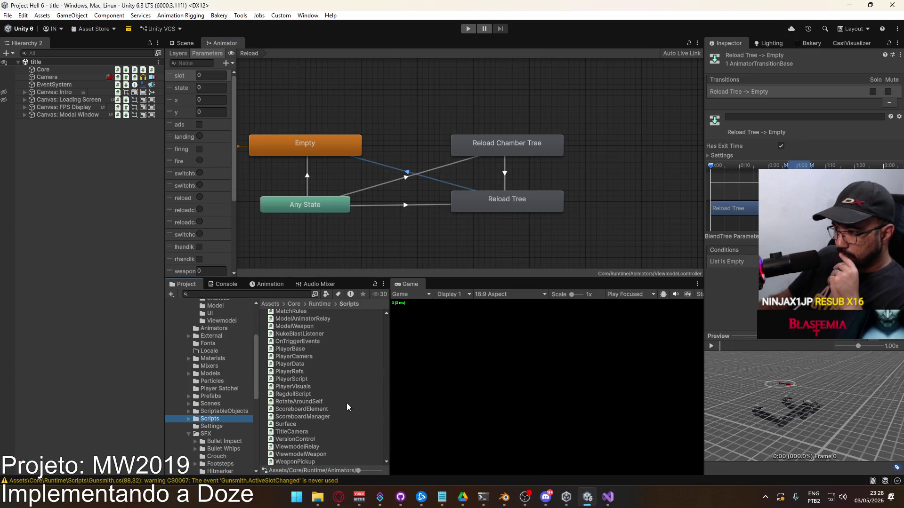
double_click(318, 448)
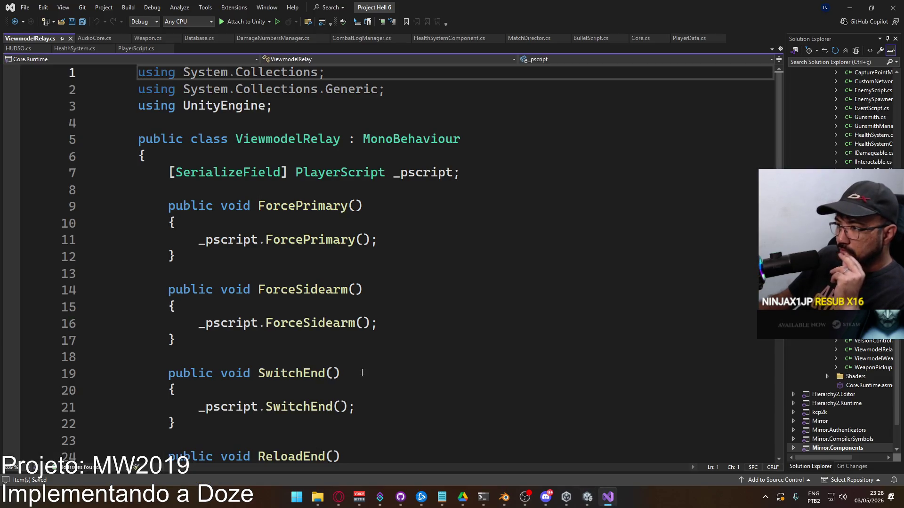
Add a public void ReloadLoop() method with an opening brace below Reload() in ViewmodelRelay.cs.
scroll(363, 371, down, 3)
scroll(363, 372, down, 9)
scroll(360, 372, up, 1)
scroll(361, 372, up, 10)
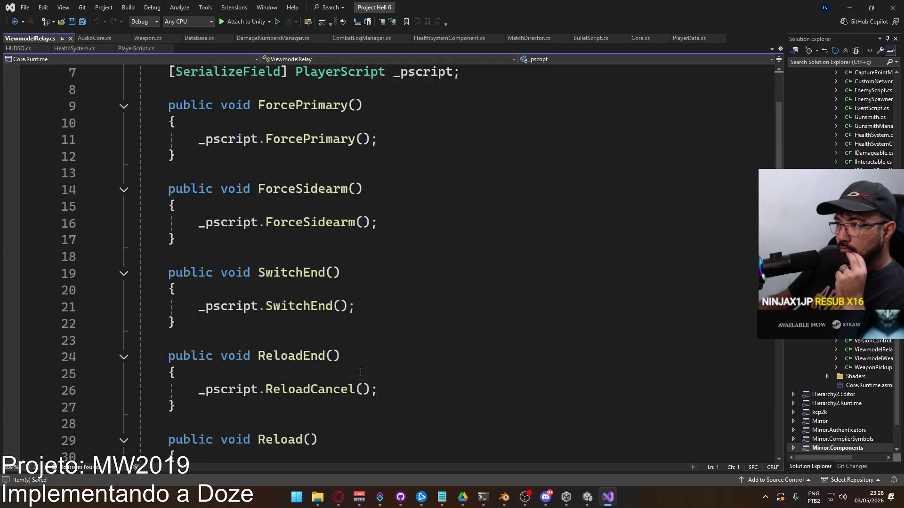
scroll(361, 372, down, 2)
scroll(360, 372, down, 1)
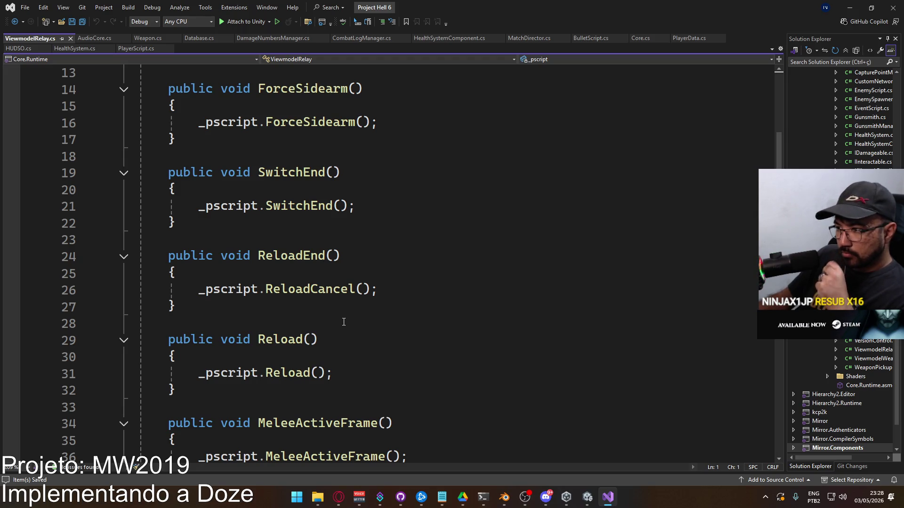
click(266, 389)
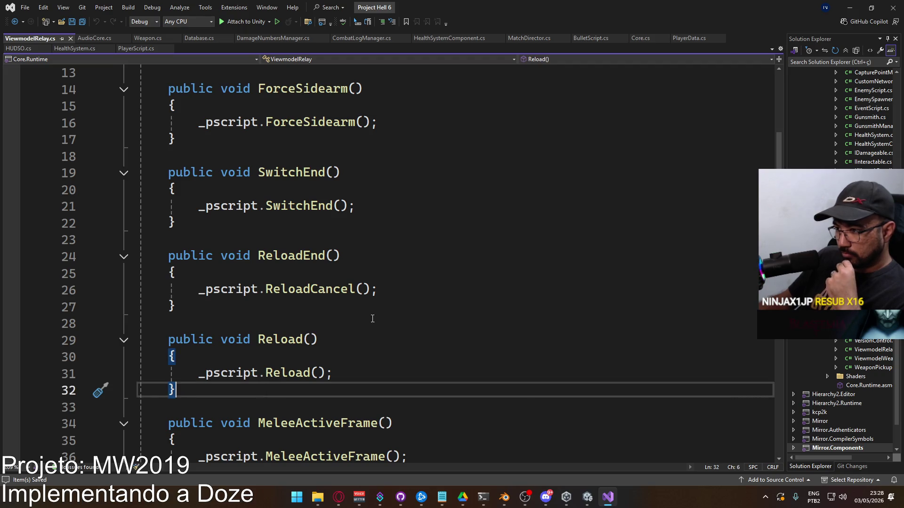
key(Return)
key(Return)
text(public void R)
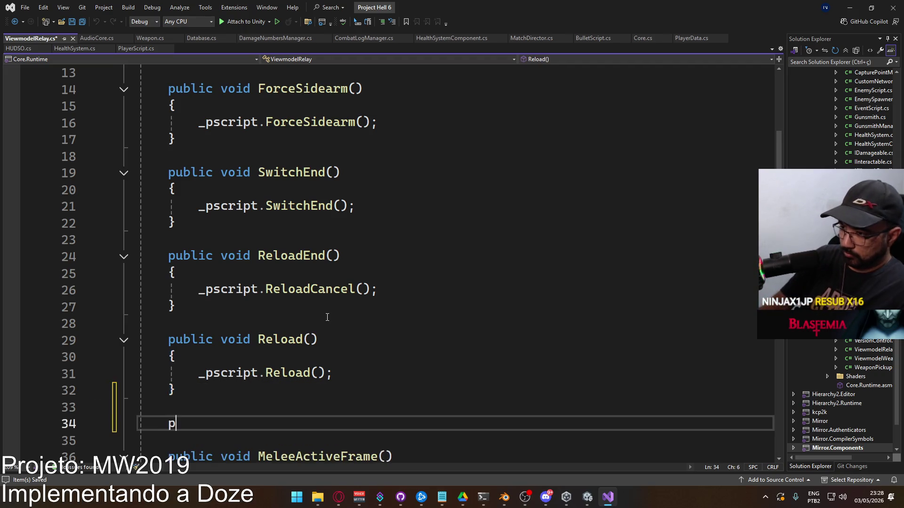
text(eloadOnce)
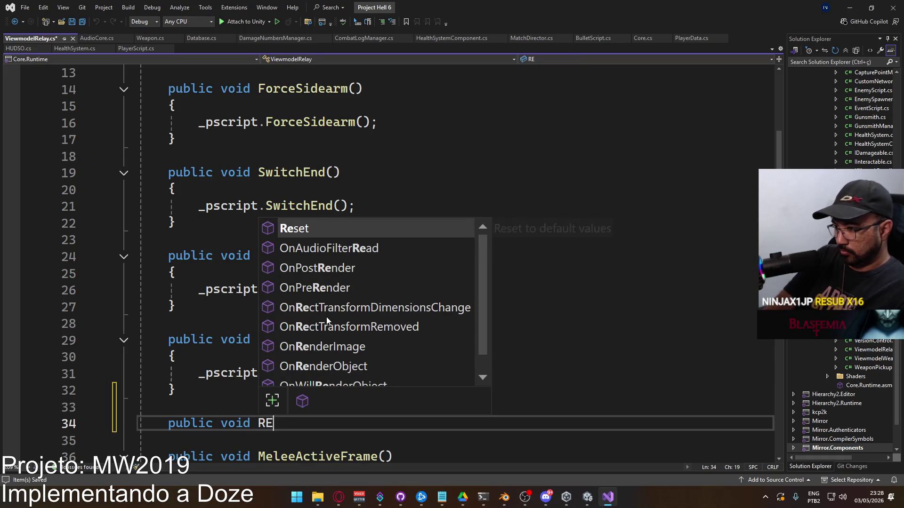
key(BackSpace)
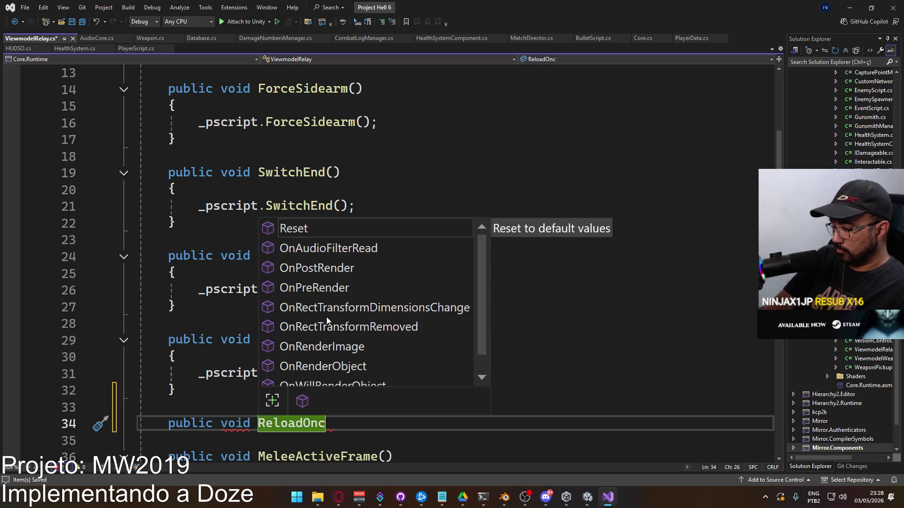
text(e())
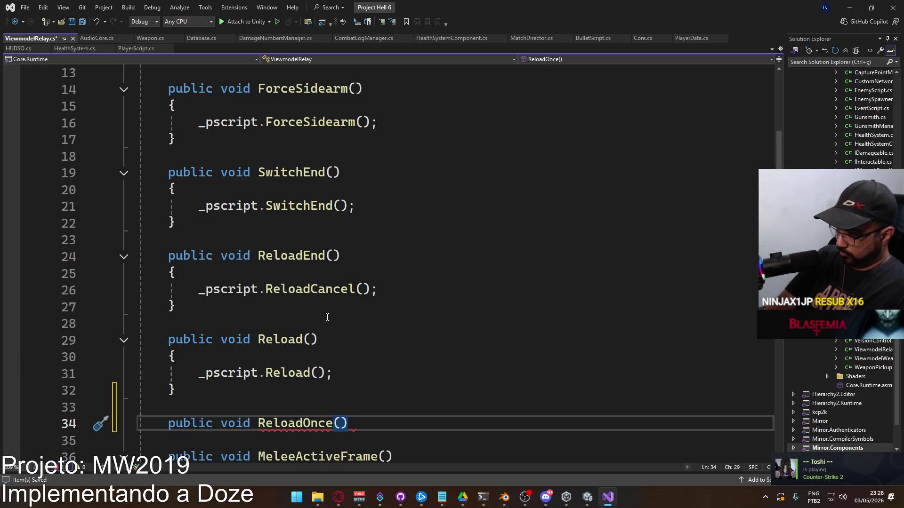
key(BackSpace)
key(BackSpace)
key(BackSpace)
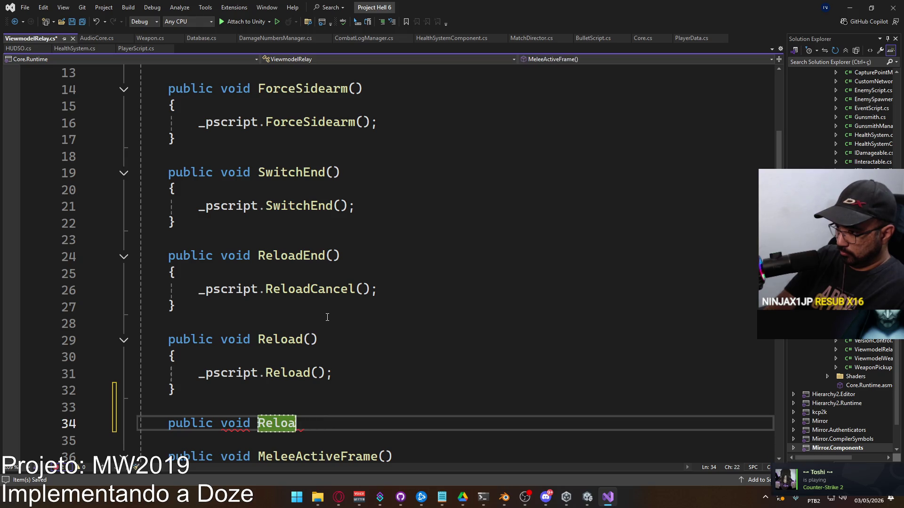
text(dLoop())
key(Return)
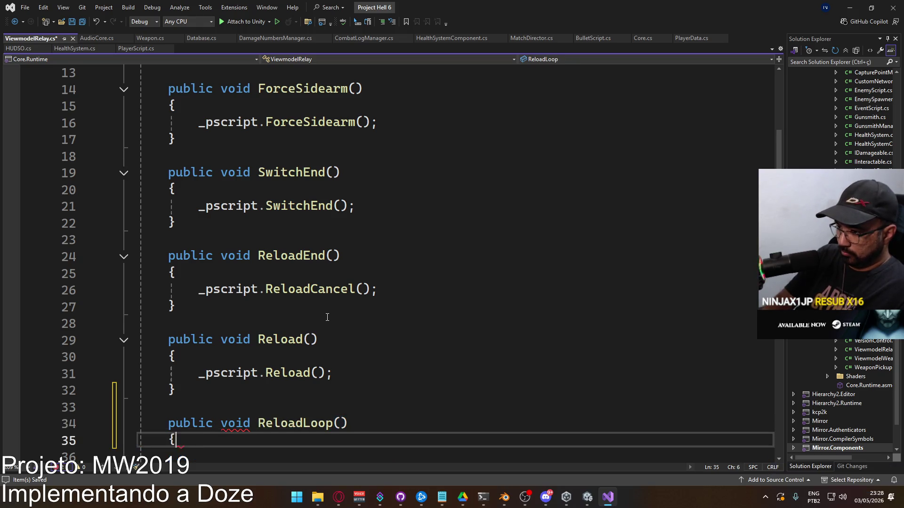
text({)
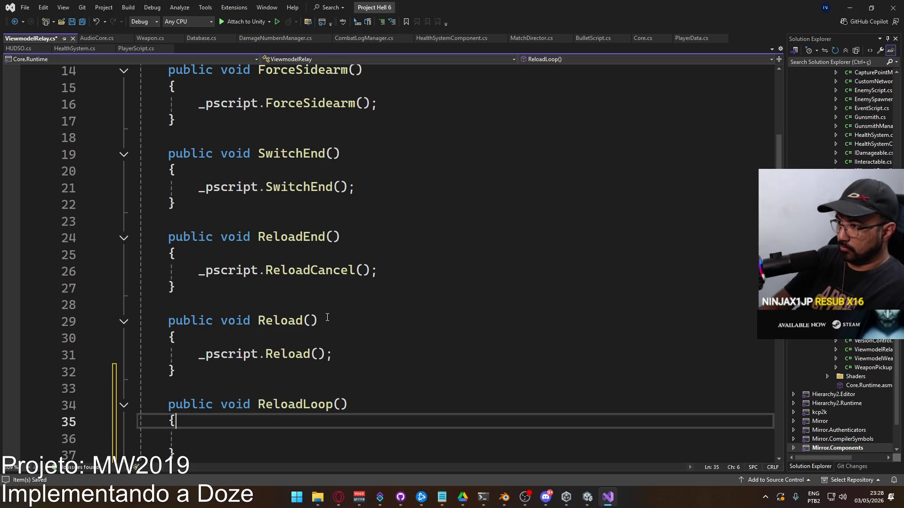
scroll(407, 328, up, 4)
Condense ForcePrimary onto a single line and remove the blank line after it.
click(420, 188)
key(Delete)
key(ctrl+shift+Right)
key(Delete)
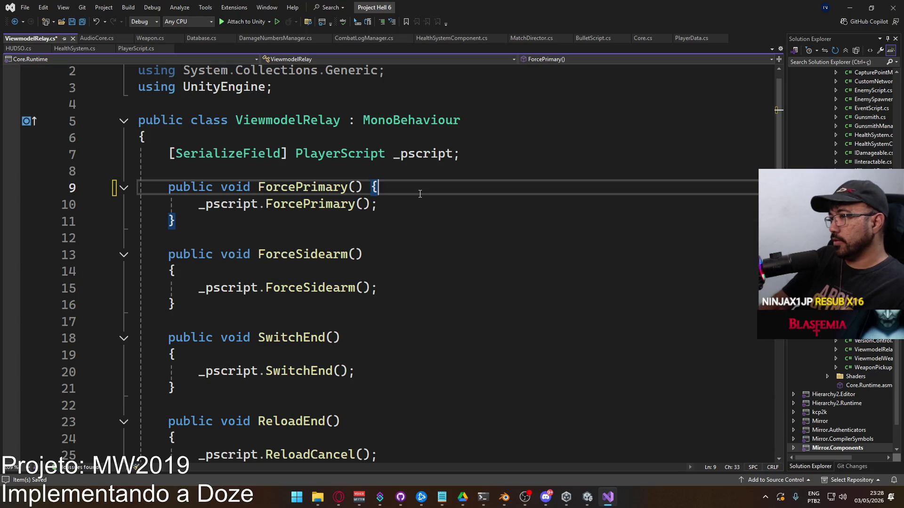
key(Delete)
key(ctrl+Delete)
key(End)
key(Delete)
key(ctrl+Delete)
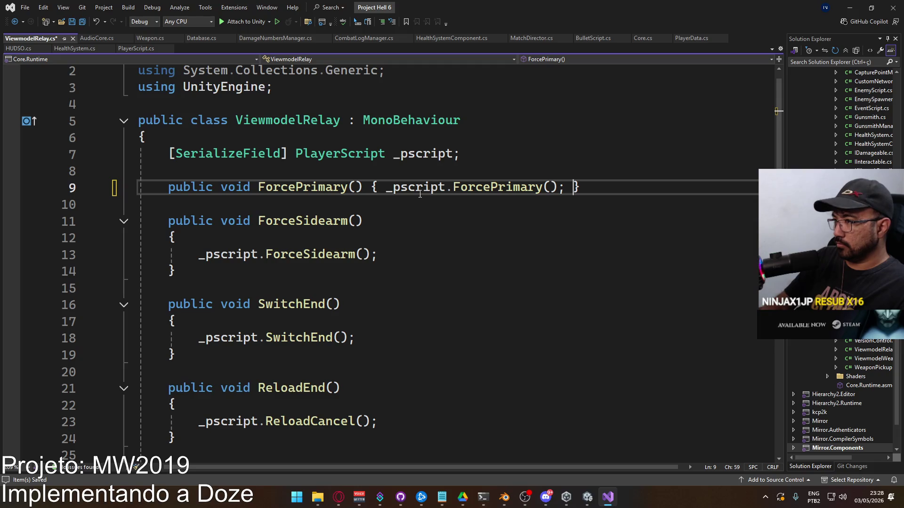
key(End)
key(Delete)
Condense ForceSidearm's braces and body onto a single line.
key(Down)
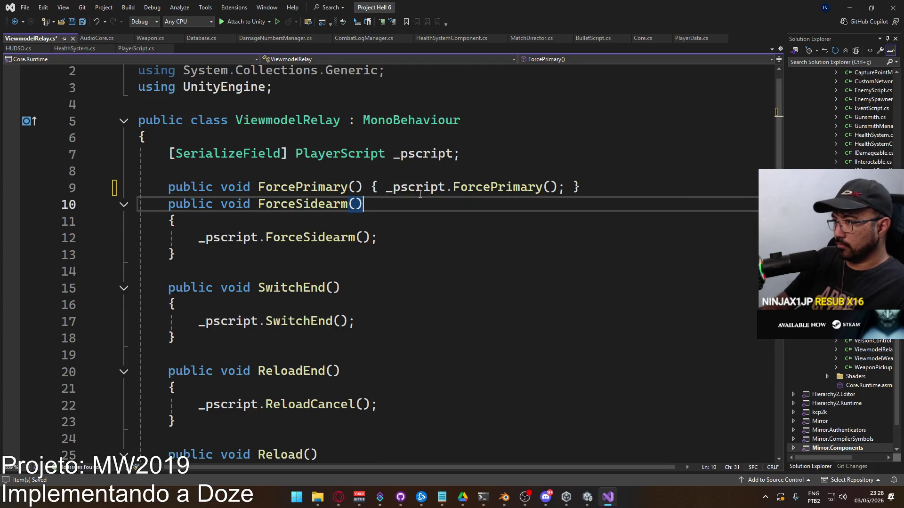
key(Delete)
key(ctrl+Delete)
key(Delete)
key(ctrl+shift+Right)
key(End)
key(Delete)
key(ctrl+Delete)
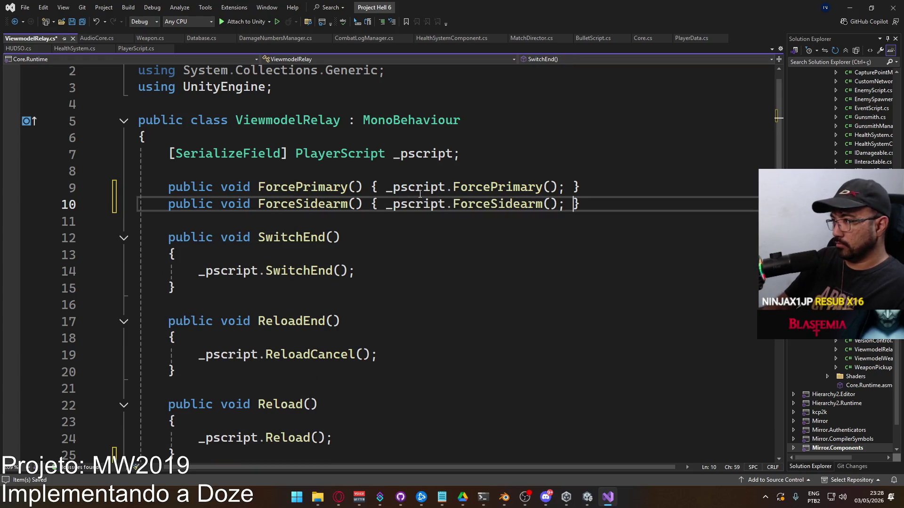
key(End)
key(Delete)
Condense SwitchEnd into a one-line method.
key(Down)
key(End)
key(Delete)
key(ctrl+shift+Right)
key(Delete)
key(End)
key(Delete)
key(ctrl+Delete)
key(End)
key(Delete)
key(ctrl+shift+Right)
key(Down)
Remove the blank line before ReloadEnd and condense it onto one line.
key(Delete)
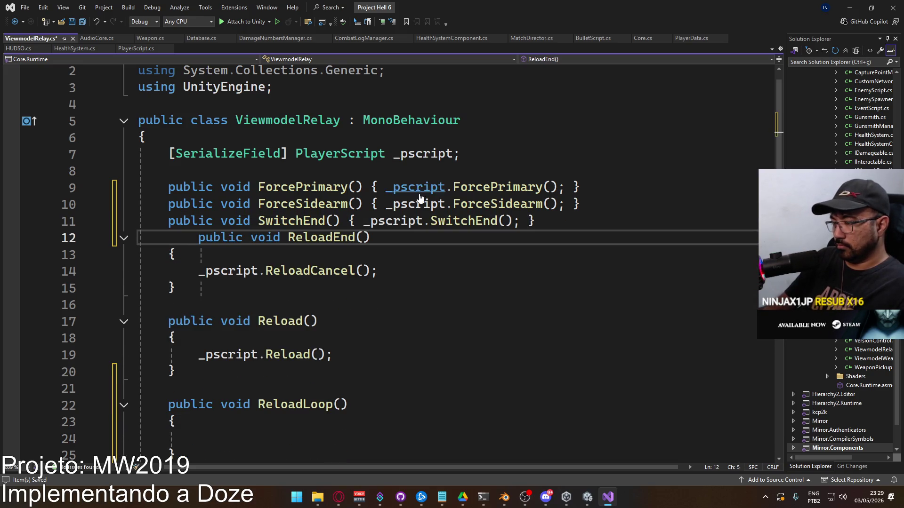
key(ctrl+Delete)
key(End)
key(Delete)
key(ctrl+shift+Right)
key(End)
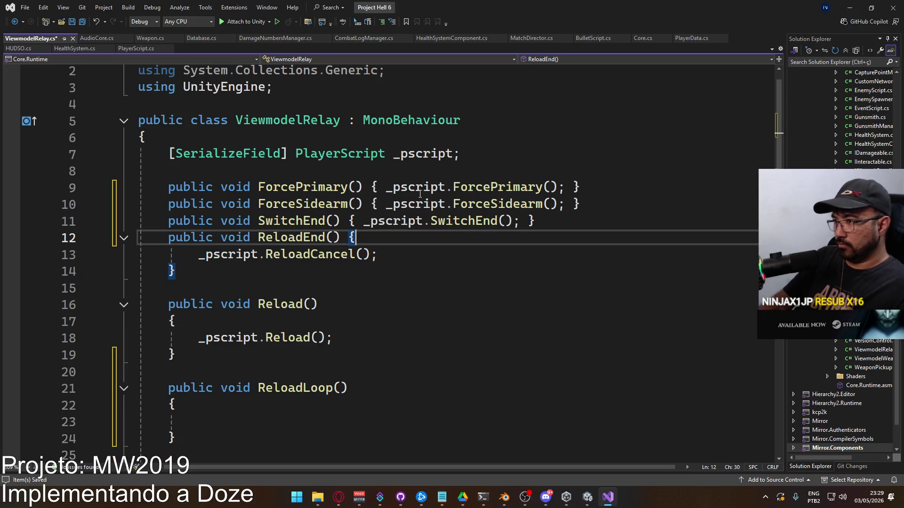
key(Delete)
key(ctrl+shift+Right)
key(Delete)
key(End)
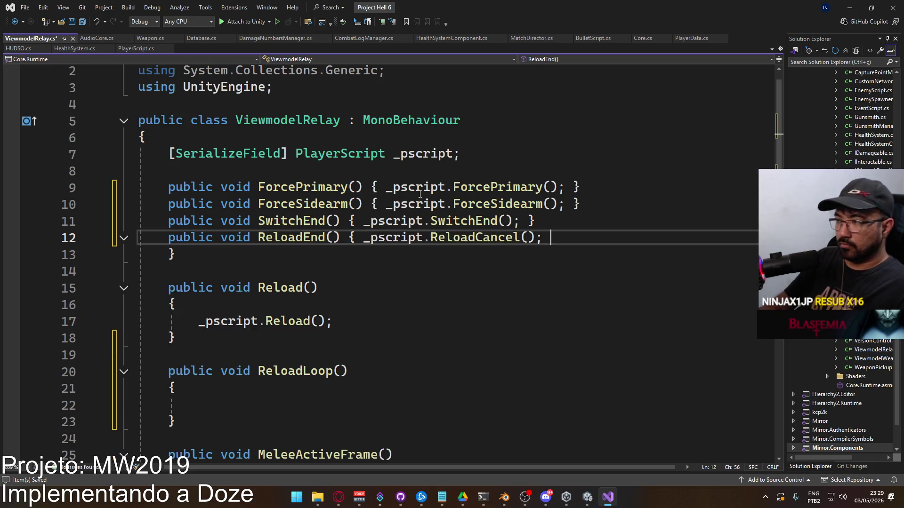
key(Delete)
key(ctrl+shift+Right)
key(Delete)
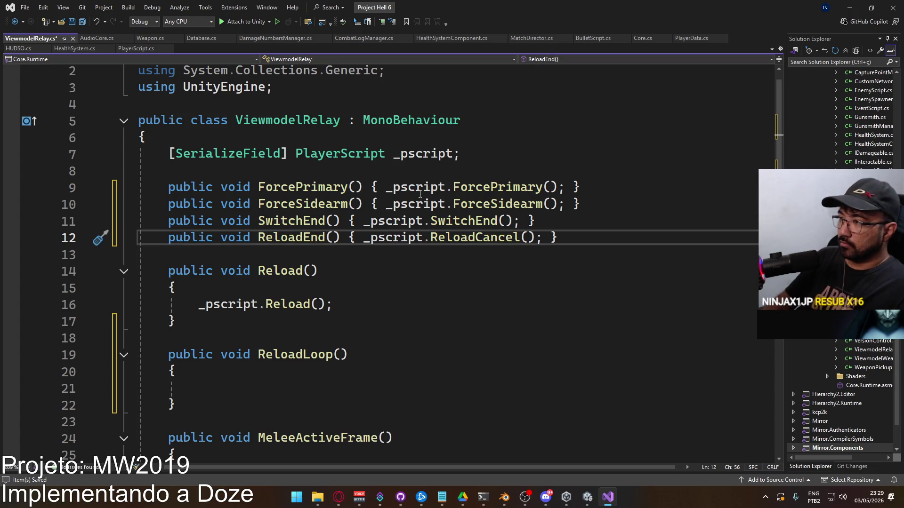
Condense Reload() onto one line without extra spaces.
key(Delete)
key(Down)
key(Delete)
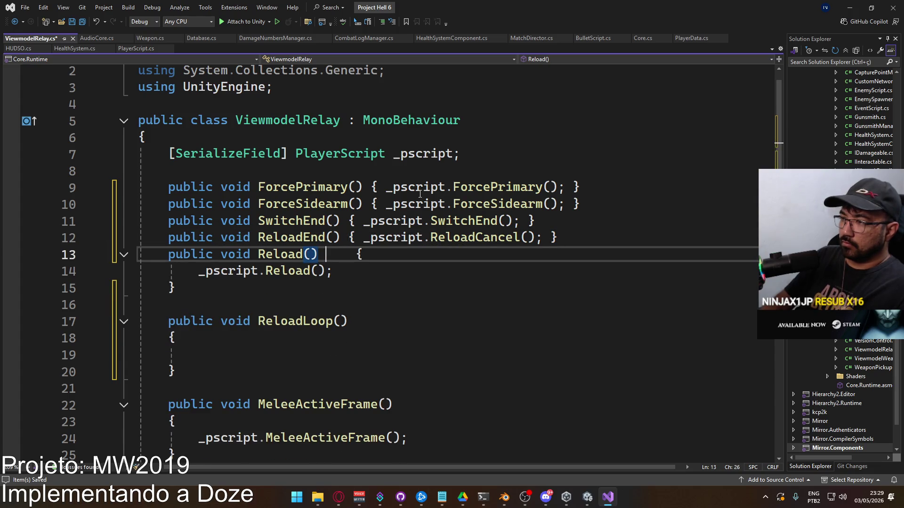
key(Delete)
key(Delete)
key(Delete)
key(Right)
key(Delete)
key(ctrl+shift+Right)
key(Delete)
key(End)
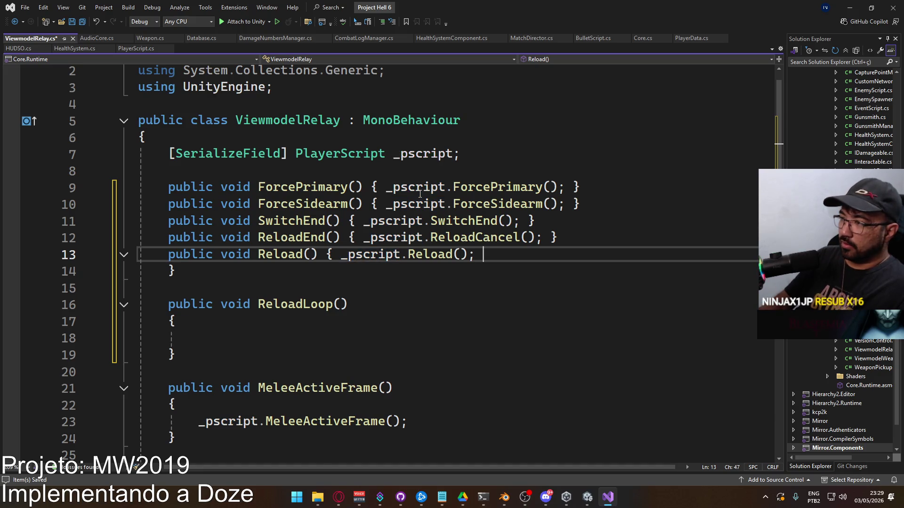
key(Delete)
key(End)
key(Delete)
key(Down)
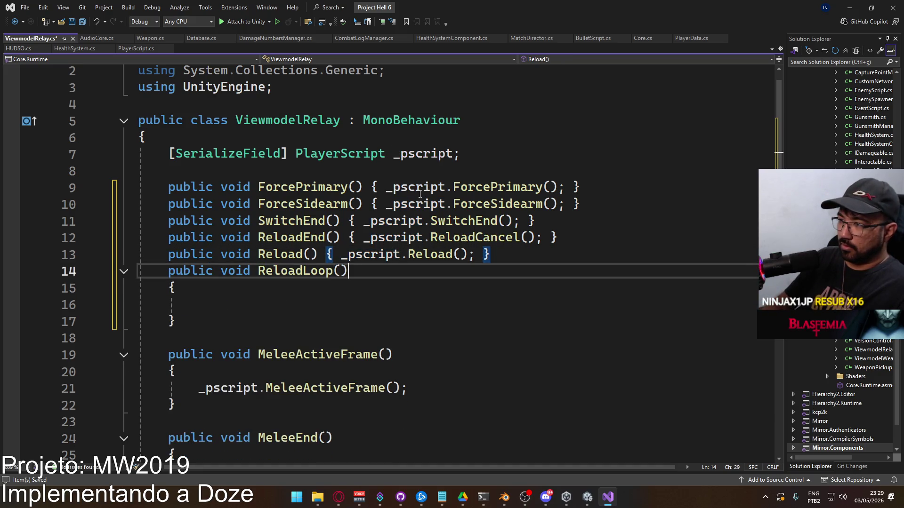
Reduce ReloadLoop to an empty one-line ReloadLoop() { } stub.
key(Delete)
key(ctrl+shift+Right)
key(End)
key(Delete)
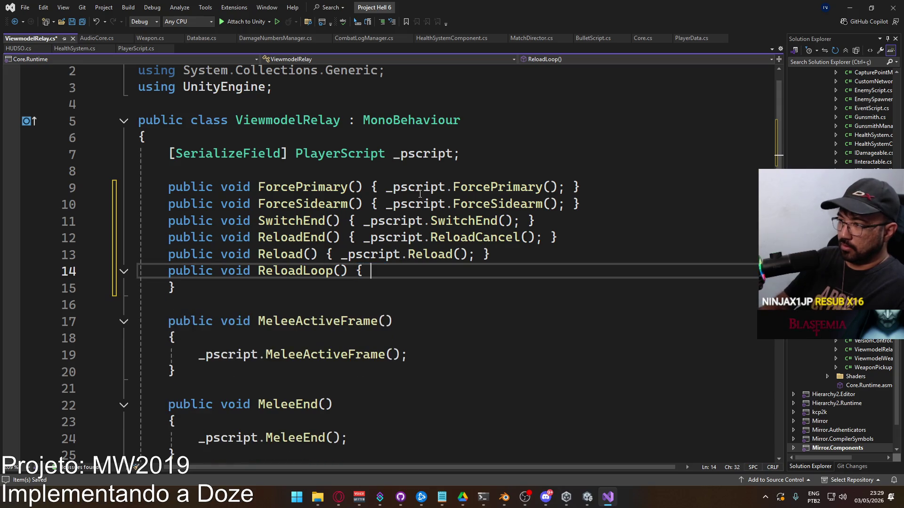
key(Delete)
key(Down)
key(Delete)
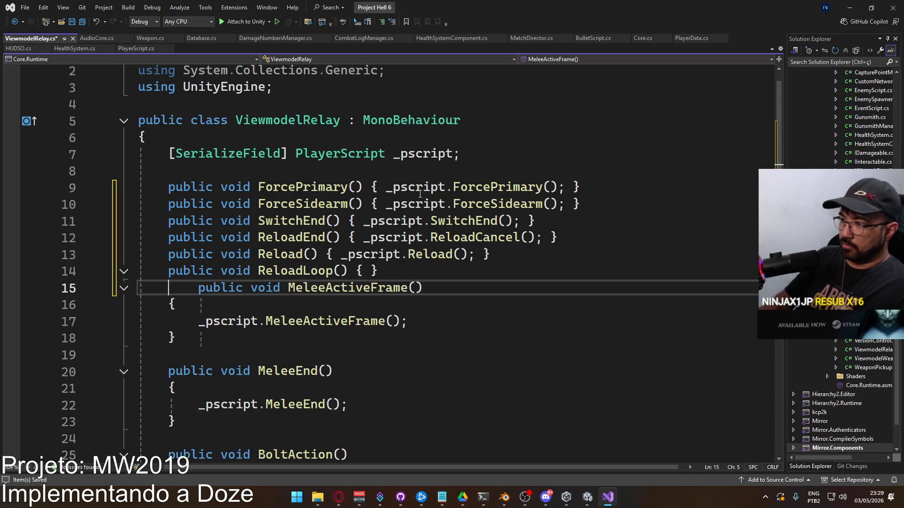
Fix MeleeActiveFrame's indentation and condense it onto one line.
key(shift+Tab)
key(End)
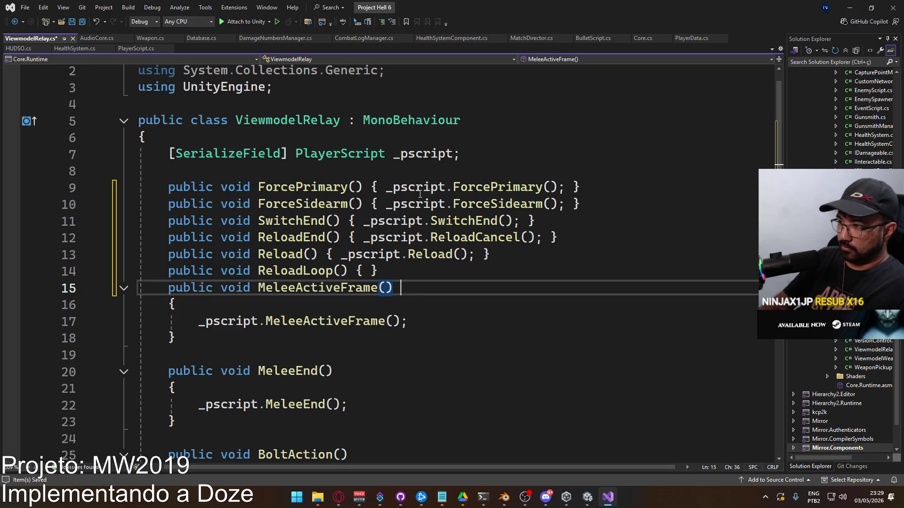
key(Down)
key(Up)
key(BackSpace)
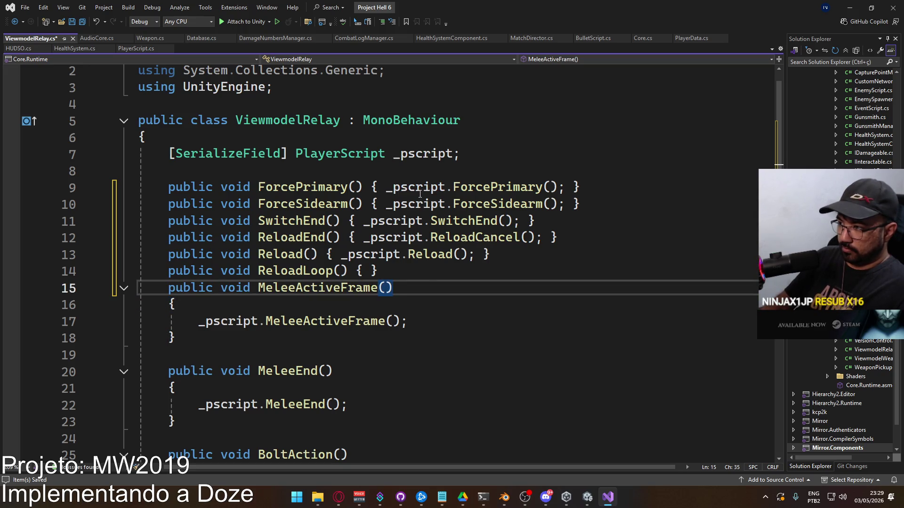
key(Delete)
key(ctrl+shift+Right)
key(Delete)
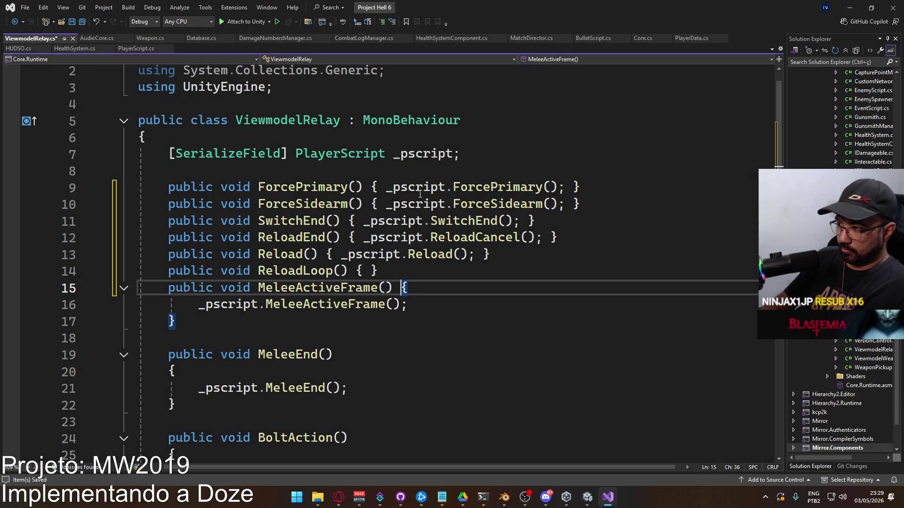
key(Delete)
key(ctrl+Delete)
key(ctrl+Right)
key(ctrl+Right)
key(ctrl+Right)
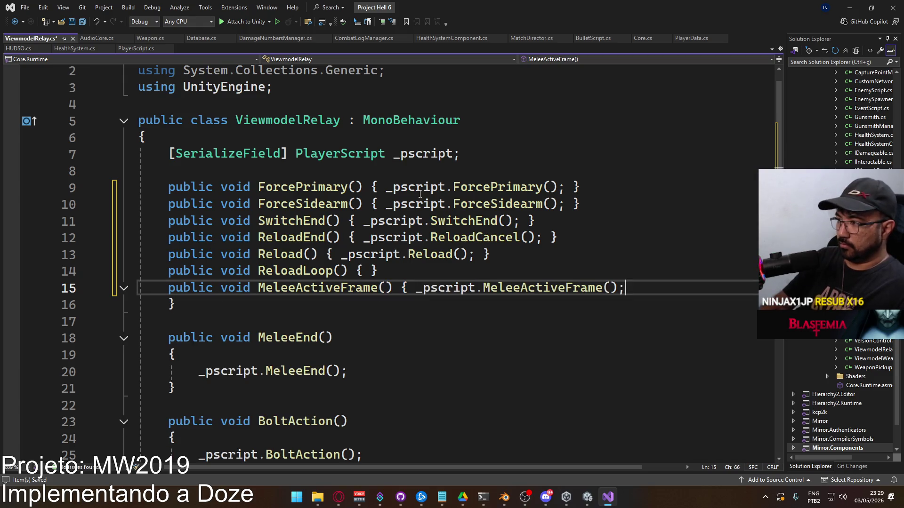
key(ctrl+Delete)
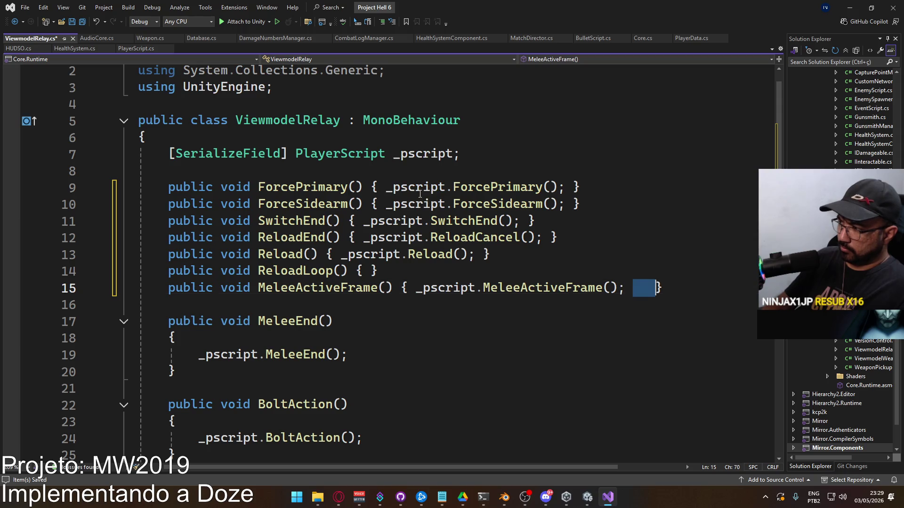
key(Right)
key(Delete)
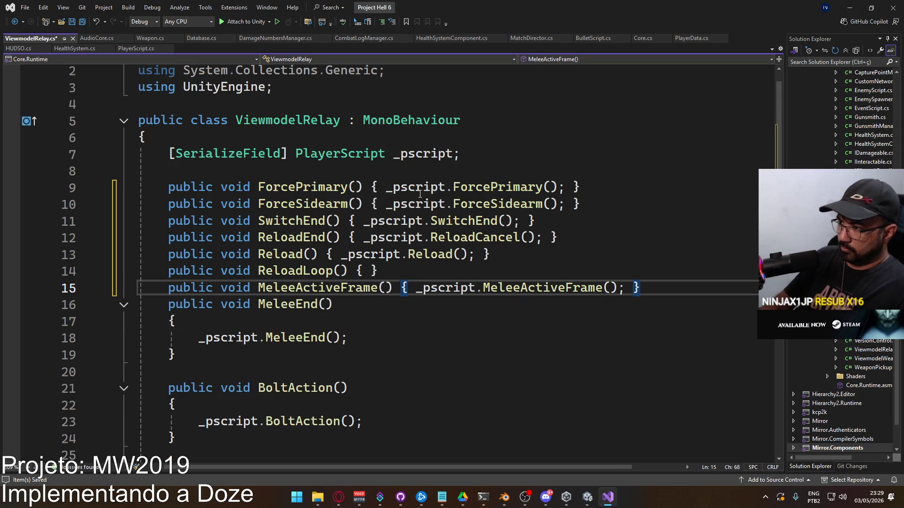
Condense MeleeEnd into a single-line method.
key(Down)
key(Delete)
key(Delete)
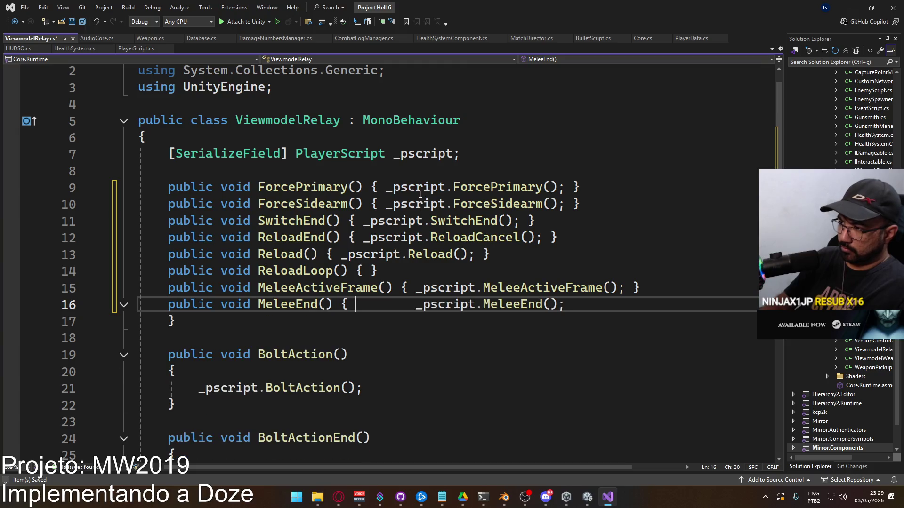
key(ctrl+Delete)
key(End)
key(Delete)
key(ctrl+shift+Right)
key(End)
key(Return)
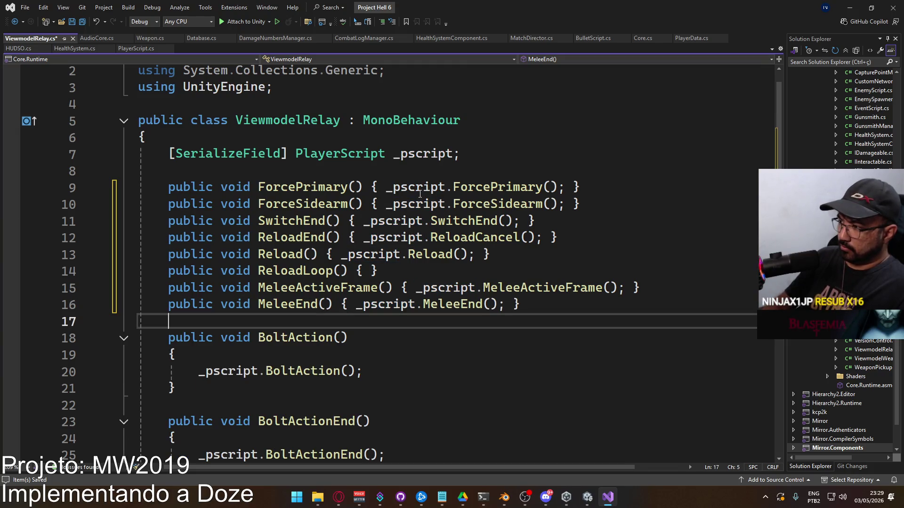
key(ctrl+Home)
key(End)
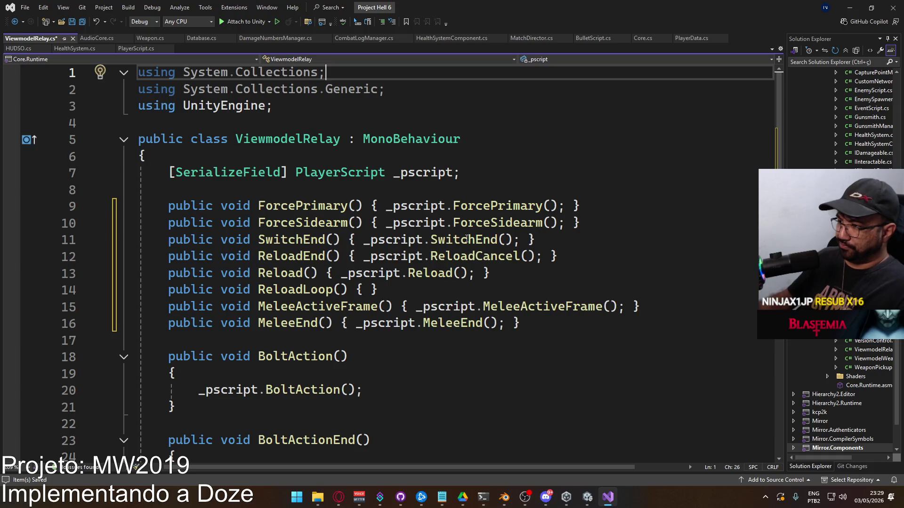
scroll(472, 236, down, 1)
click(549, 278)
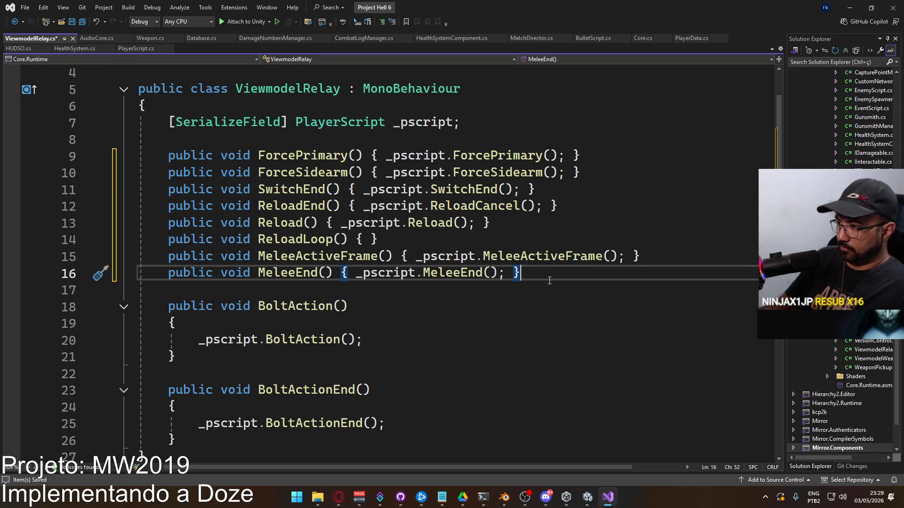
Condense BoltAction onto one line and drop the blank line after it.
key(Delete)
key(Down)
key(End)
key(Delete)
key(End)
key(Delete)
key(ctrl+shift+Right)
key(End)
key(Delete)
key(ctrl+Delete)
key(Down)
key(Up)
key(End)
key(Delete)
Condense BoltActionEnd onto one line, removing the accidentally typed characters.
key(Down)
text({)
key(BackSpace)
key(BackSpace)
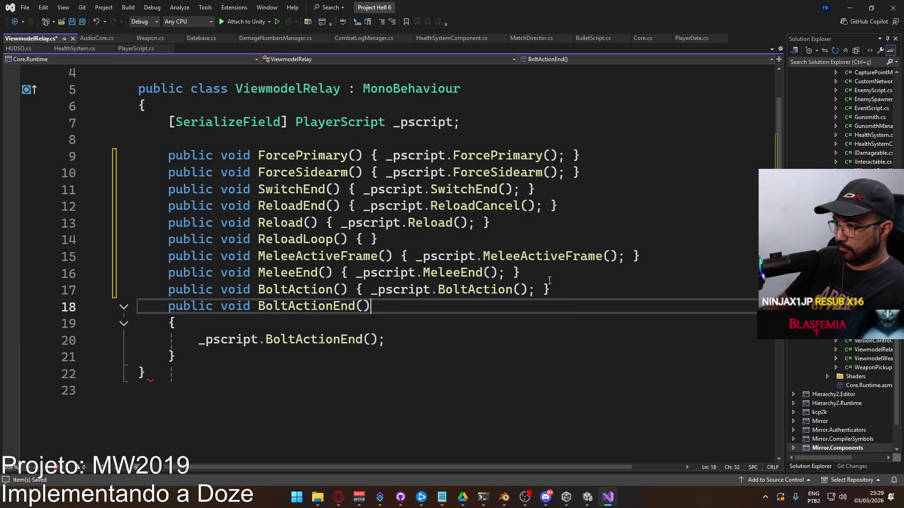
key(Delete)
key(ctrl+Delete)
key(End)
key(Delete)
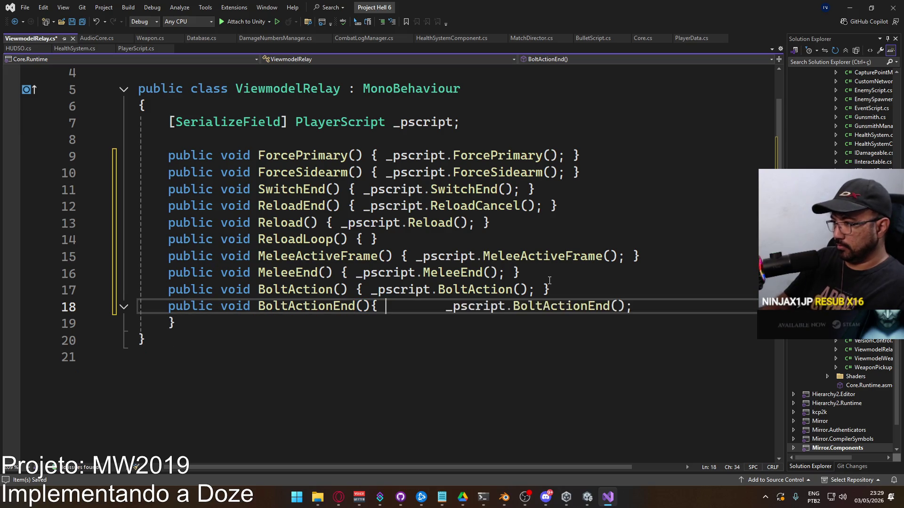
key(ctrl+Delete)
key(End)
key(Delete)
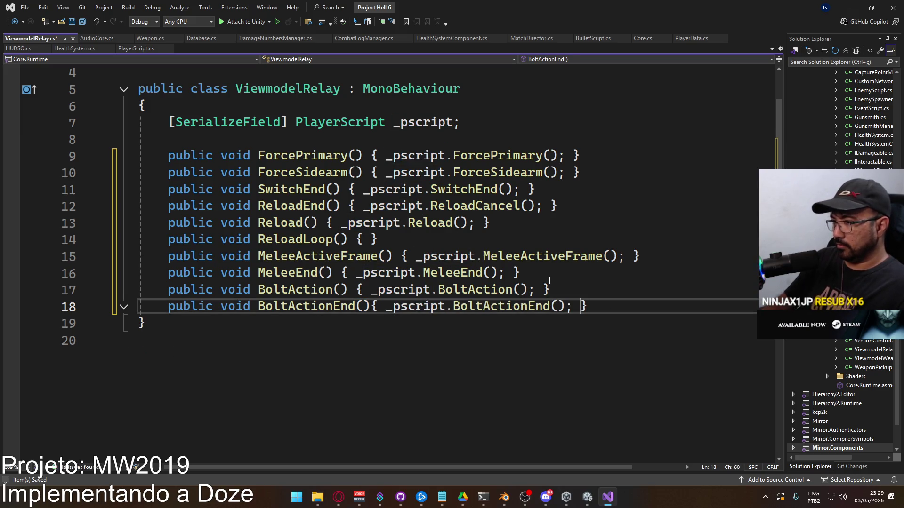
text(00)
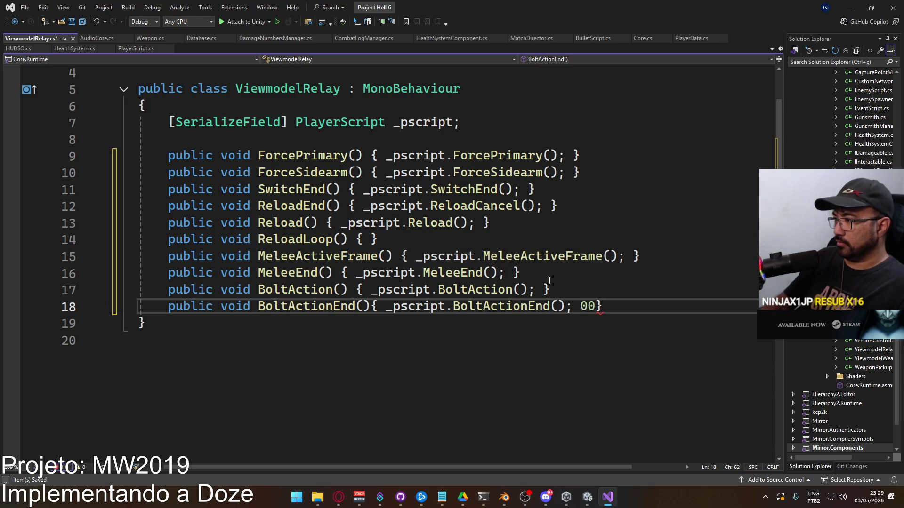
key(BackSpace)
key(BackSpace)
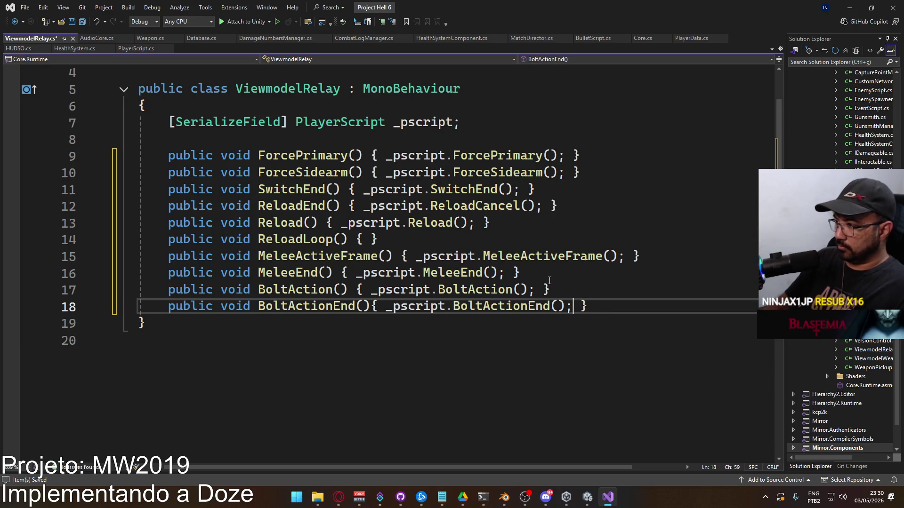
Save ViewmodelRelay.cs with Ctrl+S.
key(End)
key(Return)
key(ctrl+s)
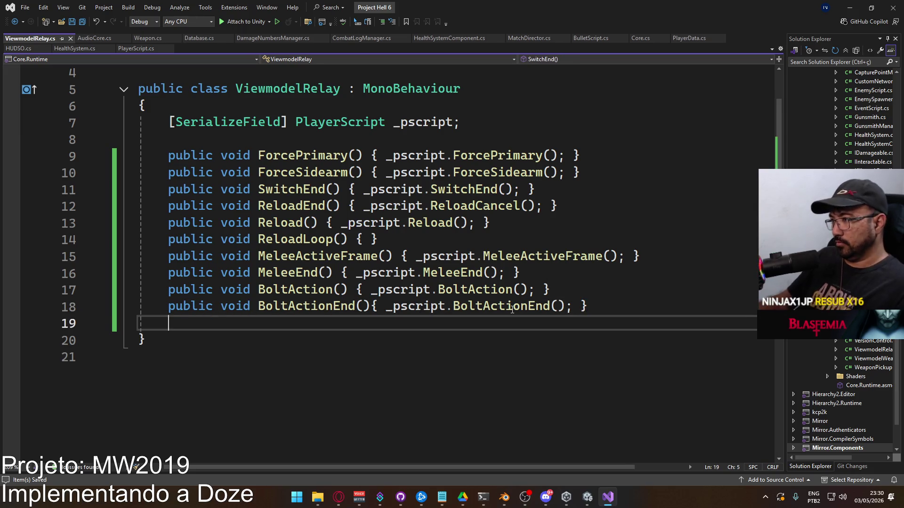
click(379, 240)
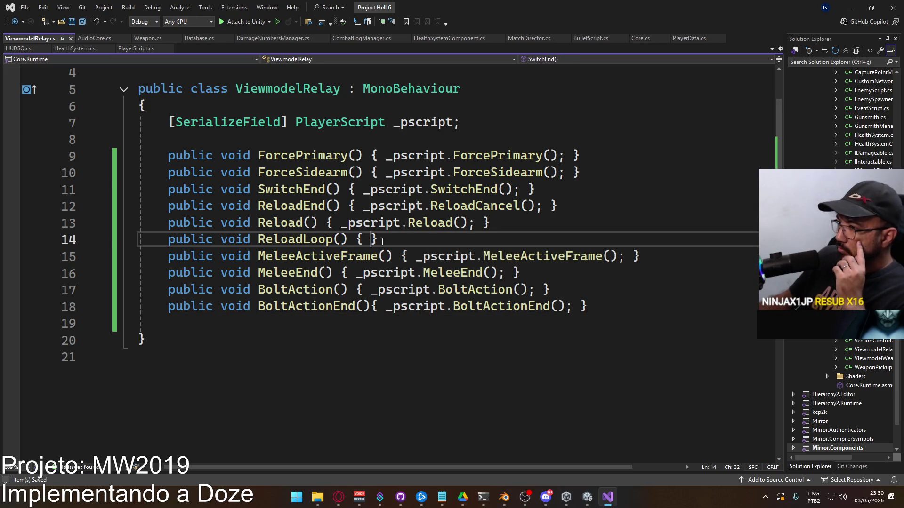
Start a _pscript. call inside ReloadLoop's braces.
text(_ps)
key(Tab)
text(.)
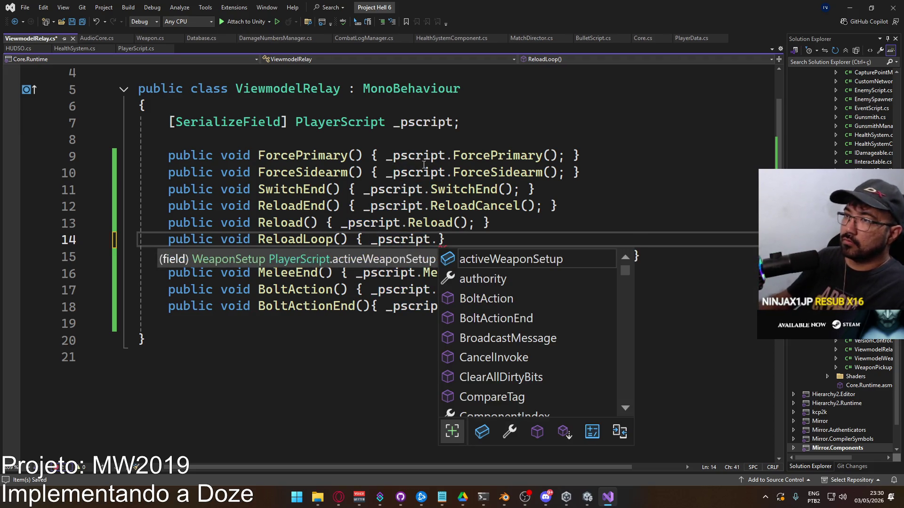
Go to PlayerScript.cs's public Reload() method near line 1240.
click(137, 48)
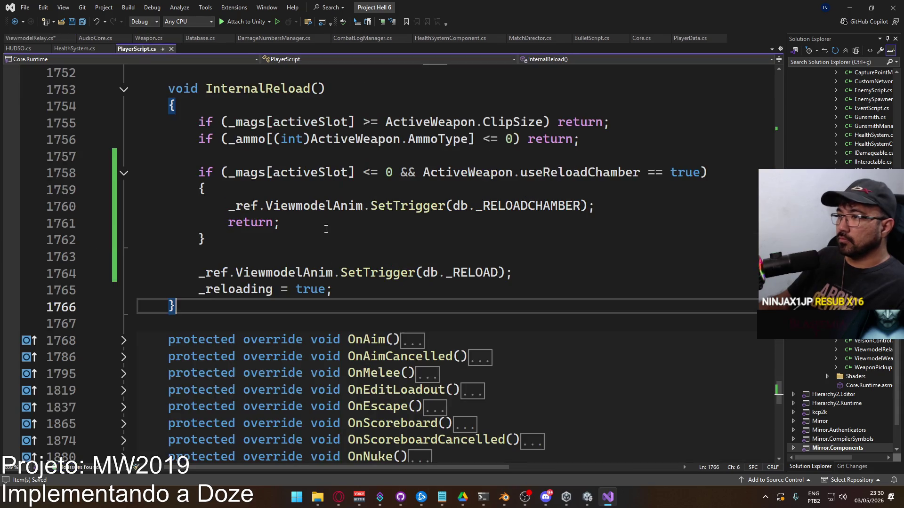
scroll(330, 313, up, 3)
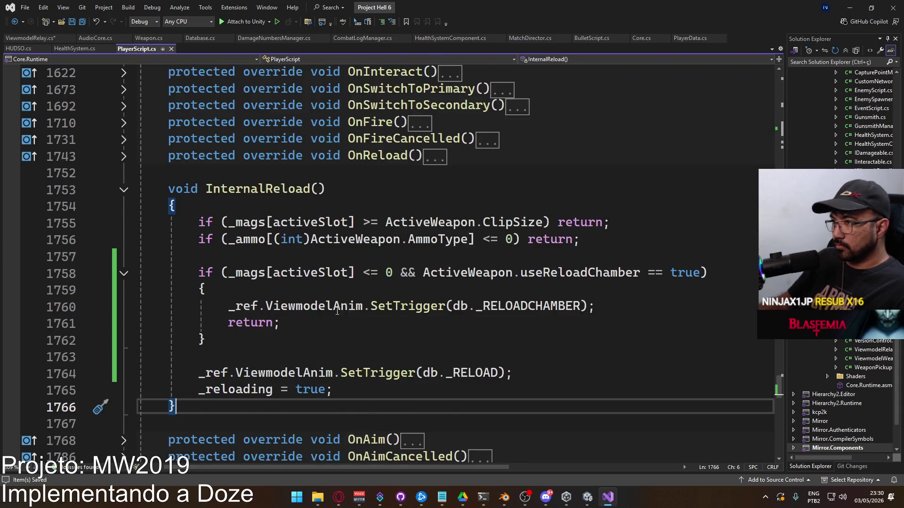
scroll(330, 313, down, 10)
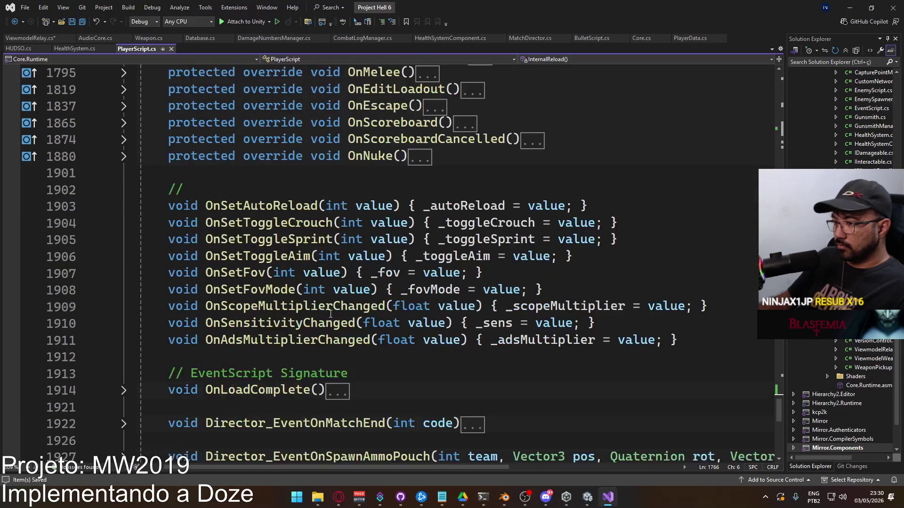
scroll(286, 323, down, 5)
scroll(298, 321, up, 15)
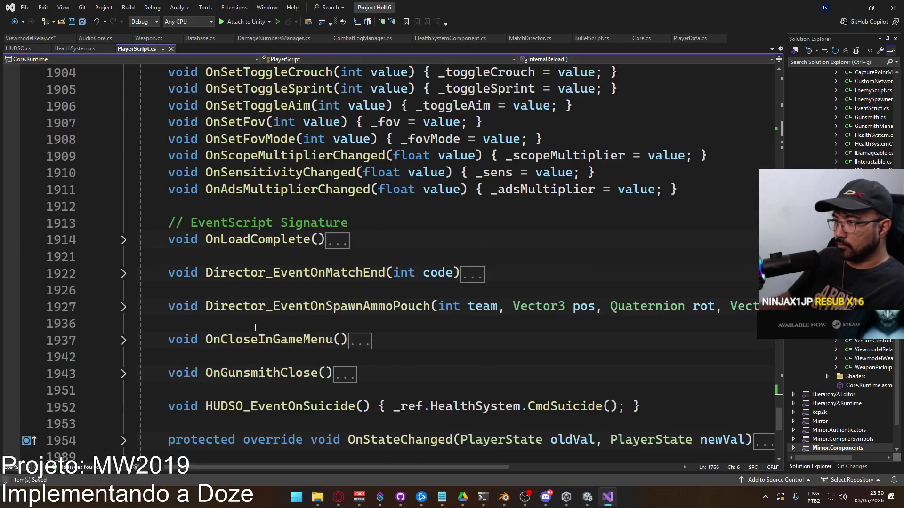
scroll(281, 339, up, 7)
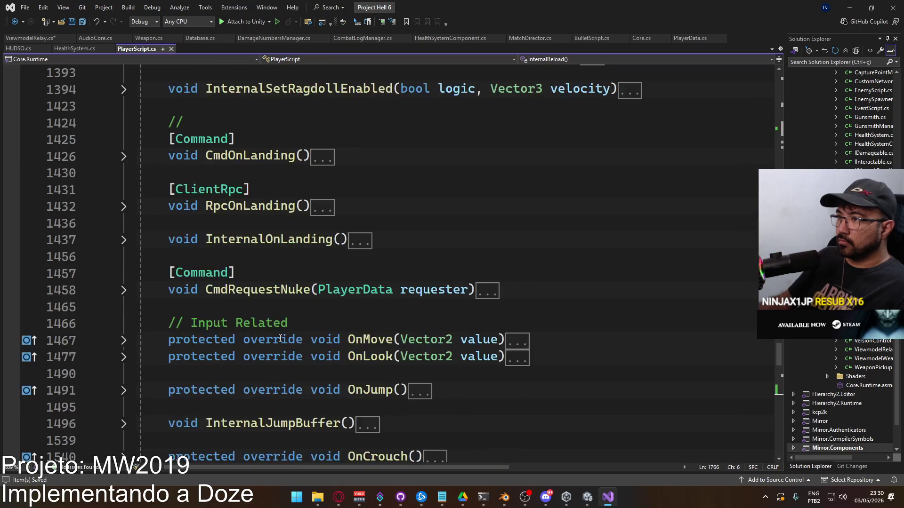
scroll(247, 327, up, 8)
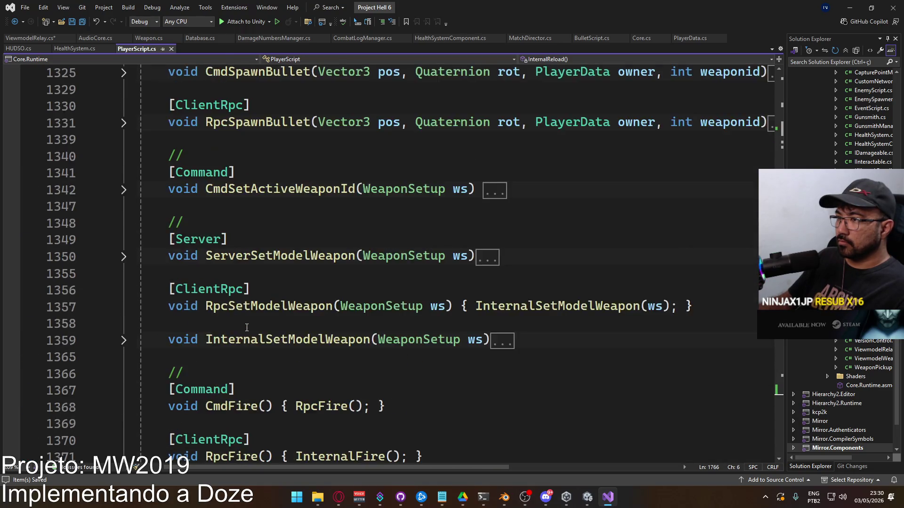
scroll(202, 289, up, 2)
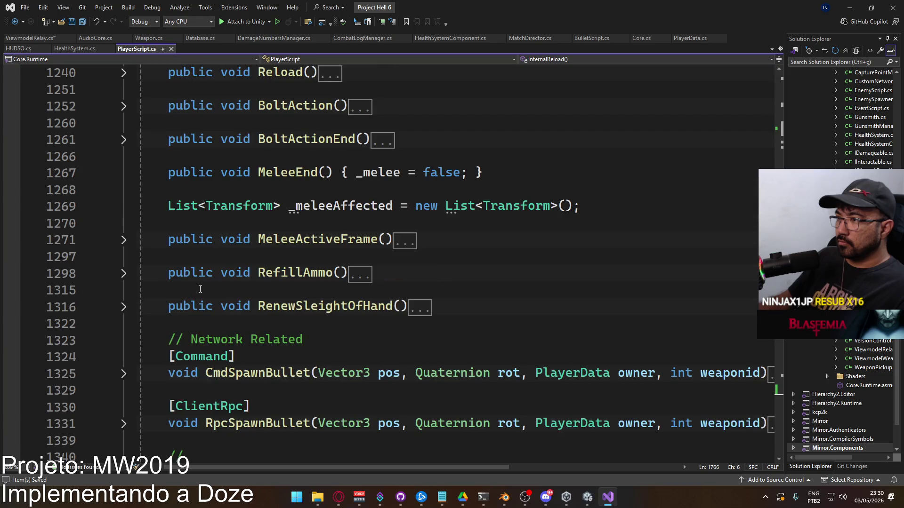
click(299, 141)
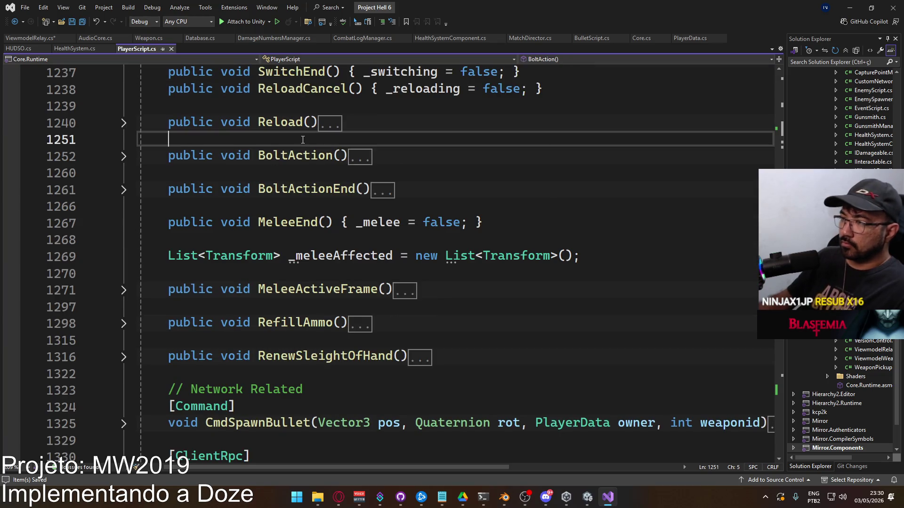
Declare a new public void ReloadLoop() method with empty braces below Reload().
key(Return)
key(Return)
text(ph)
key(BackSpace)
text(ublic void ReloadLo)
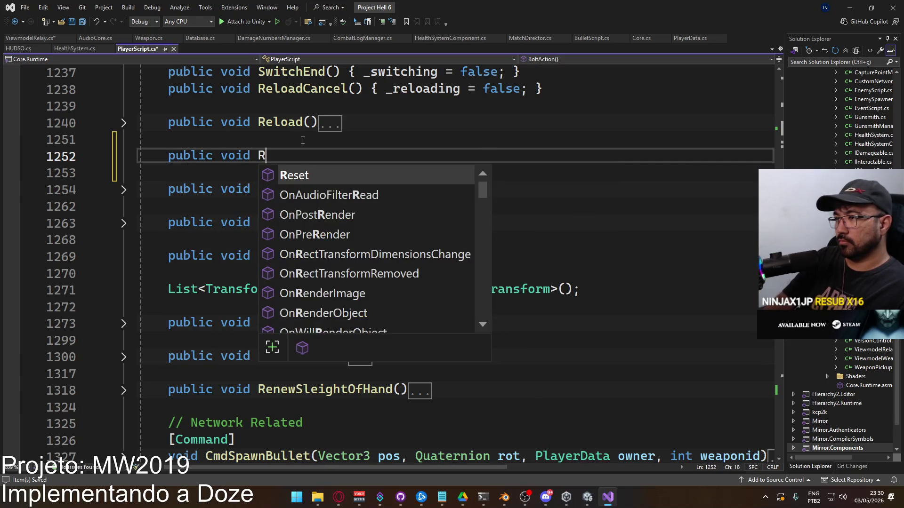
text(())
key(Return)
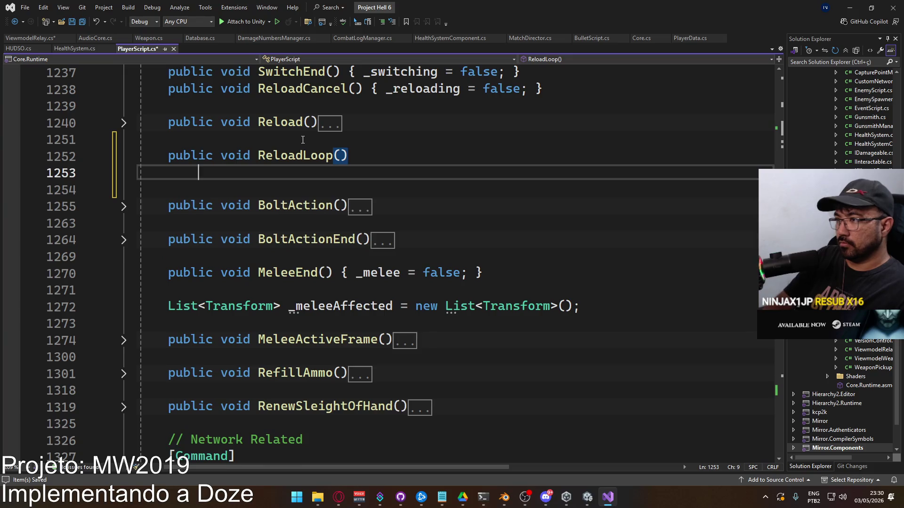
text({)
key(Return)
key(Return)
text(})
Expand Reload() and select the statements of its body.
click(125, 124)
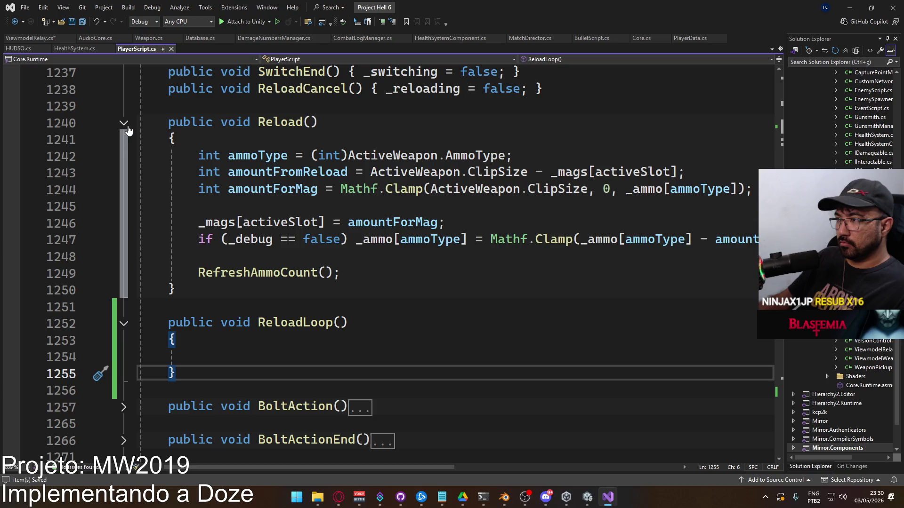
click(254, 350)
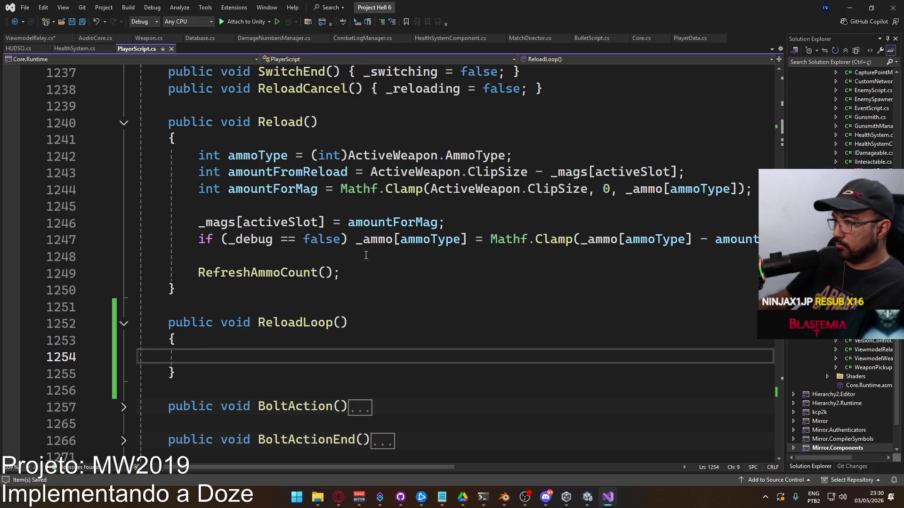
mouse_move(360, 272)
mouse_down()
mouse_move(172, 139)
mouse_move(198, 156)
mouse_up()
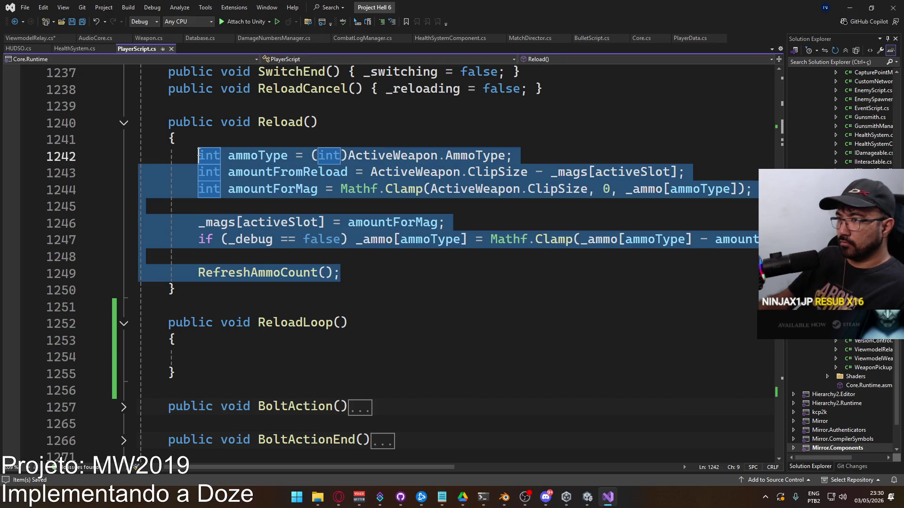
Copy Reload()'s body statements and paste them into ReloadLoop().
key(ctrl+c)
click(254, 358)
key(ctrl+v)
scroll(362, 347, down, 1)
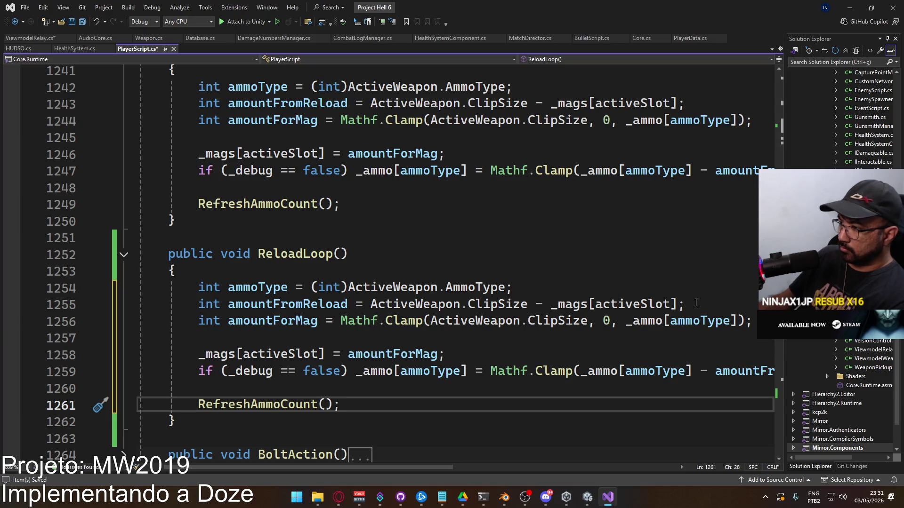
Remove the amountFromReload and amountForMag declarations and clear the _mags[activeSlot] assigned value.
click(696, 303)
key(ctrl+x)
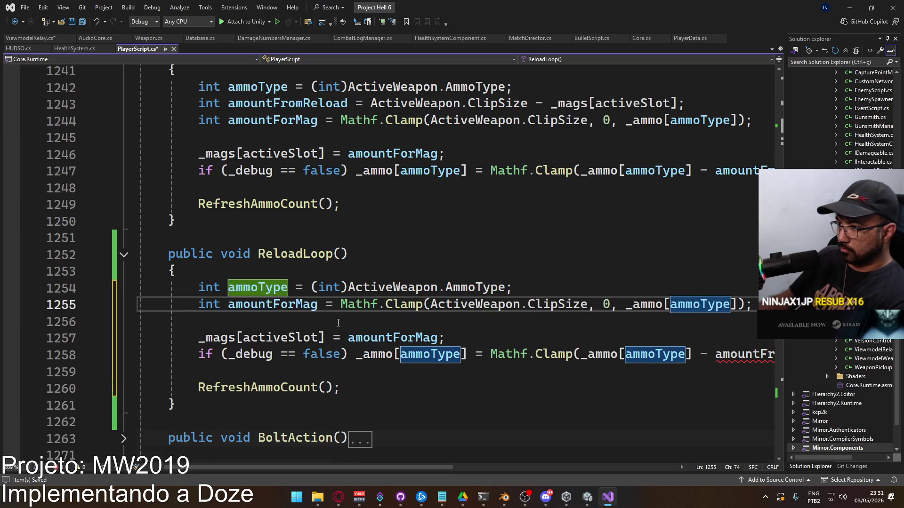
key(ctrl+x)
click(513, 288)
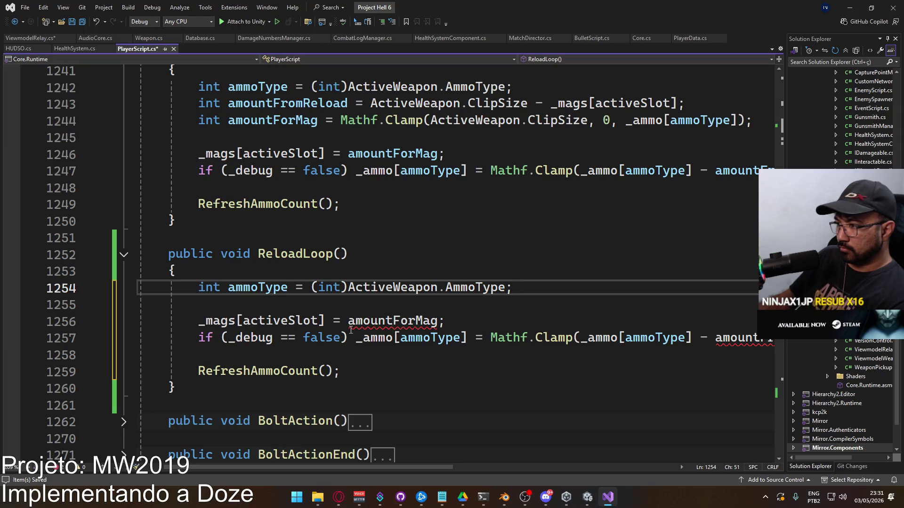
key(Delete)
key(Return)
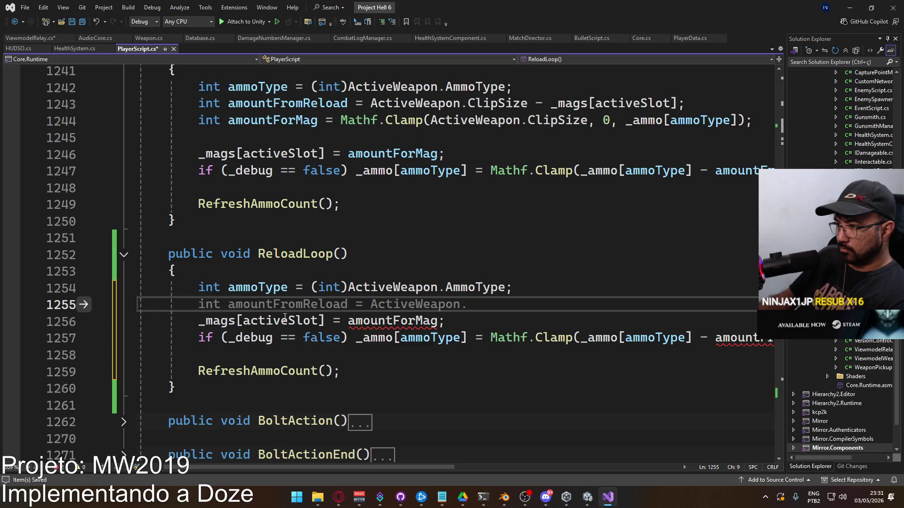
click(281, 320)
drag(348, 320, 438, 320)
key(BackSpace)
key(BackSpace)
key(BackSpace)
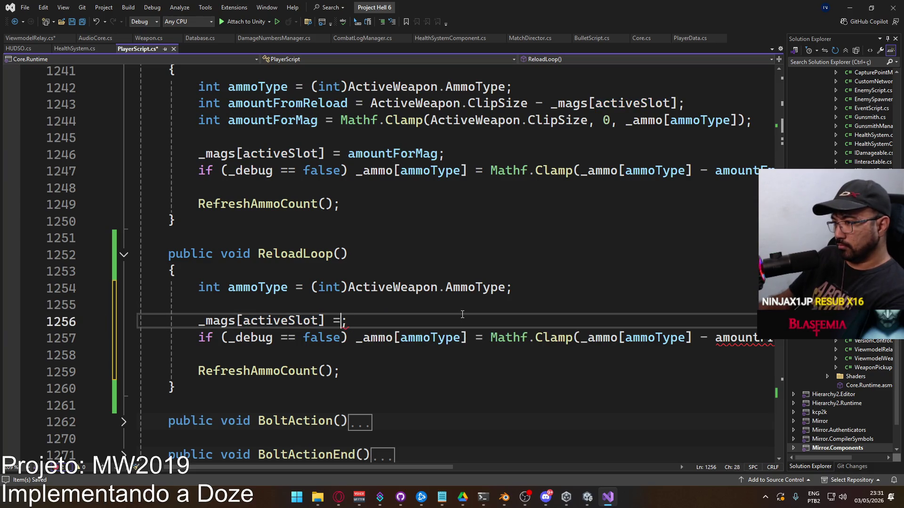
Change the lines to _mags[activeSlot]++ and _ammo[ammoType]--, replacing the Clamp subtraction, and save.
text(++)
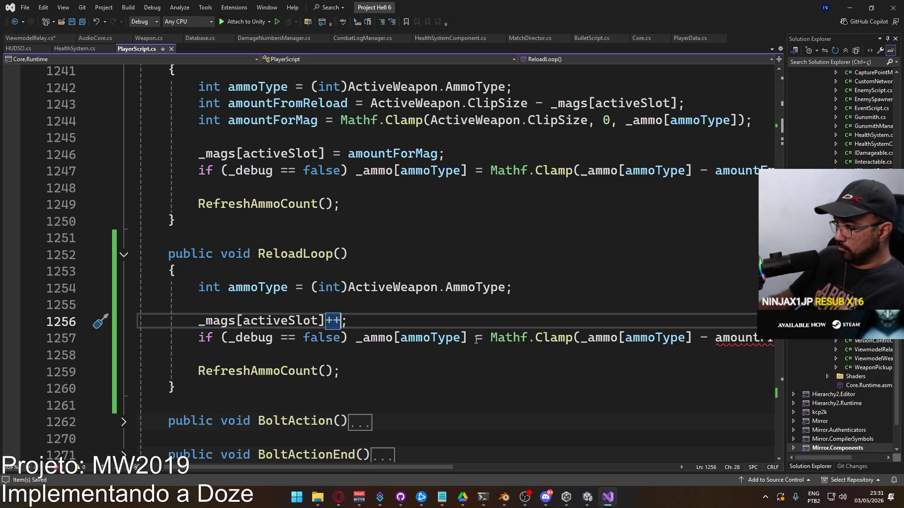
mouse_move(445, 468)
mouse_down()
mouse_move(633, 464)
mouse_move(431, 437)
mouse_move(583, 443)
mouse_move(476, 436)
mouse_up()
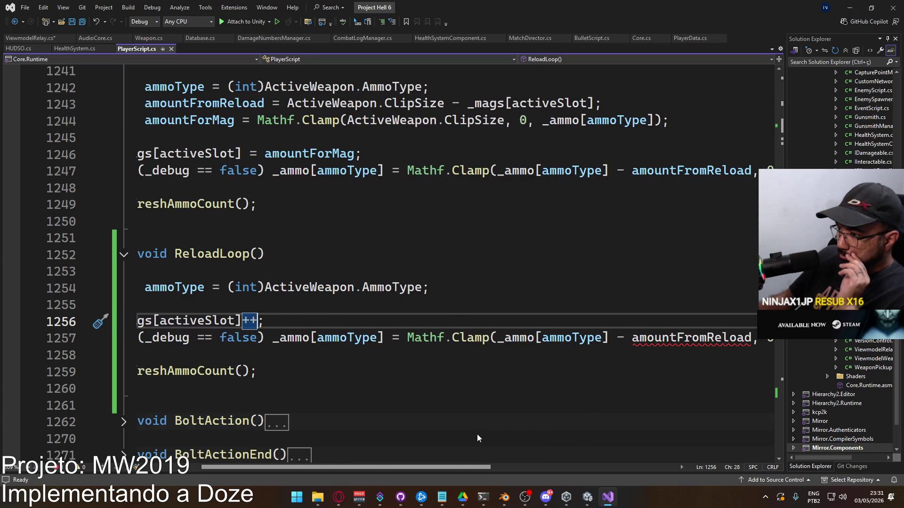
click(388, 339)
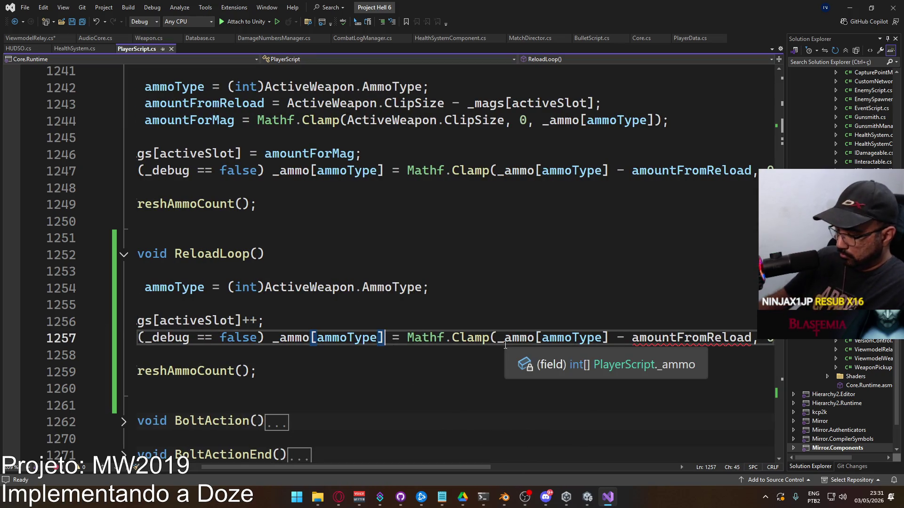
key(shift+End)
key(BackSpace)
text(--)
key(End)
key(ctrl+s)
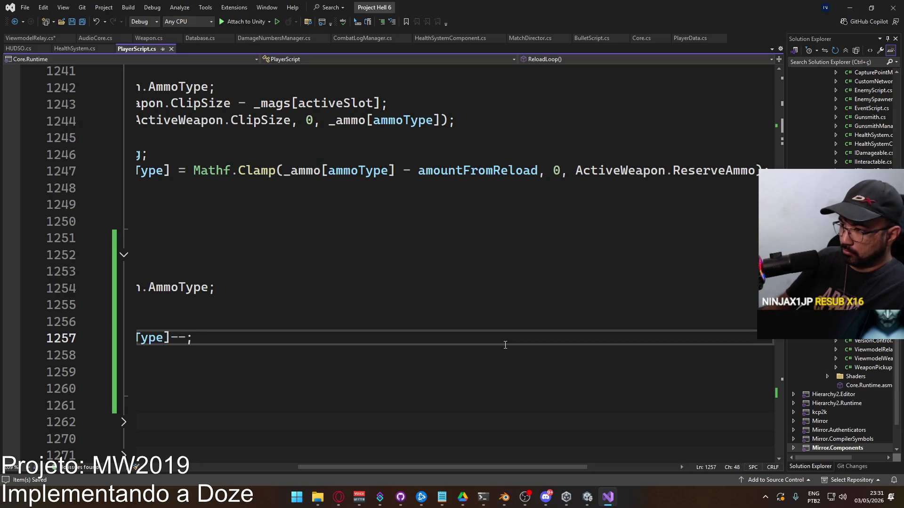
Start an 'if (_mags[ac' statement on a new line after RefreshAmmoCount().
scroll(260, 457, left, 5)
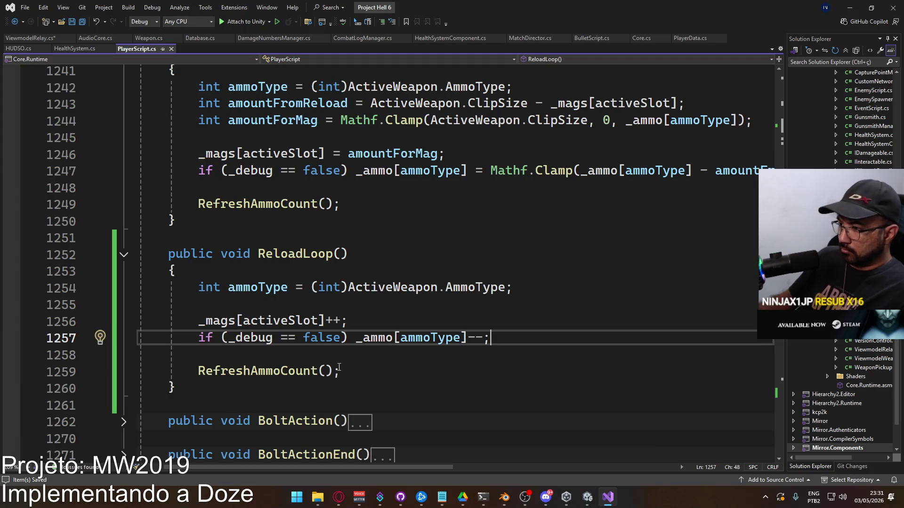
click(377, 375)
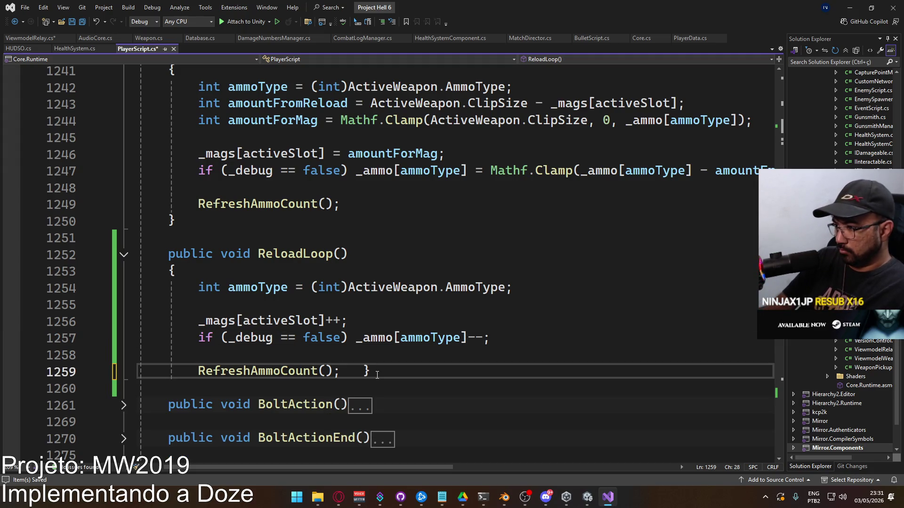
key(Return)
key(Return)
text(if ()
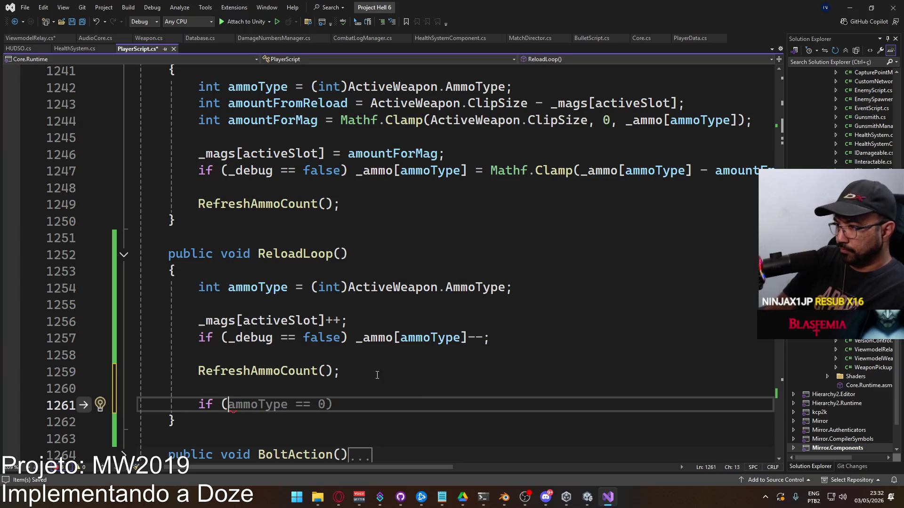
text(_mags[)
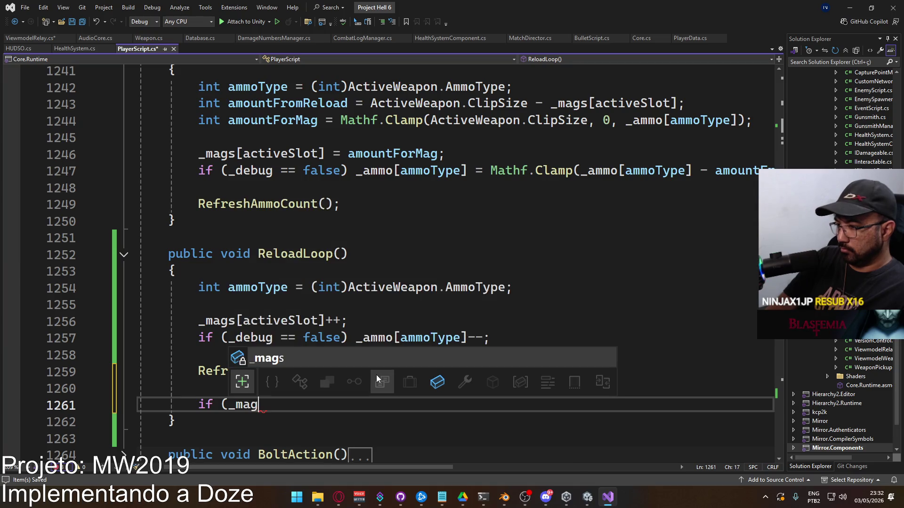
text(ac)
Write the condition _mags[activeSlot] >= ActiveWeapon.ClipSize.
key(Tab)
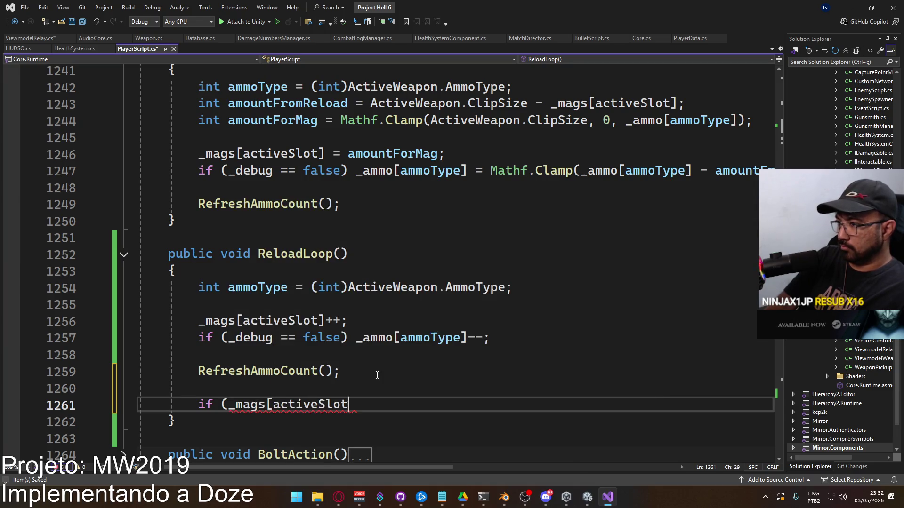
text(] <)
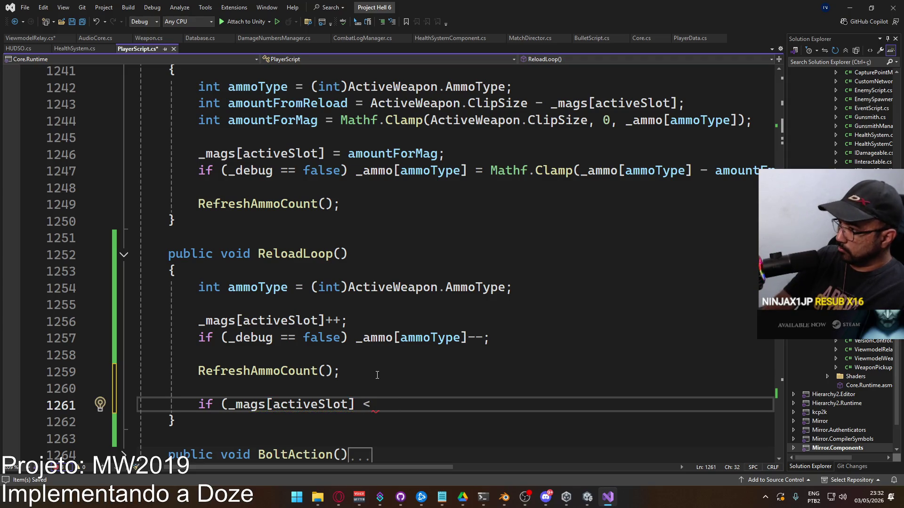
text( Active)
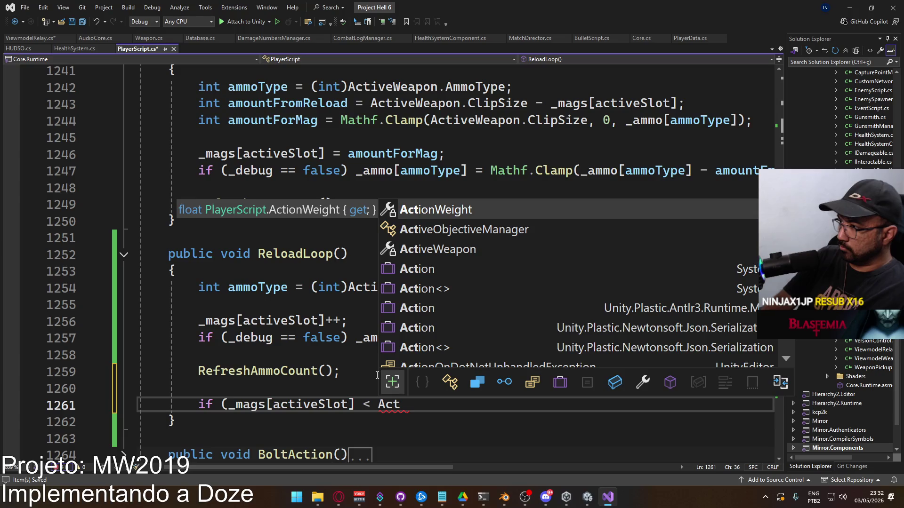
key(Down)
key(Tab)
text(.Clip)
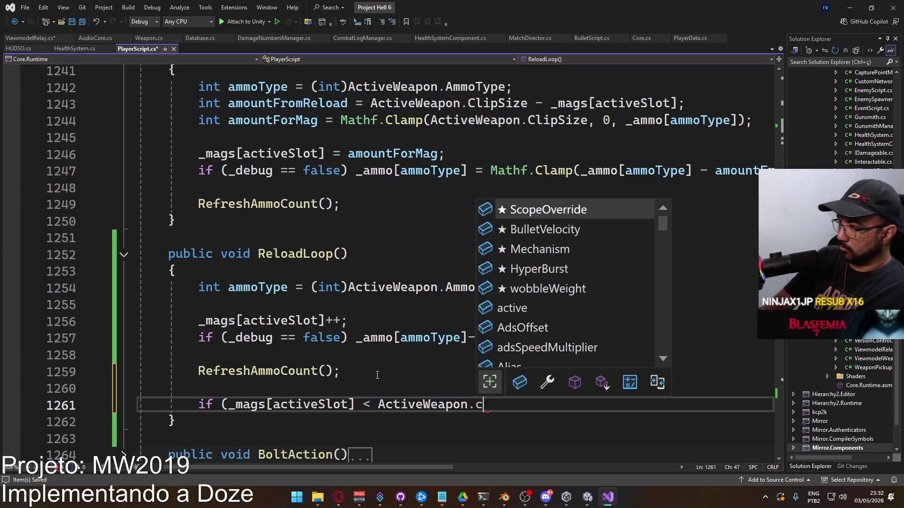
key(Tab)
text())
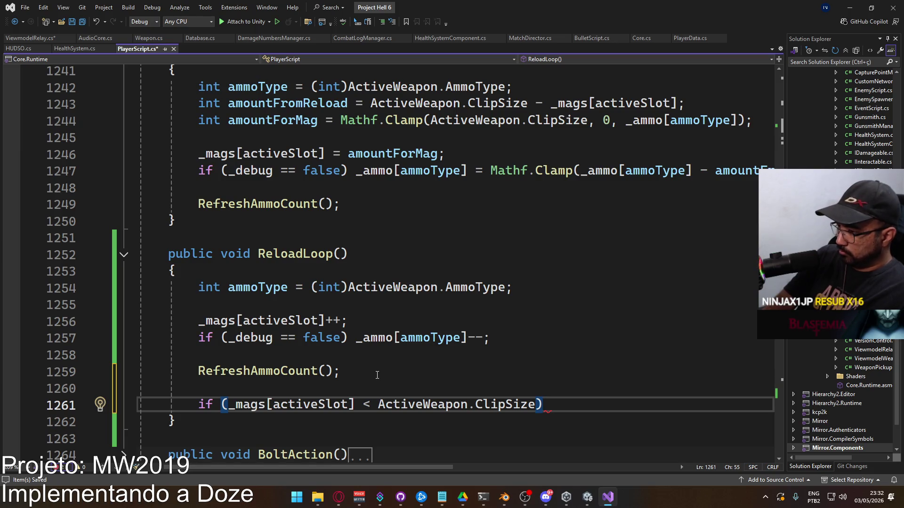
double_click(367, 404)
text(>=)
Add '|| _ammo[ammoType] <= 0' to the condition, fixing the stray underscore.
key(ctrl+Right)
key(ctrl+Right)
key(ctrl+Right)
text(|| )
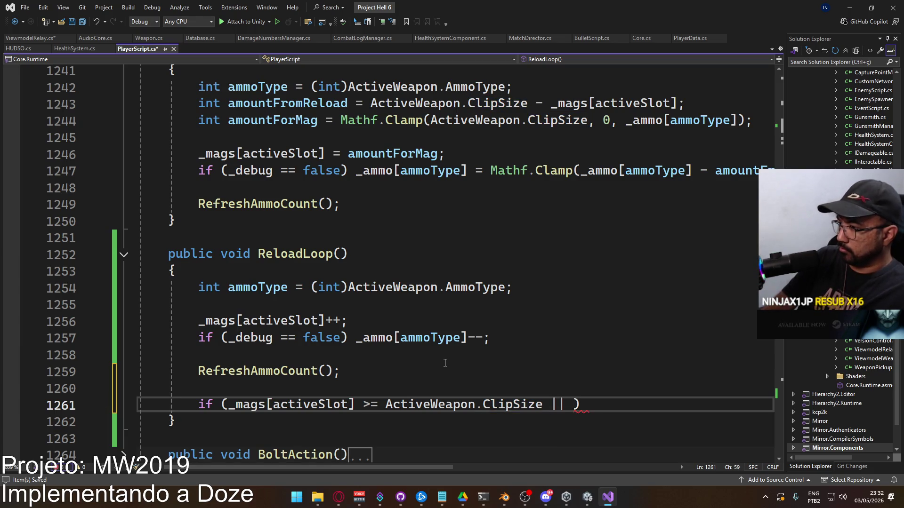
text(_ammo[)
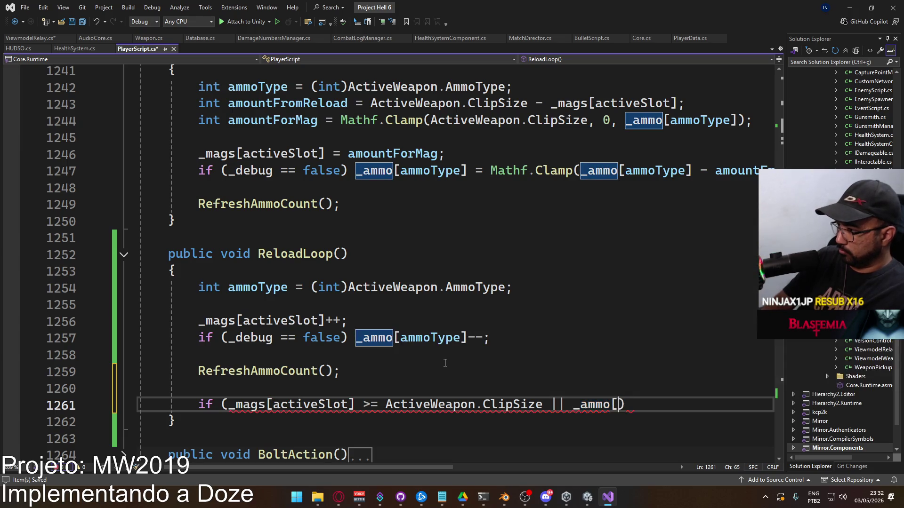
text(_ammoTy)
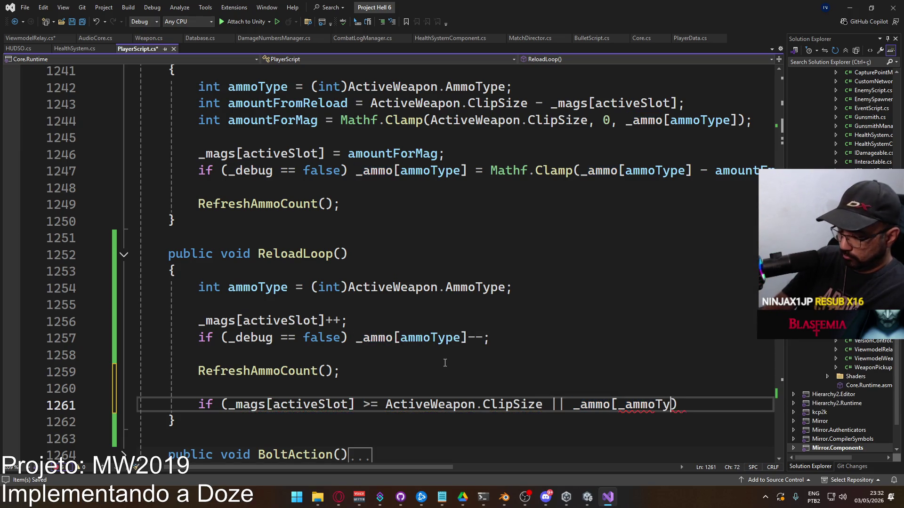
text(pe])
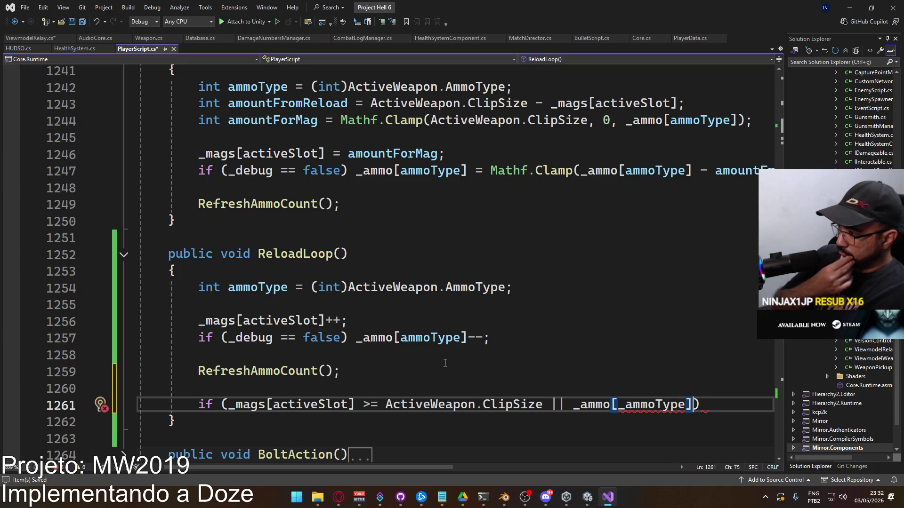
click(614, 404)
key(Delete)
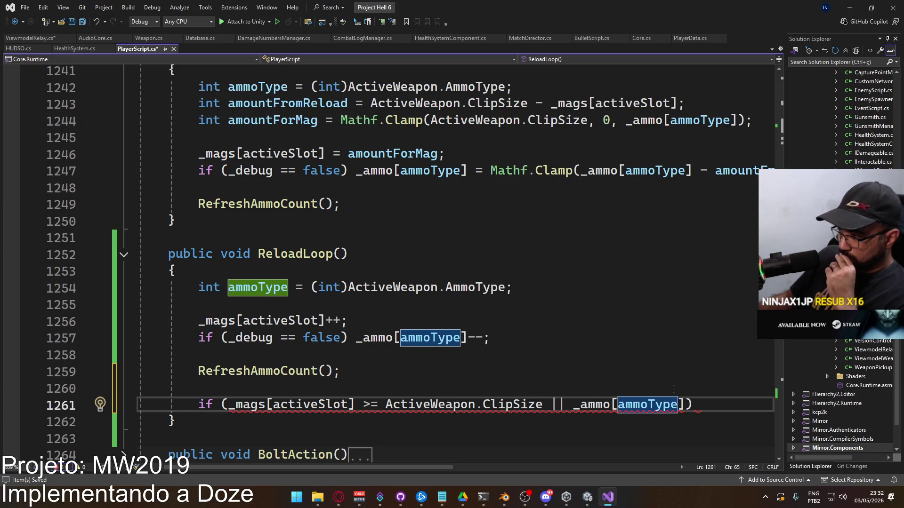
key(Right)
key(Right)
key(Right)
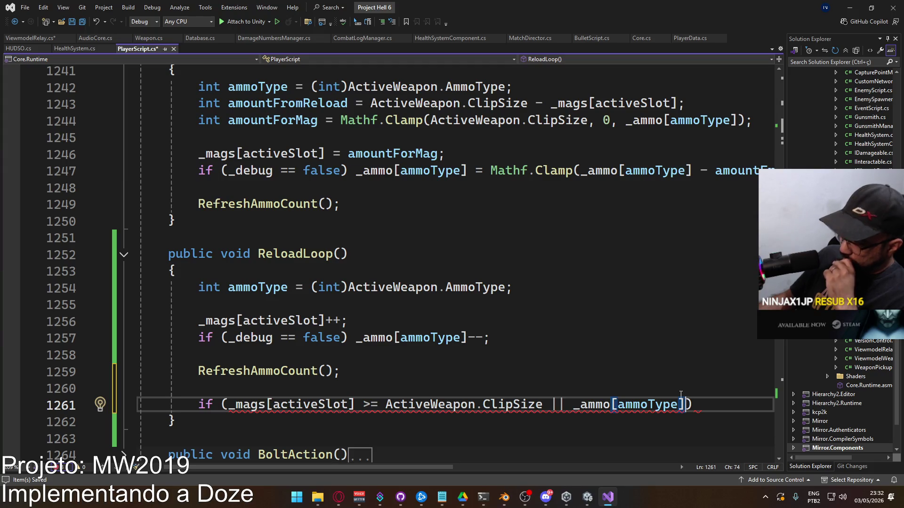
mouse_move(631, 408)
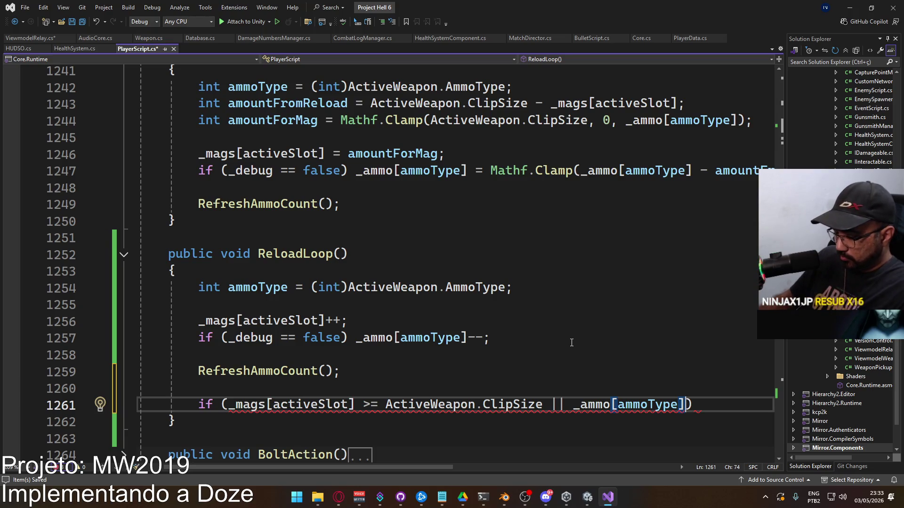
text(> 0)
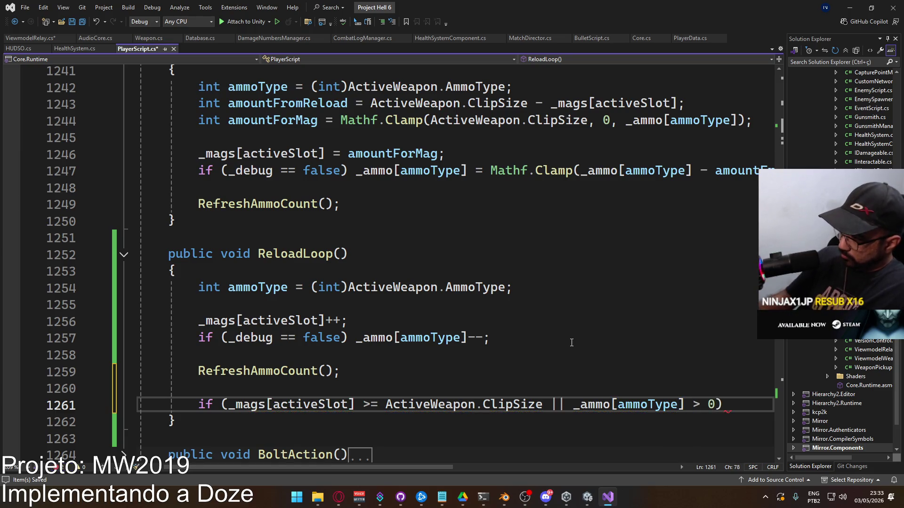
click(695, 404)
text(<=)
End the if statement with 'return;' and save the script.
key(End)
text(return)
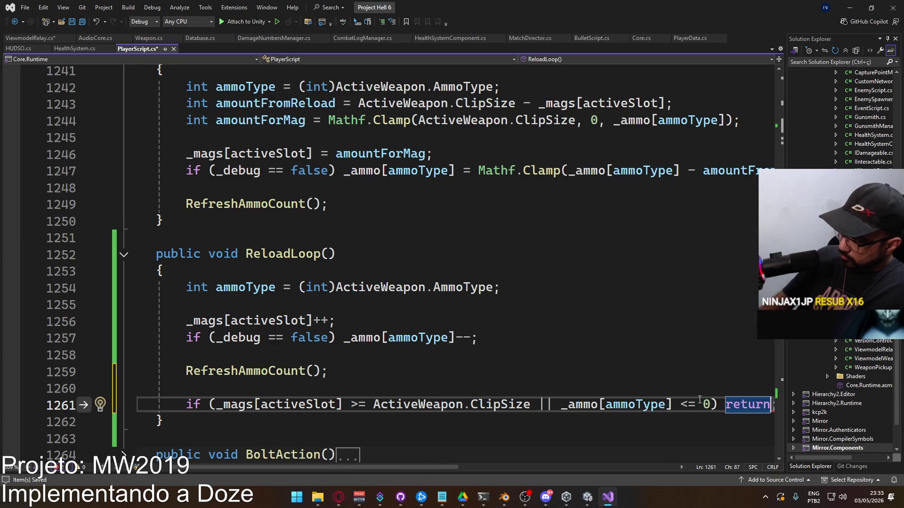
text(;)
key(ctrl+s)
mouse_move(385, 467)
mouse_down()
mouse_move(338, 465)
mouse_move(414, 468)
mouse_move(362, 452)
mouse_move(438, 453)
mouse_move(357, 454)
mouse_up()
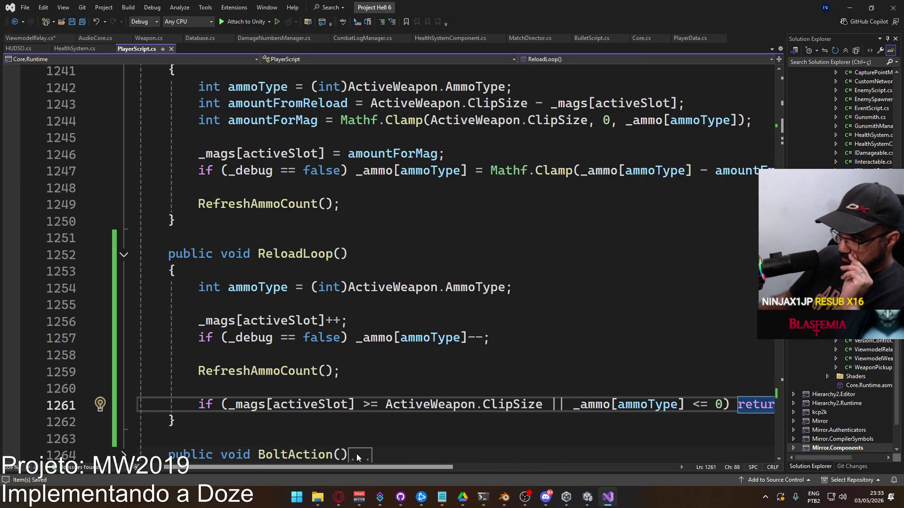
mouse_move(356, 453)
mouse_down()
mouse_move(481, 454)
mouse_move(350, 454)
mouse_up()
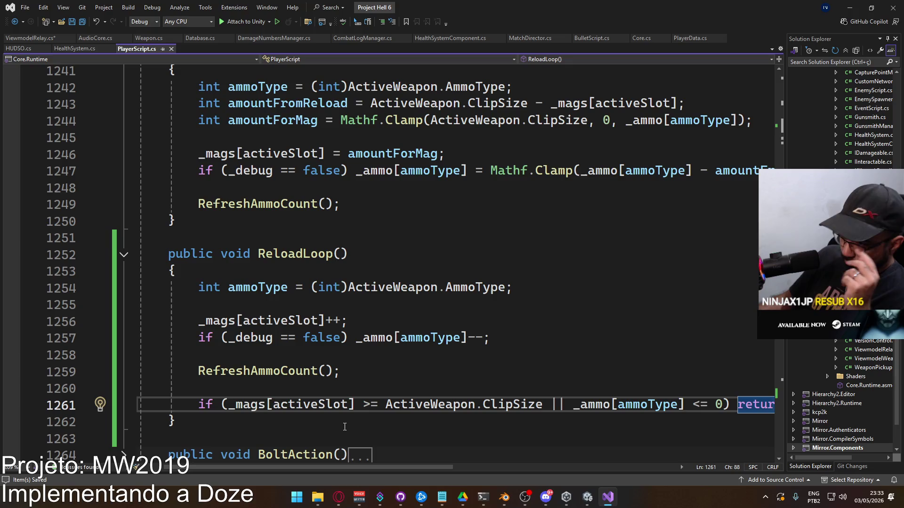
Add 'InternalReload();' after the guard, save, and switch to the Unity editor.
key(Return)
key(Return)
text(I)
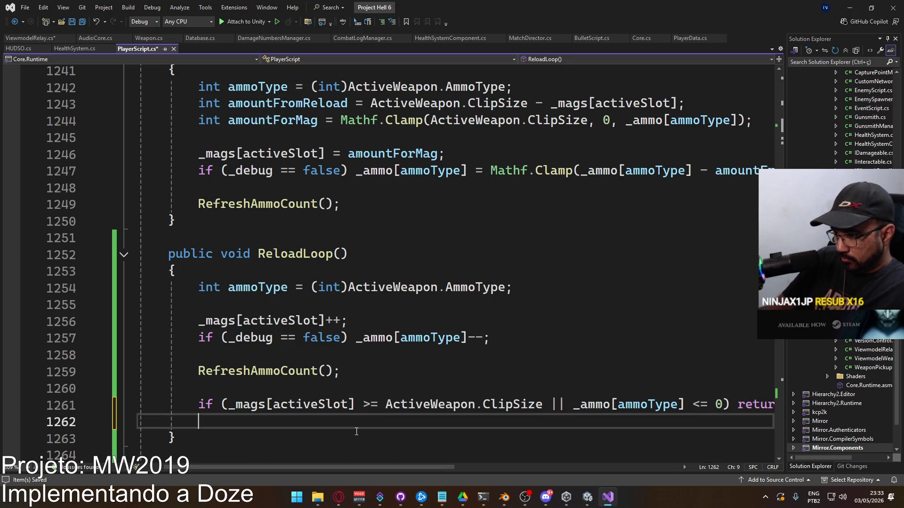
text(nternalReload();)
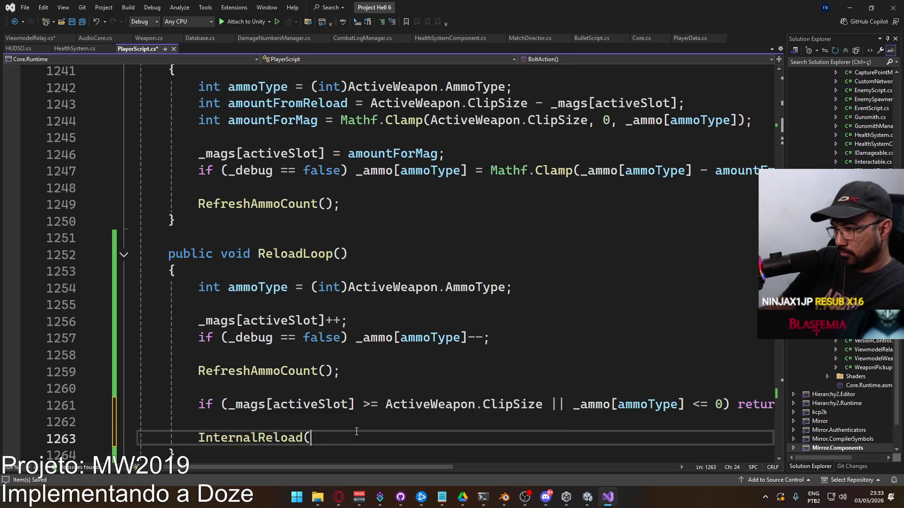
key(ctrl+s)
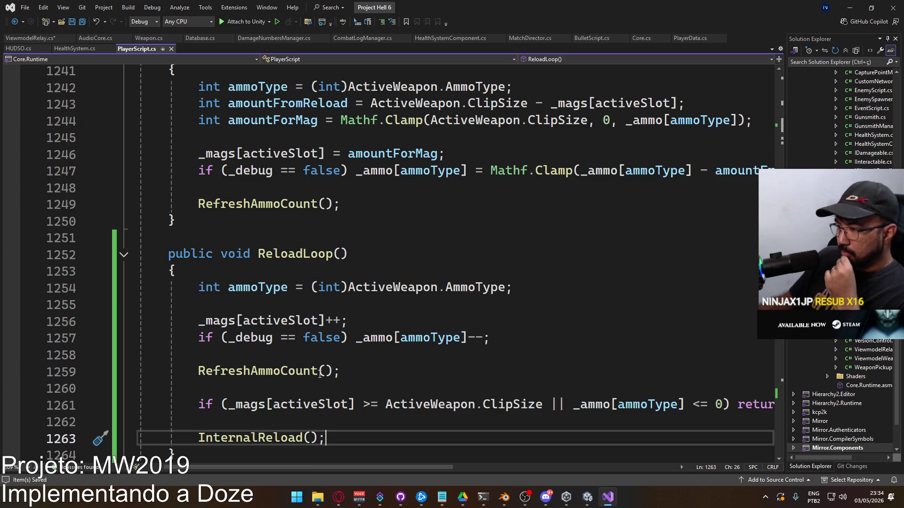
mouse_move(320, 373)
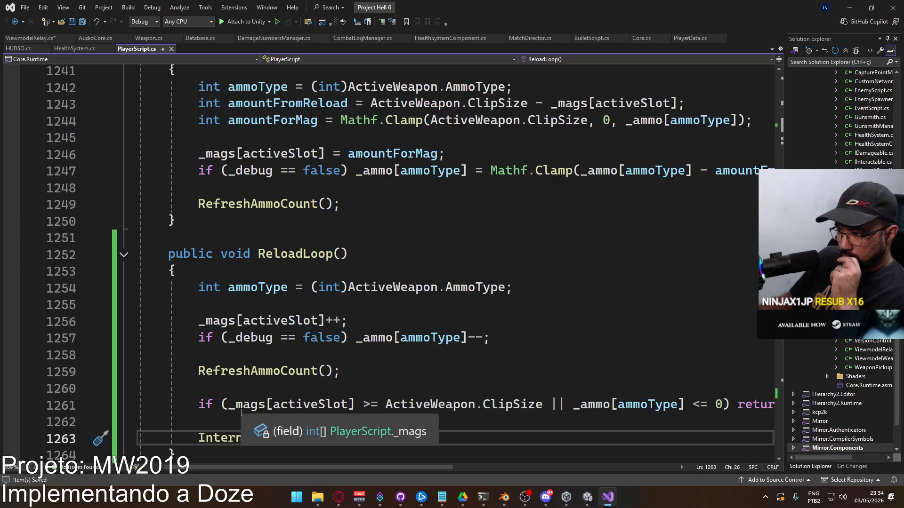
click(587, 496)
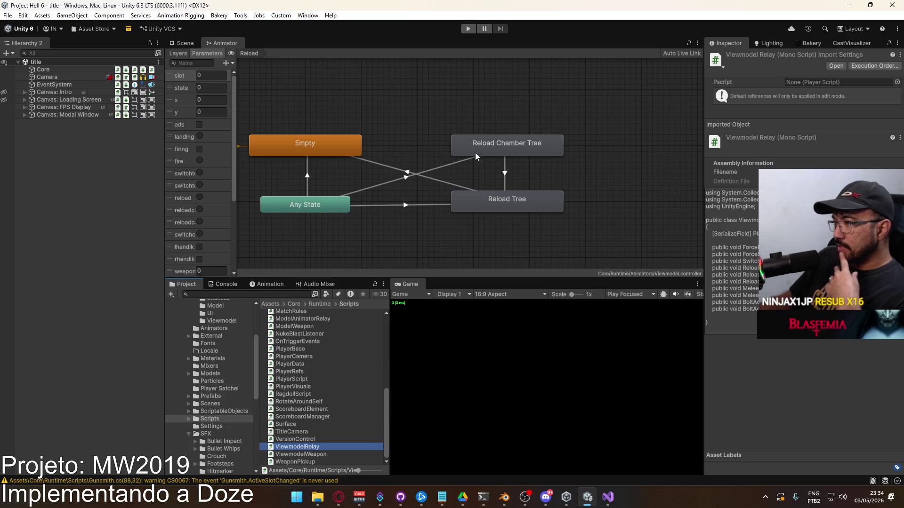
Rearrange the nodes: Reload Tree above Reload Chamber Tree, Any State above Empty, Entry beside Empty.
drag(498, 207, 495, 104)
drag(502, 146, 499, 205)
mouse_move(503, 106)
mouse_down()
mouse_move(510, 156)
mouse_move(514, 150)
mouse_up()
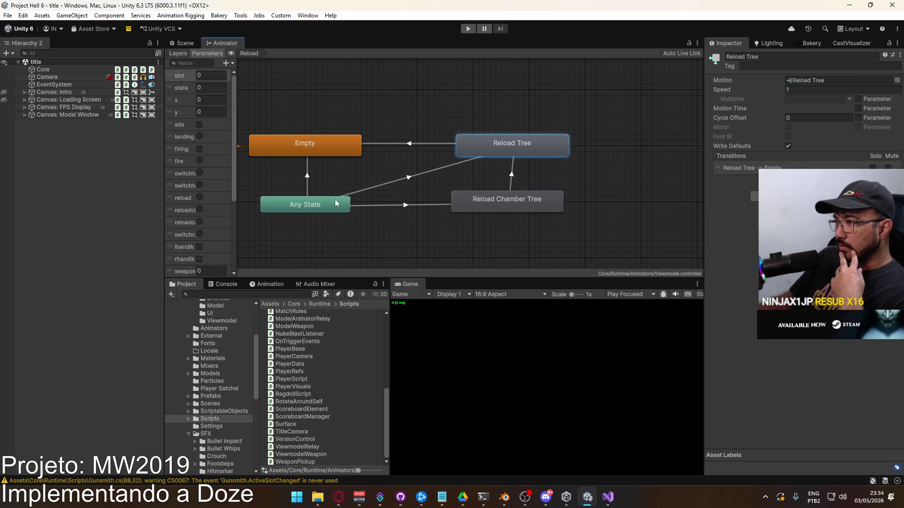
drag(338, 202, 325, 113)
mouse_move(303, 148)
mouse_down()
mouse_move(306, 196)
mouse_move(297, 199)
mouse_move(383, 191)
mouse_move(395, 204)
mouse_up()
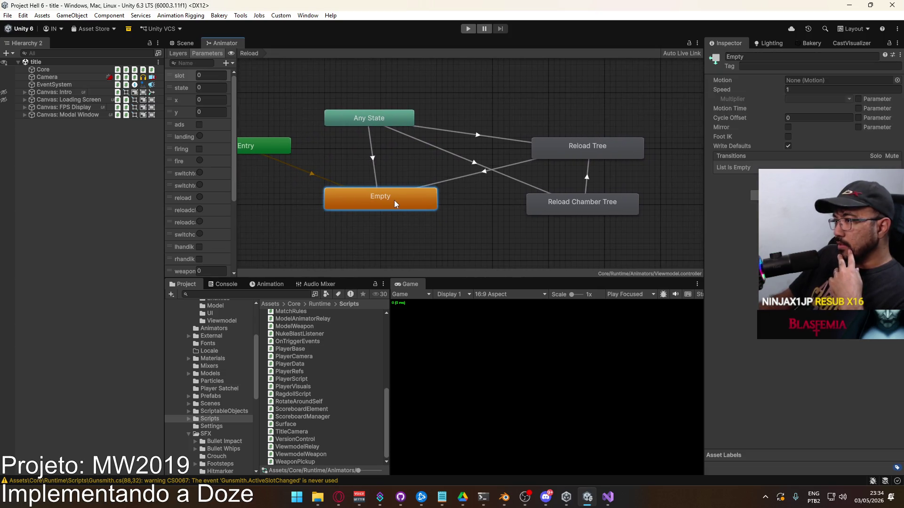
mouse_move(271, 141)
mouse_down()
mouse_move(271, 201)
mouse_move(340, 200)
mouse_move(327, 201)
mouse_up()
Frame and align Reload Tree above Reload Chamber Tree, then inspect their transition.
click(373, 154)
mouse_move(457, 126)
mouse_down()
mouse_move(361, 154)
mouse_move(374, 176)
mouse_up()
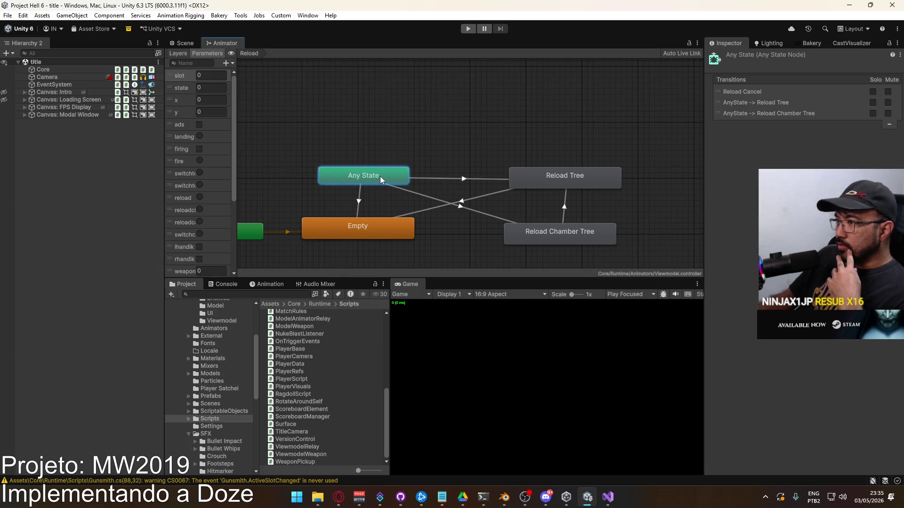
click(421, 142)
key(f)
click(479, 220)
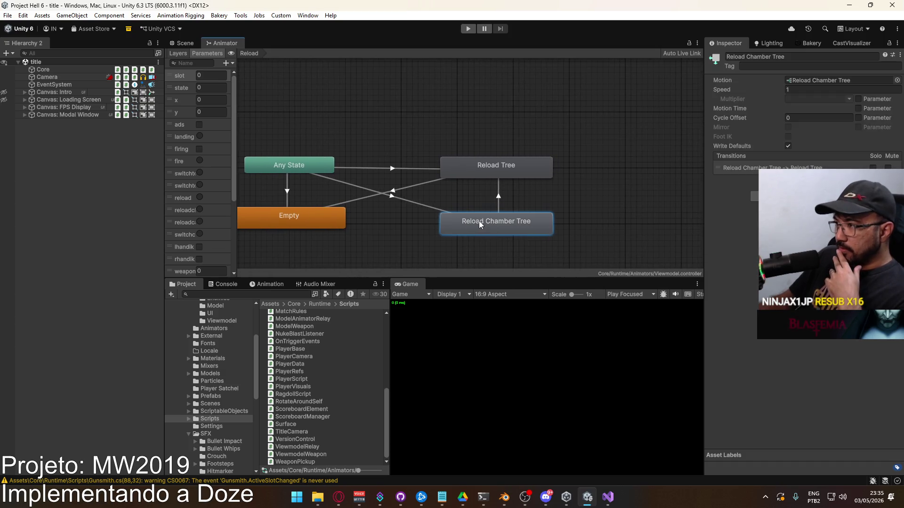
mouse_move(509, 224)
mouse_down()
mouse_move(487, 225)
mouse_move(495, 224)
mouse_up()
drag(498, 169, 487, 173)
click(471, 155)
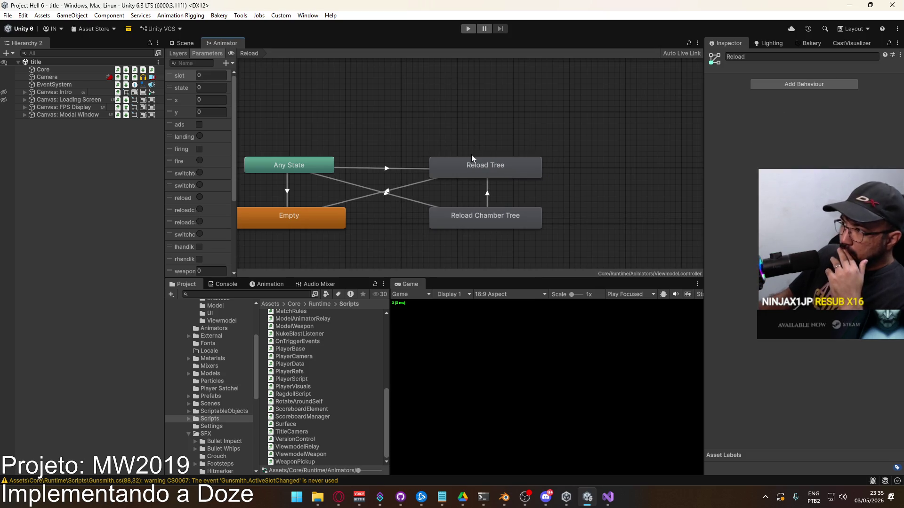
click(487, 197)
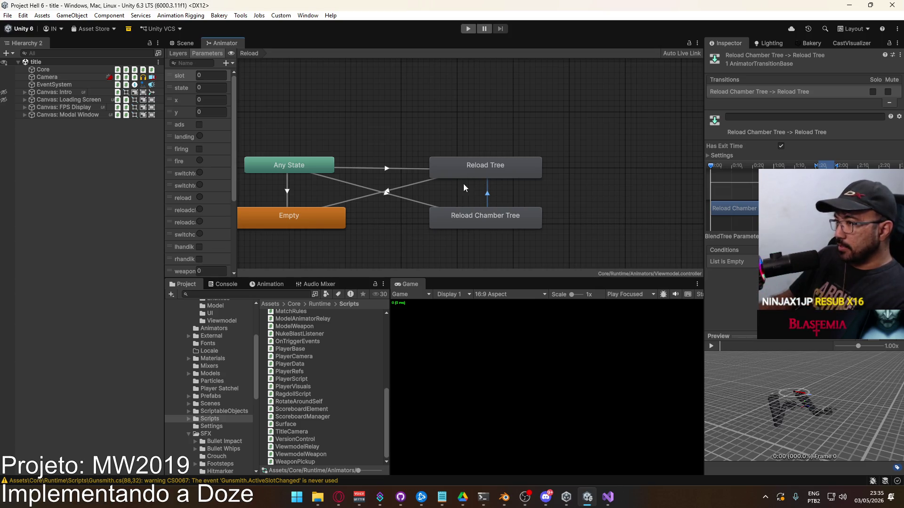
click(452, 223)
Make a transition from Reload Chamber Tree to Empty, keeping its Exit Time value.
right_click(453, 222)
click(466, 228)
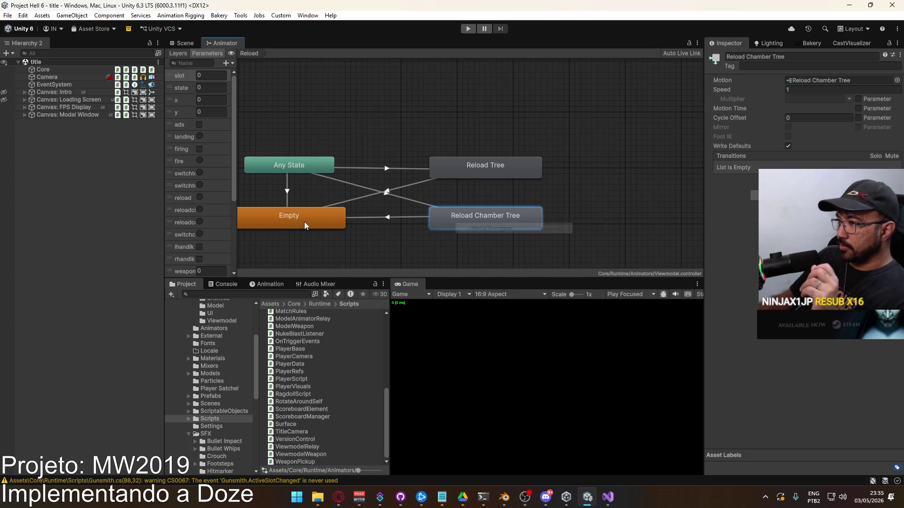
click(305, 222)
click(398, 218)
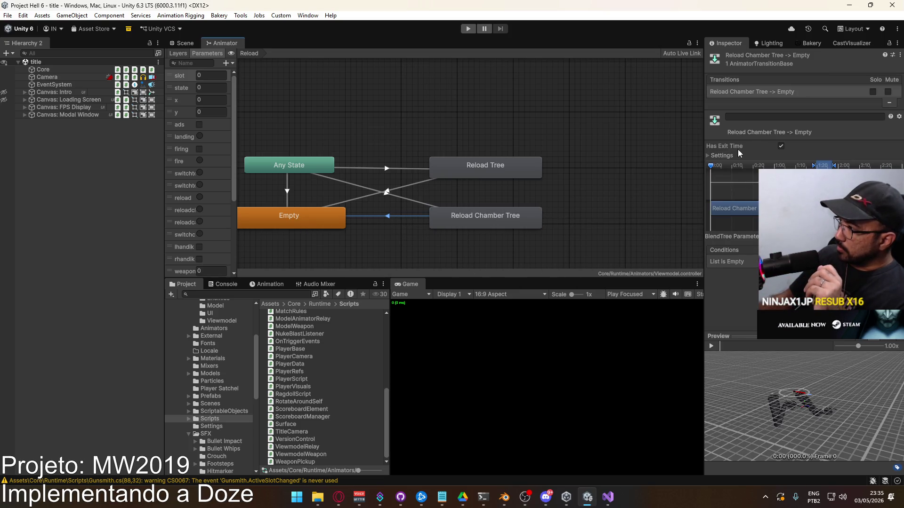
double_click(784, 166)
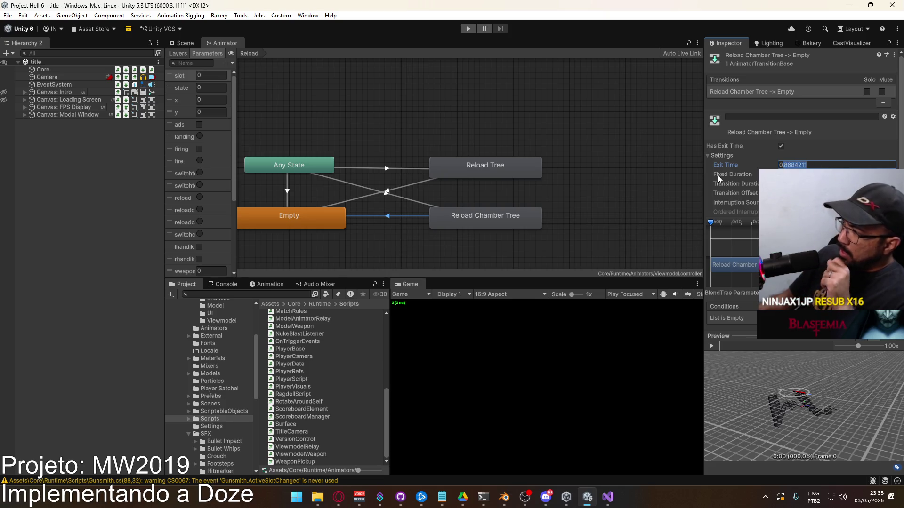
key(End)
key(Tab)
key(Tab)
key(Tab)
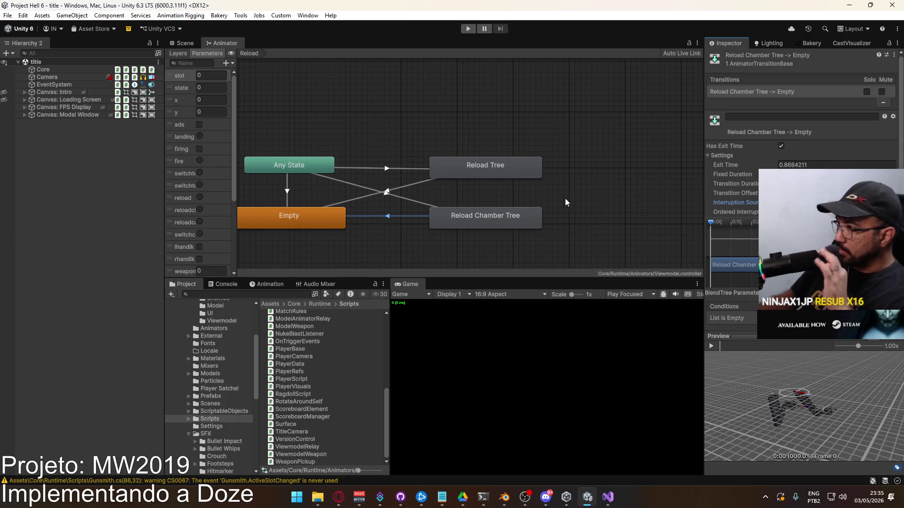
Make a second transition from Reload Chamber Tree to Reload Tree.
right_click(472, 216)
click(499, 222)
click(498, 175)
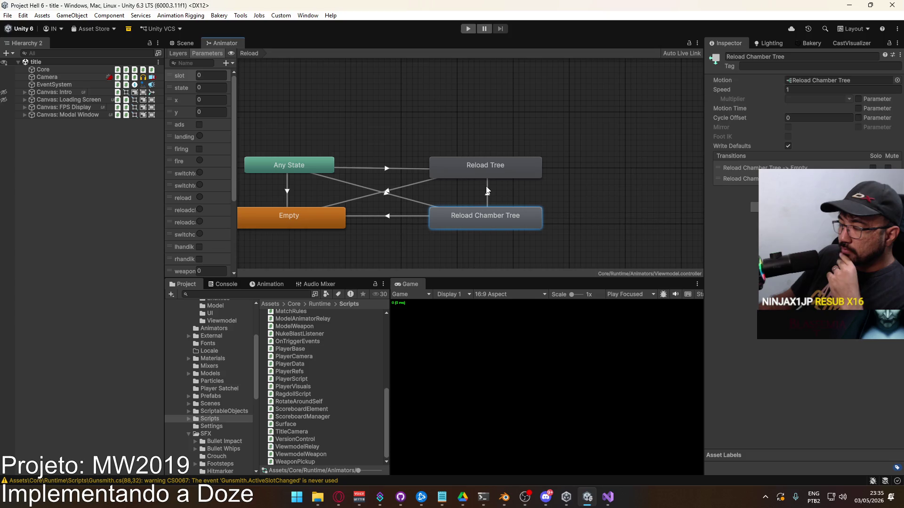
click(487, 190)
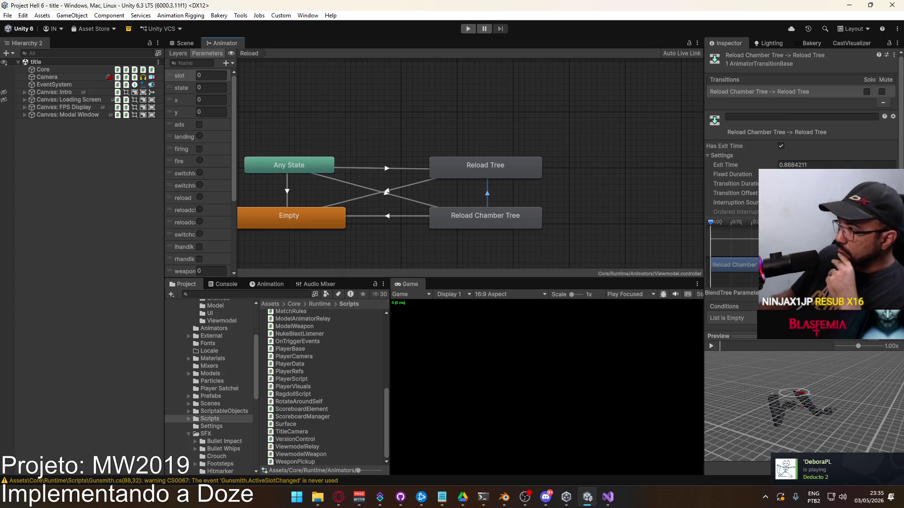
Uncheck Has Exit Time on Reload Chamber Tree → Reload Tree and add a reload condition.
click(801, 212)
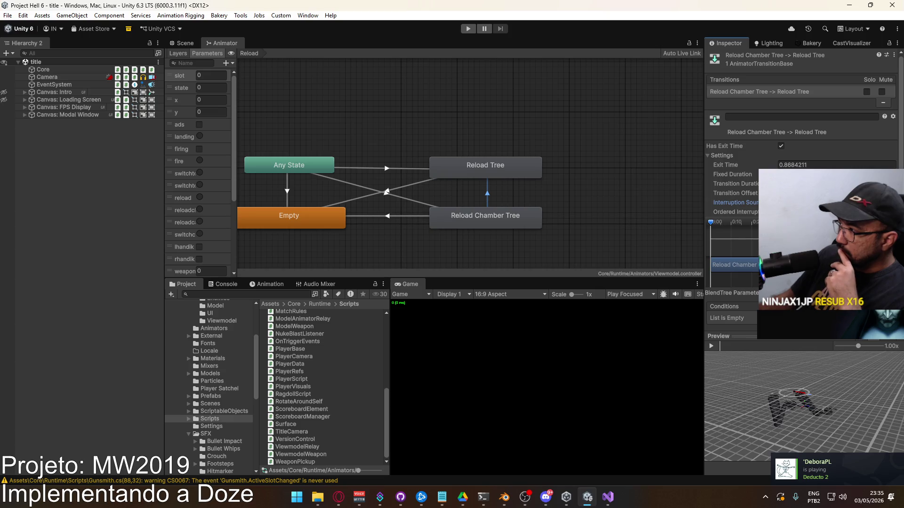
click(781, 147)
click(880, 328)
click(751, 320)
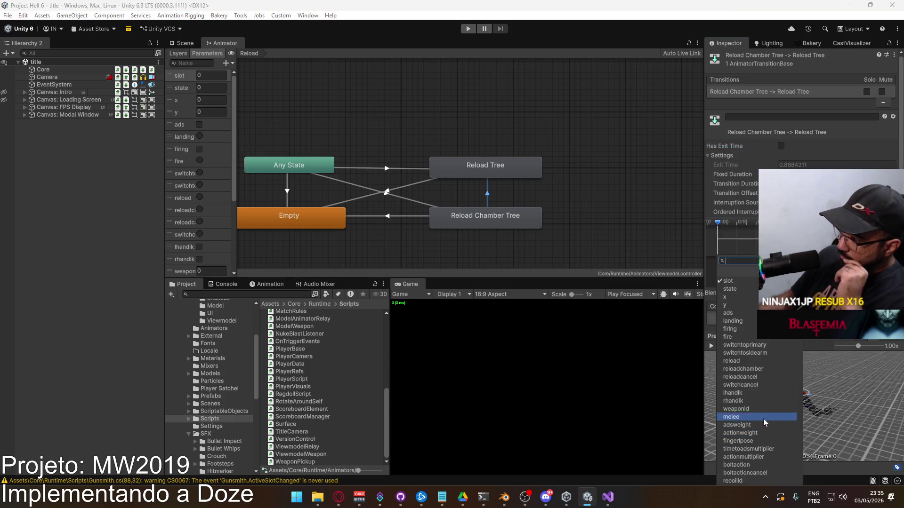
click(752, 361)
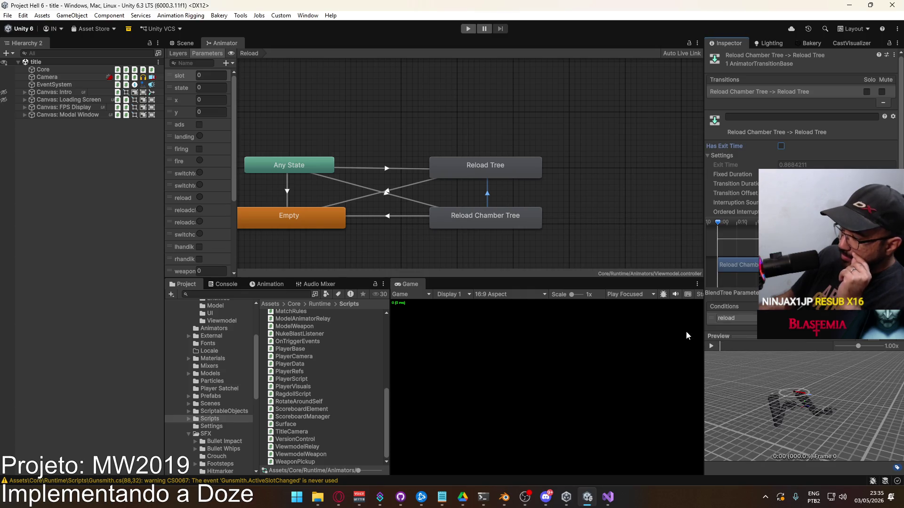
click(515, 215)
click(489, 203)
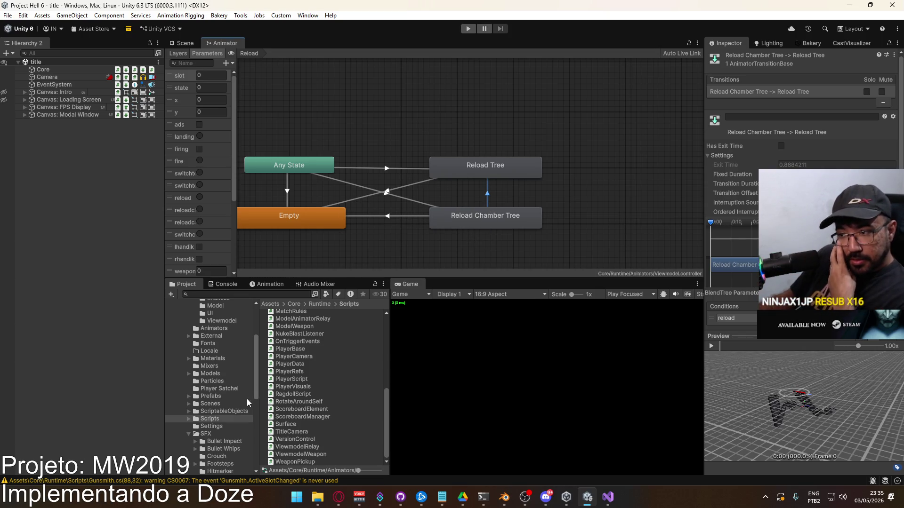
Collapse SFX, browse Prefabs and Animators, and open Core/Runtime/Animations to list the R870 reload clips.
click(190, 434)
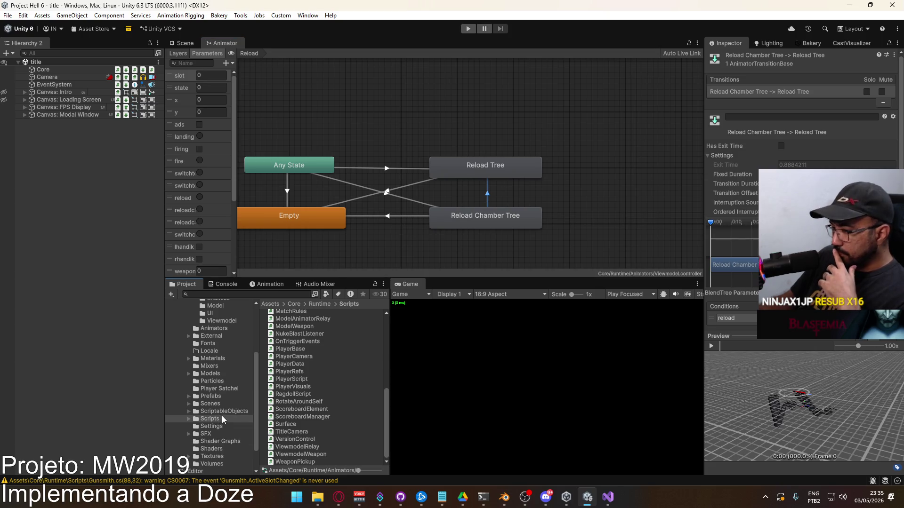
scroll(222, 416, up, 3)
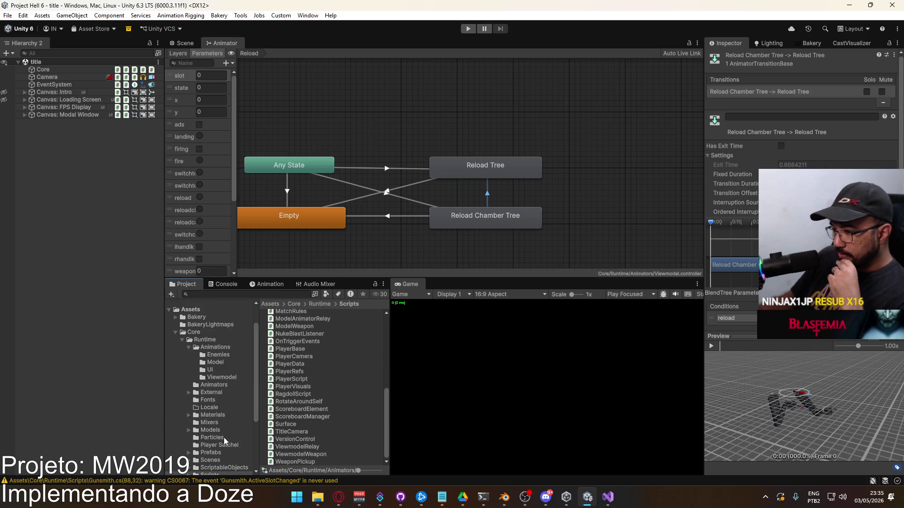
click(222, 450)
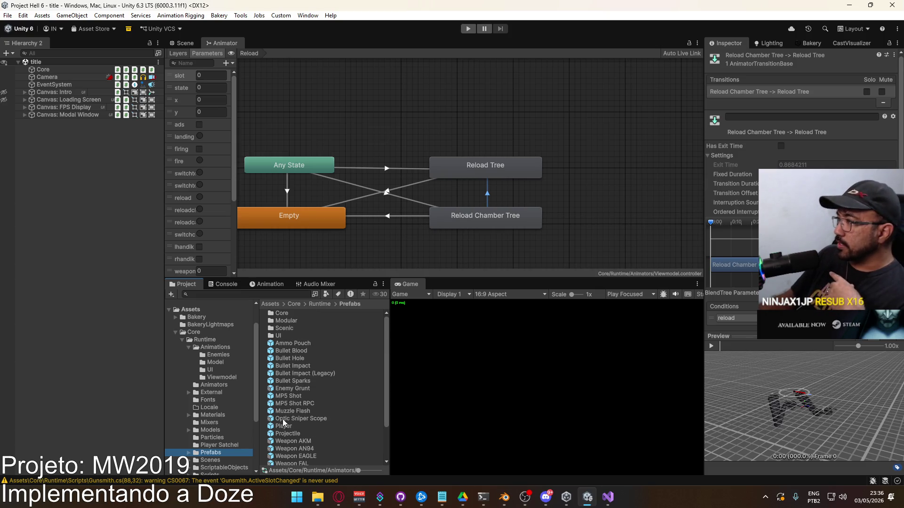
scroll(308, 405, down, 3)
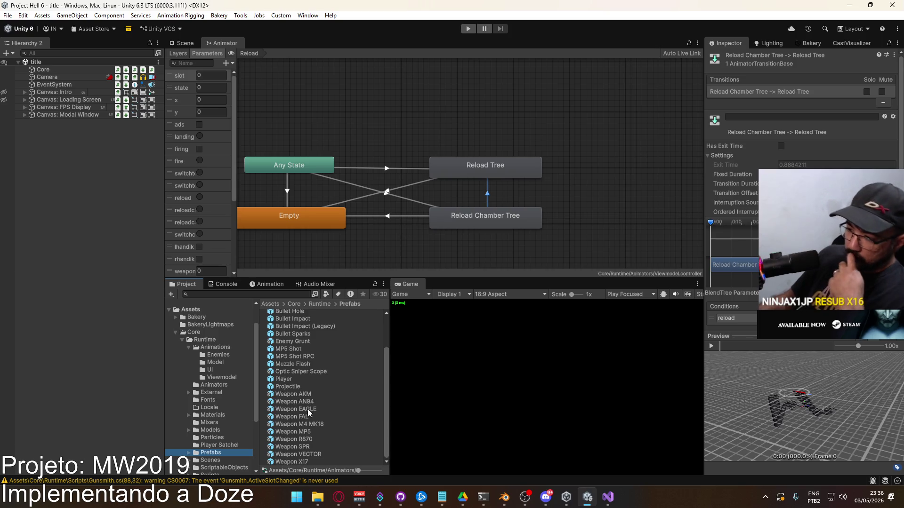
scroll(300, 428, up, 3)
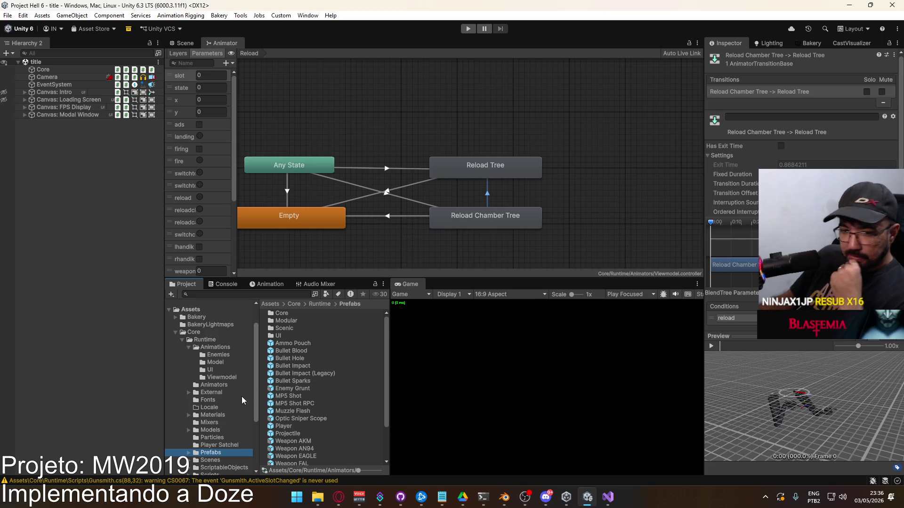
scroll(229, 407, down, 3)
scroll(230, 408, up, 3)
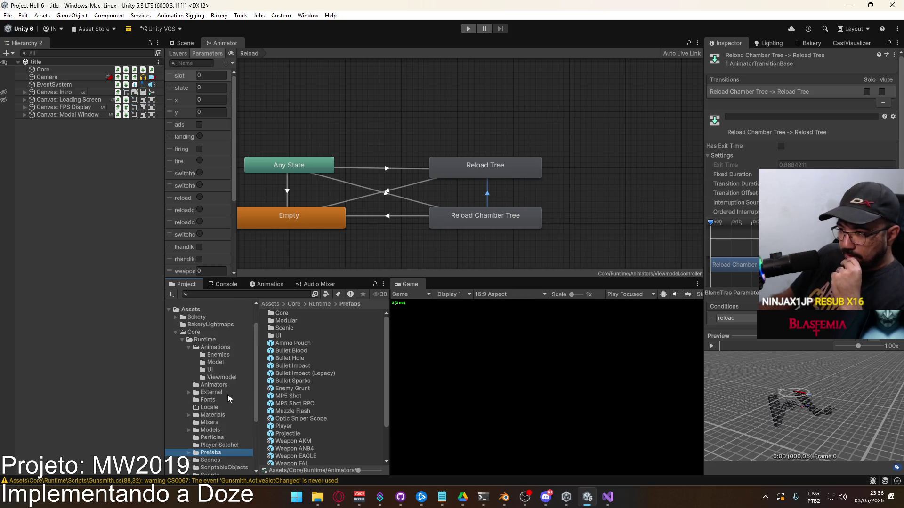
click(224, 386)
click(219, 348)
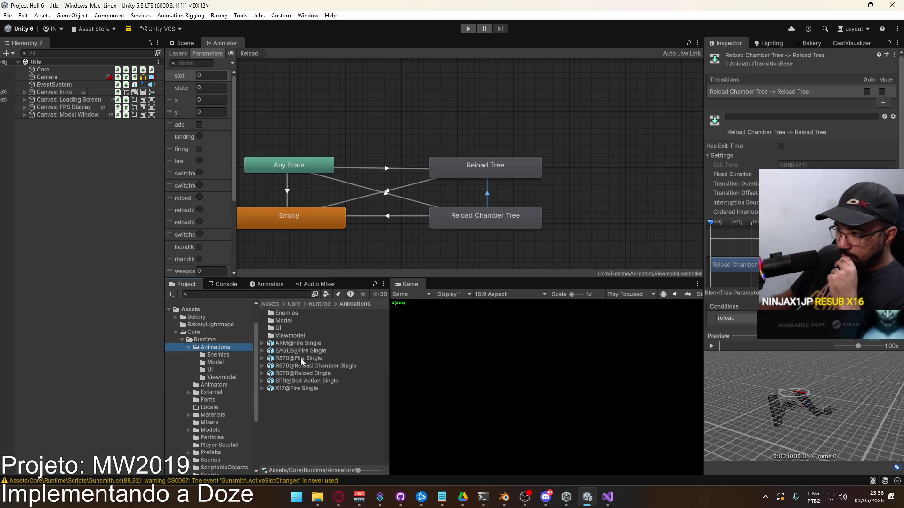
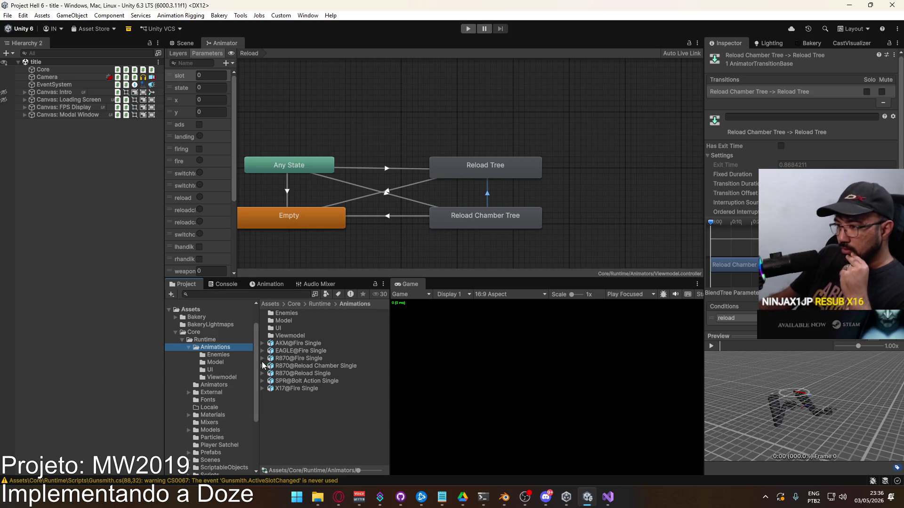
Browse the Viewmodel animations folder in Unity, then return to PlayerScript.cs in Visual Studio.
double_click(296, 337)
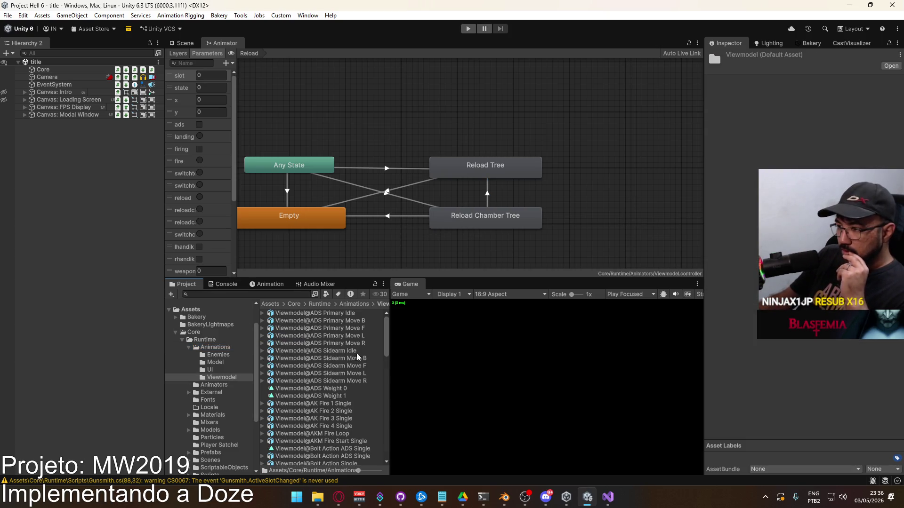
scroll(355, 354, down, 3)
scroll(376, 365, down, 3)
scroll(354, 373, down, 3)
scroll(354, 373, down, 5)
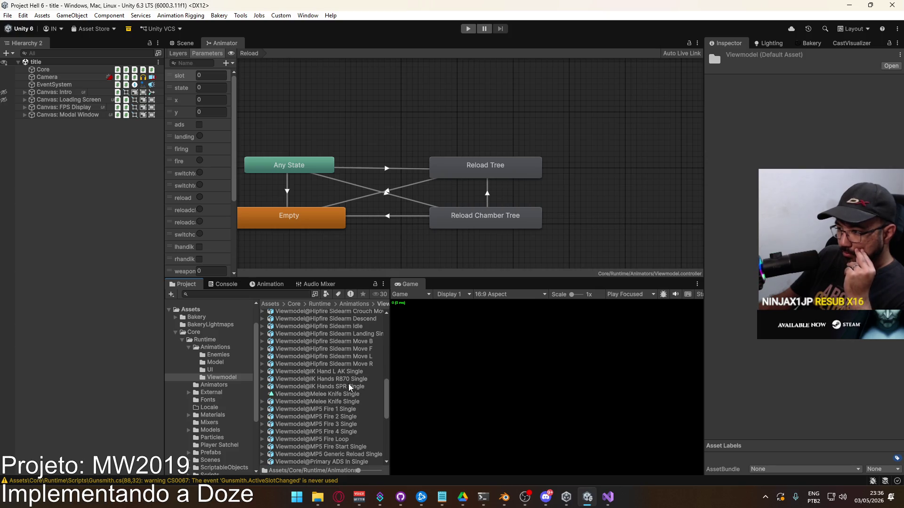
click(608, 497)
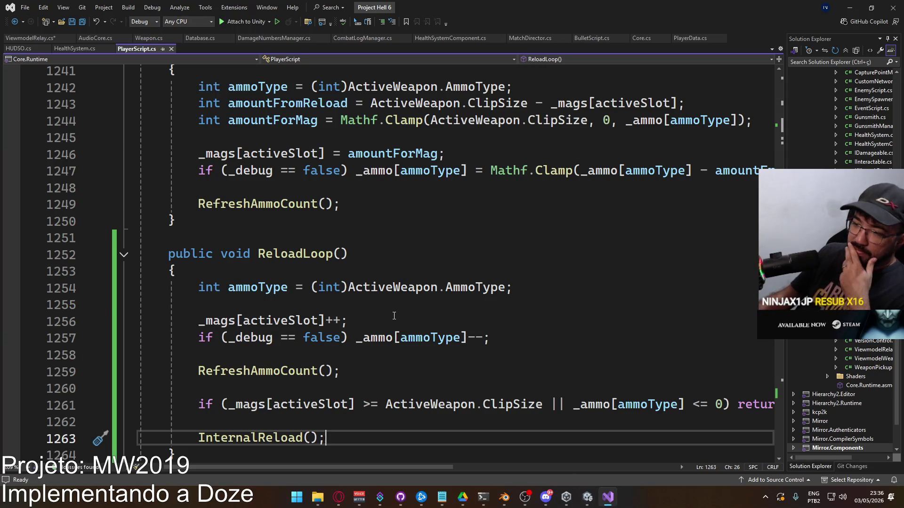
Cut the clip-full check and InternalReload lines out of ReloadLoop.
drag(317, 467, 318, 467)
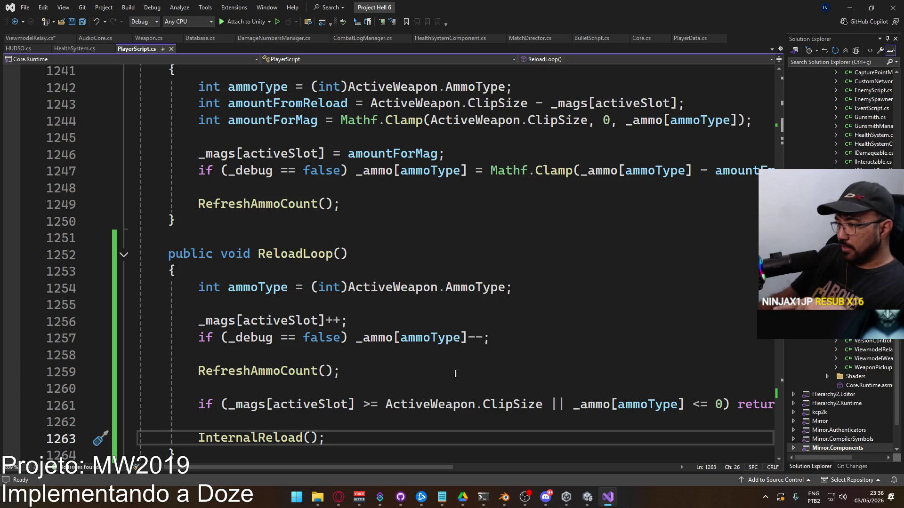
mouse_move(434, 374)
mouse_down()
mouse_move(165, 288)
mouse_move(207, 285)
mouse_move(197, 282)
mouse_up()
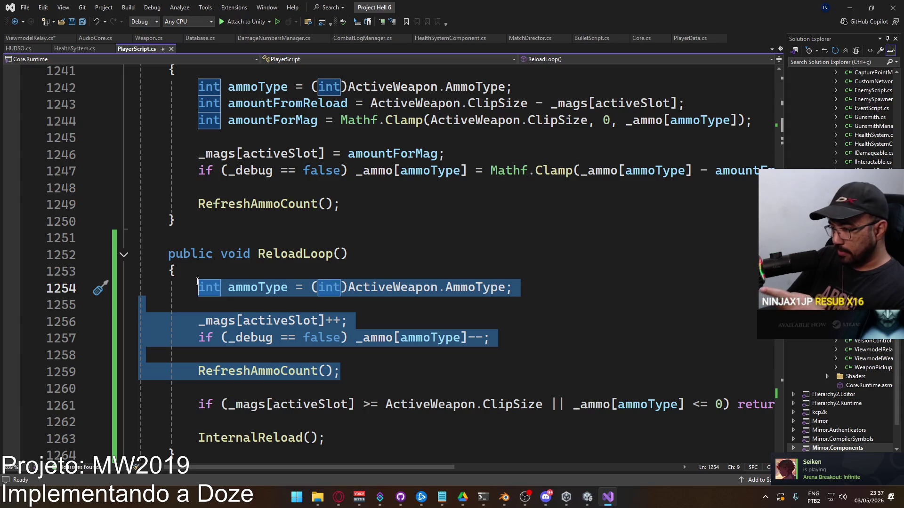
scroll(313, 353, down, 2)
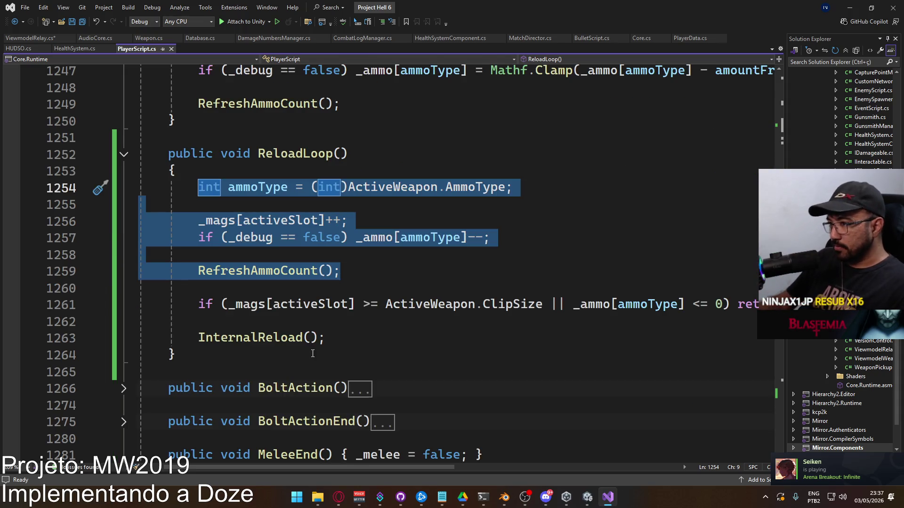
click(364, 331)
key(shift+Home)
key(shift+Up)
key(shift+Up)
key(Delete)
Tidy up the leftover blank lines so ReloadLoop's closing brace sits directly below.
click(388, 290)
key(Up)
key(End)
key(Down)
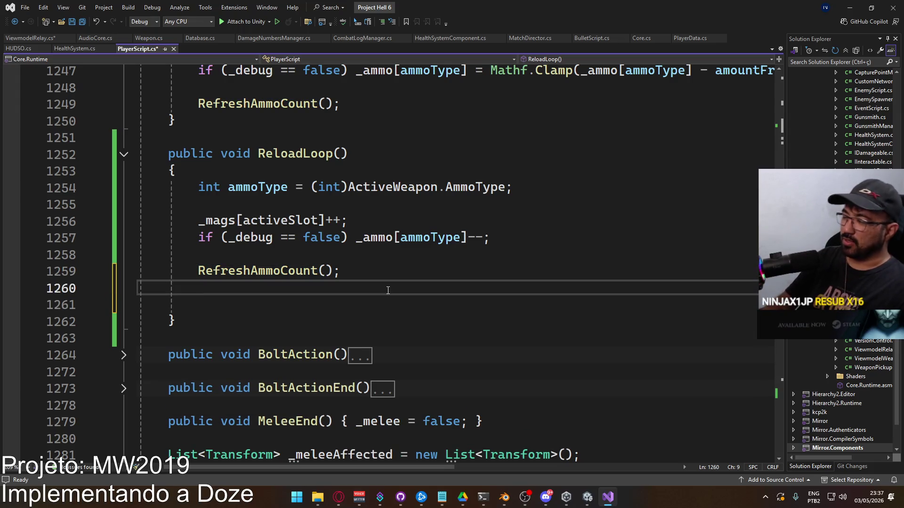
key(Up)
key(Delete)
key(Delete)
key(Down)
Add a public void ReloadLoopCheck() method holding the clip check and InternalReload, and save.
key(Return)
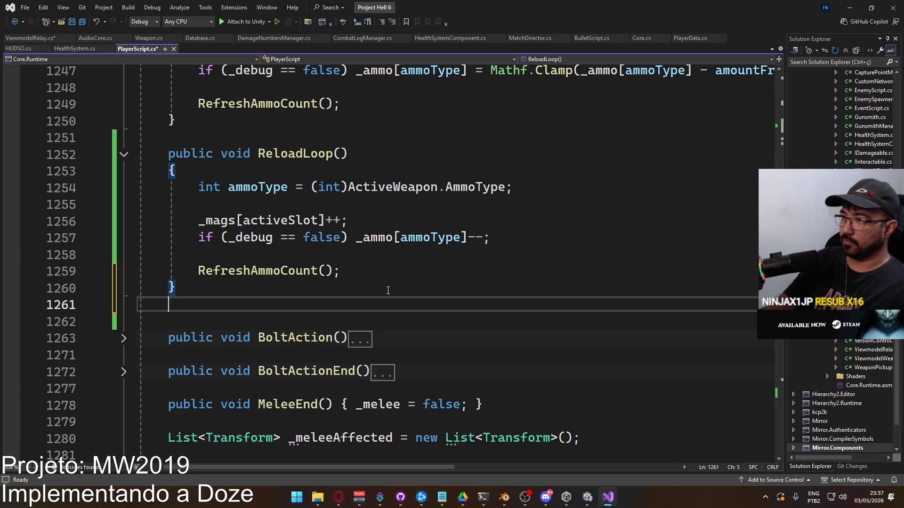
key(Return)
text(pub)
text(lic void )
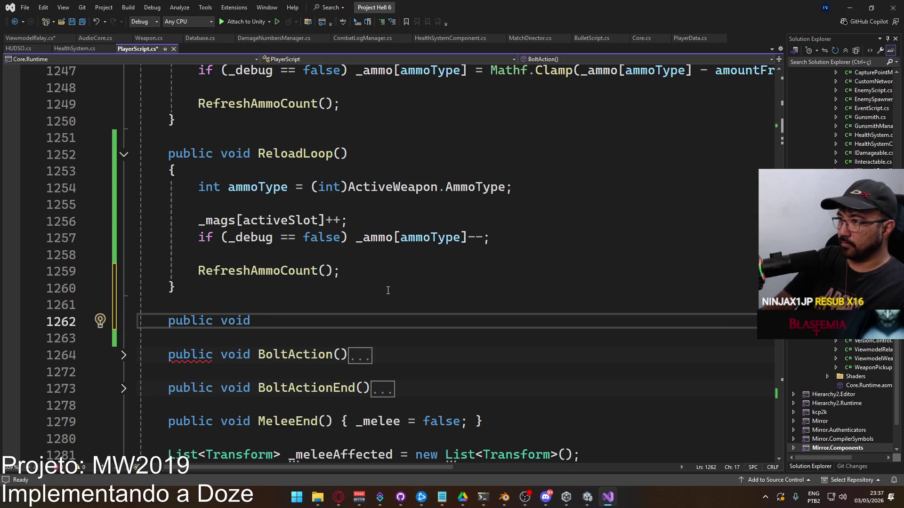
text(C)
key(BackSpace)
text(Reloa)
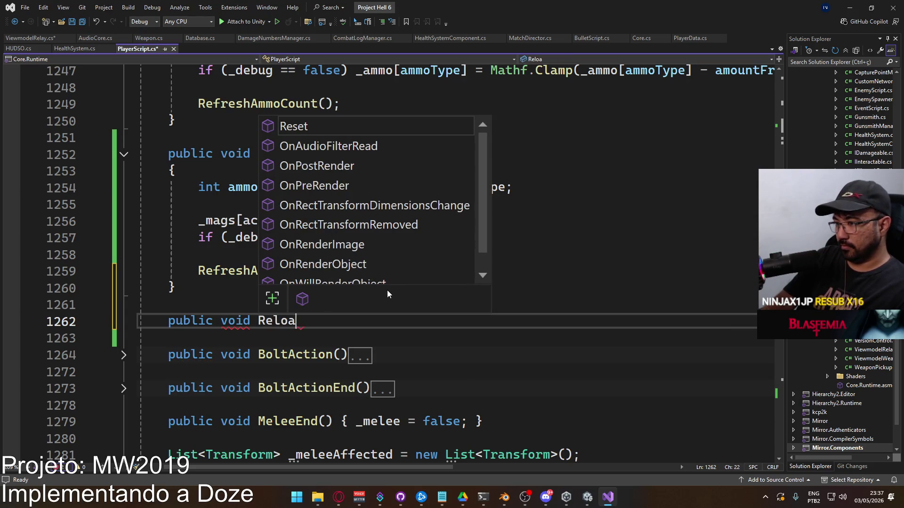
text(dLoopCheck())
key(Return)
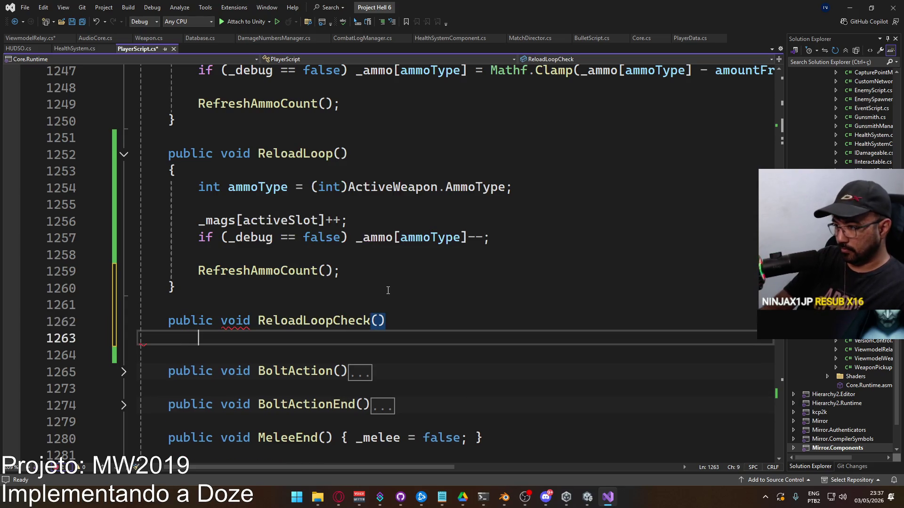
text({)
key(Return)
key(Tab)
key(ctrl+s)
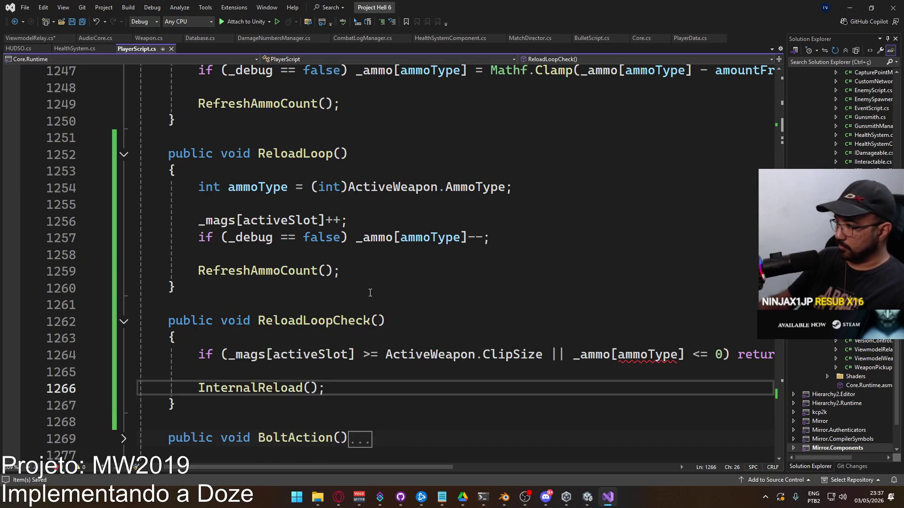
Copy the ammoType declaration into the top of ReloadLoopCheck.
drag(529, 193, 198, 188)
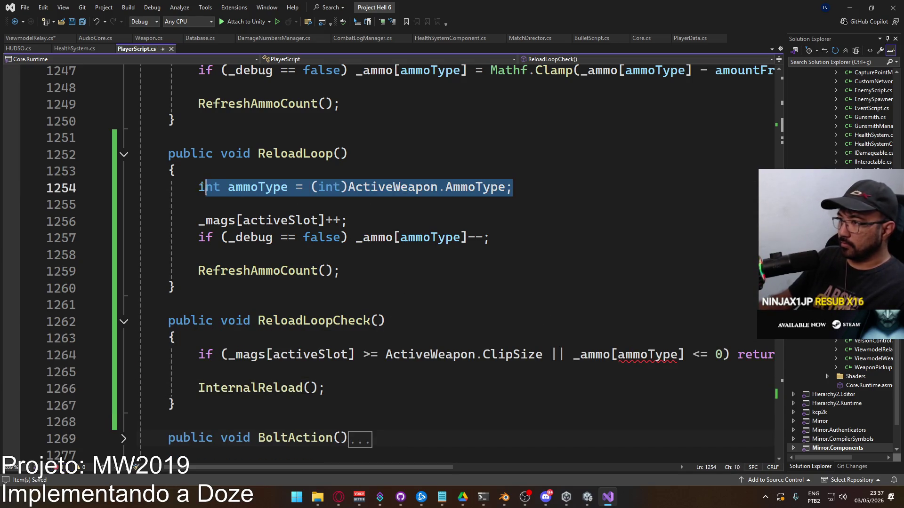
click(451, 349)
key(Up)
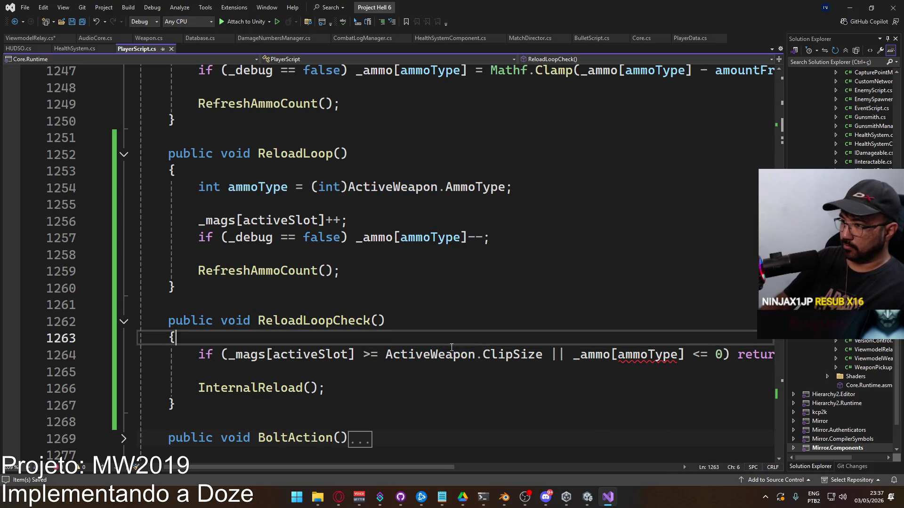
key(Return)
text(int ammoType = (int)ActiveWeapon.AmmoType;)
key(Return)
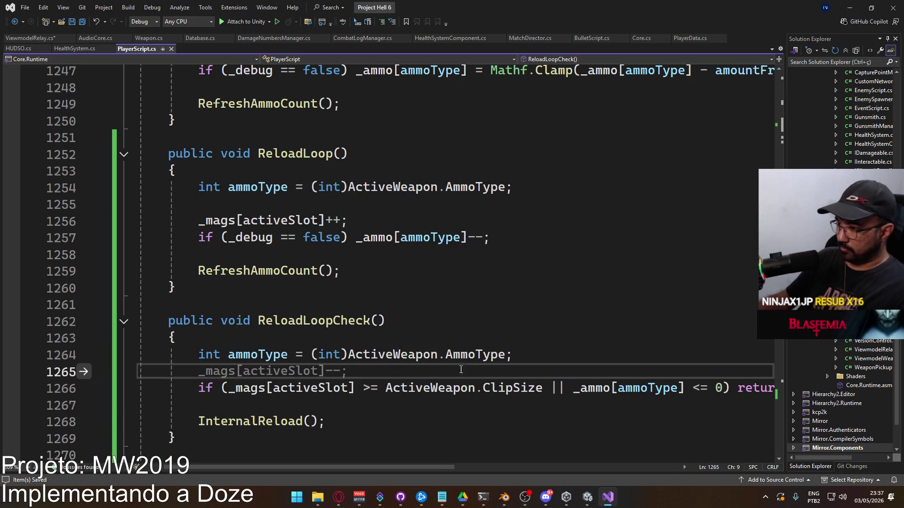
key(Down)
key(Down)
Rename the ReloadLoop method to ReloadOne and bring up ViewmodelRelay.cs.
scroll(430, 313, up, 2)
scroll(267, 270, down, 2)
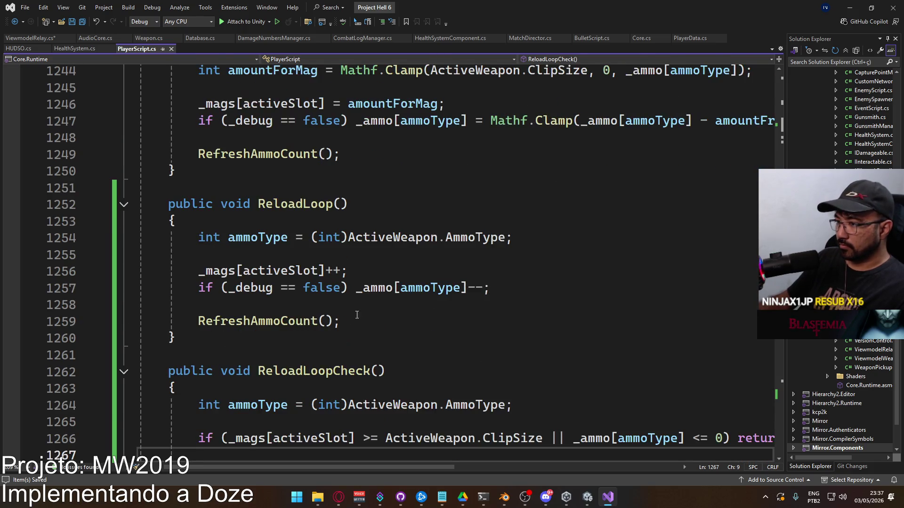
double_click(303, 153)
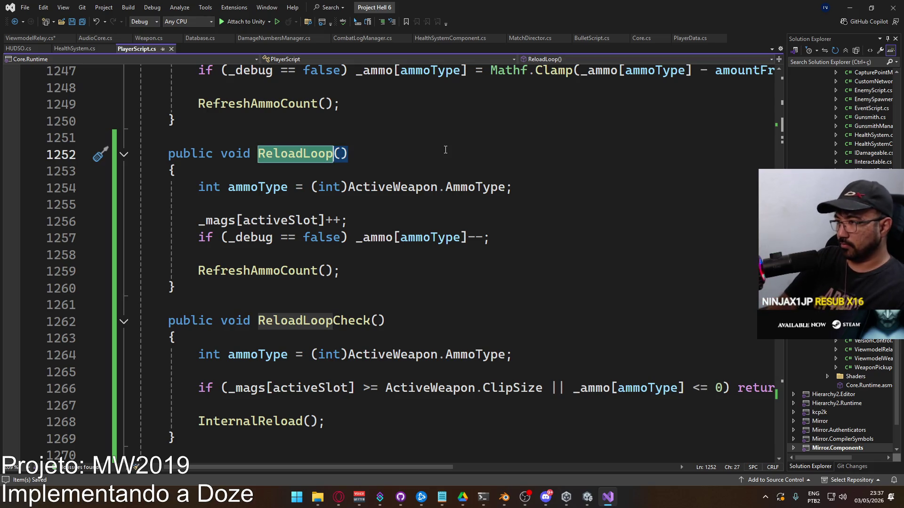
text(ReloadOne)
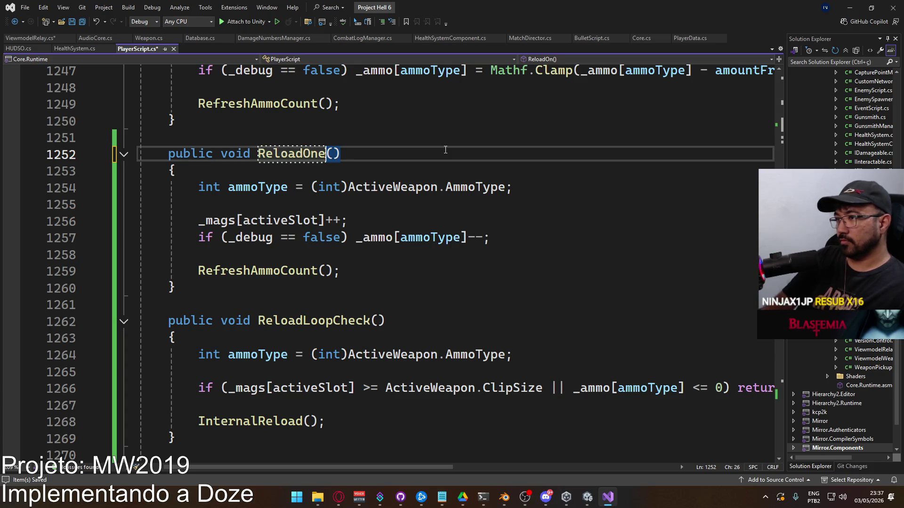
click(29, 39)
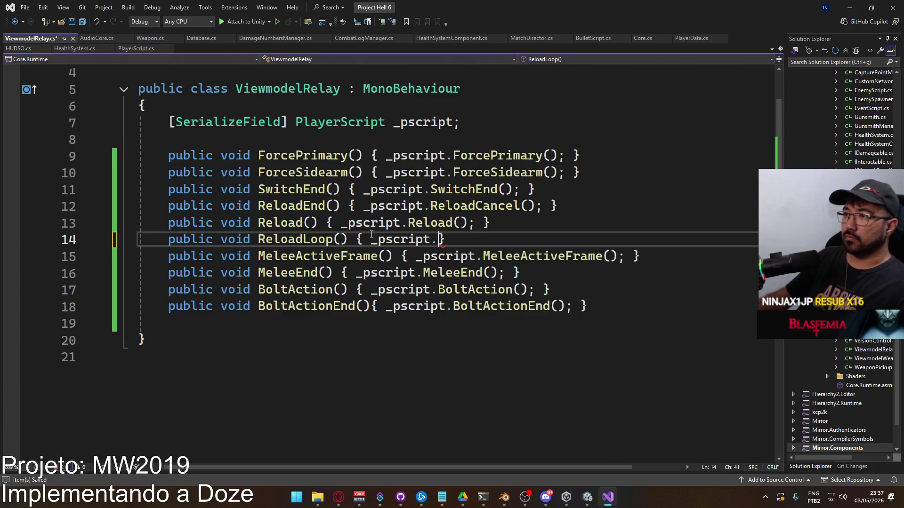
Rename the relay to ReloadOne and duplicate it as a ReloadLoopCheck relay.
double_click(309, 239)
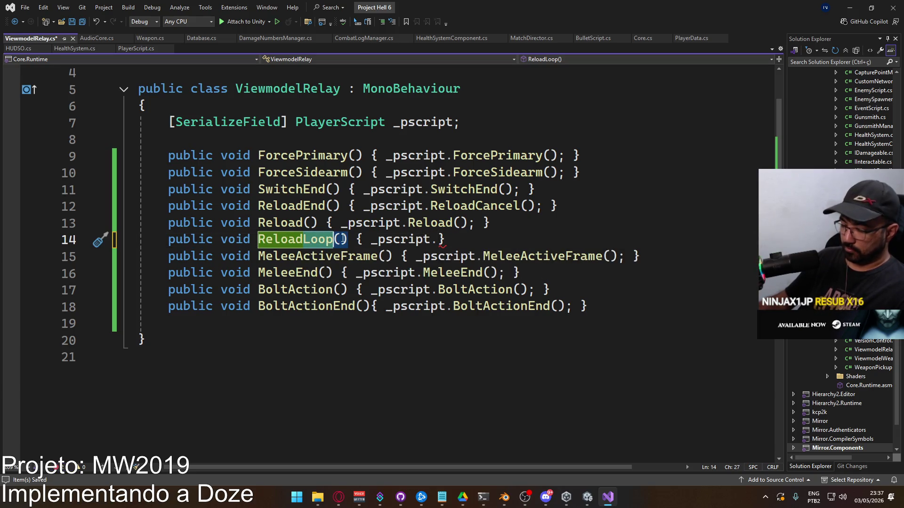
text(One)
key(End)
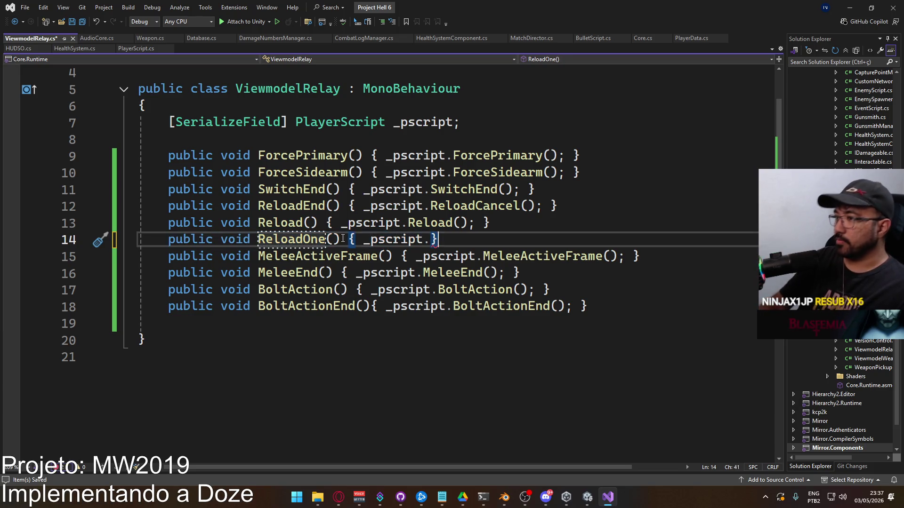
key(ctrl+d)
click(326, 256)
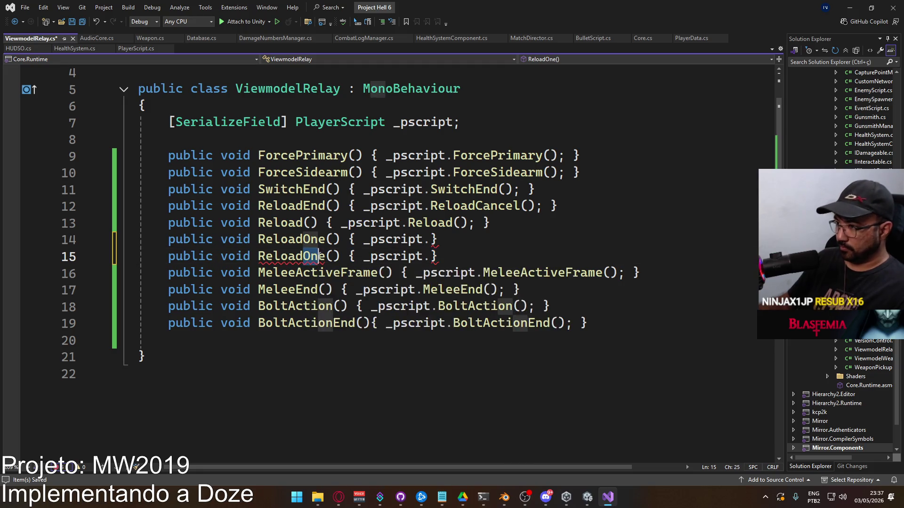
key(BackSpace)
key(BackSpace)
key(BackSpace)
text(LoopCheck)
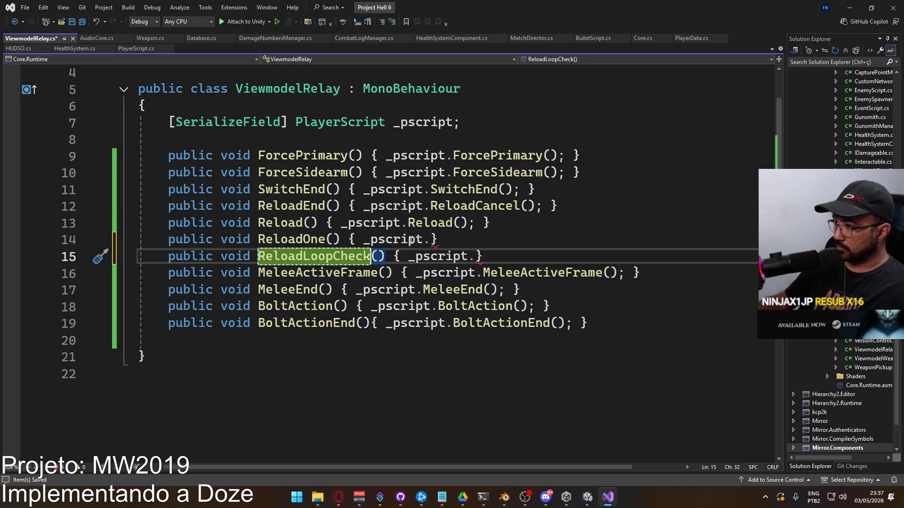
Make the relays call PlayerScript's ReloadOne() and ReloadLoopCheck(), then save ViewmodelRelay.
click(429, 240)
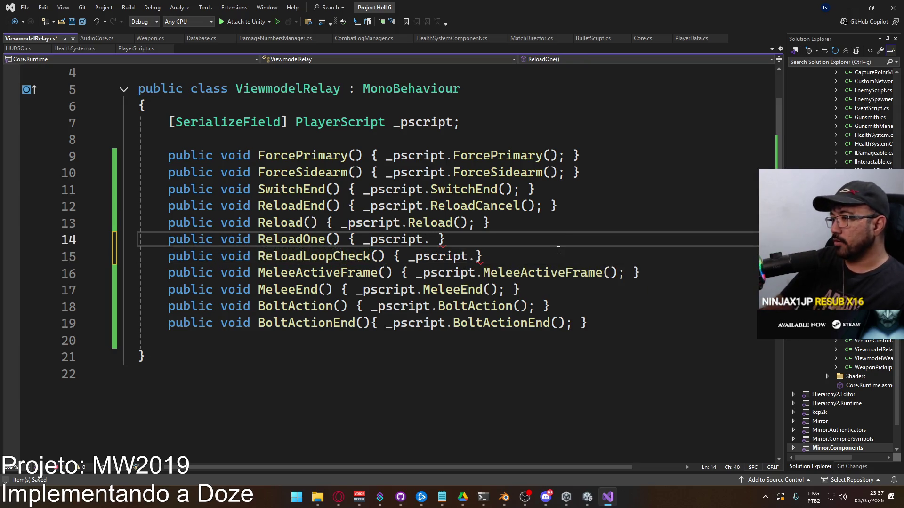
text(.relo)
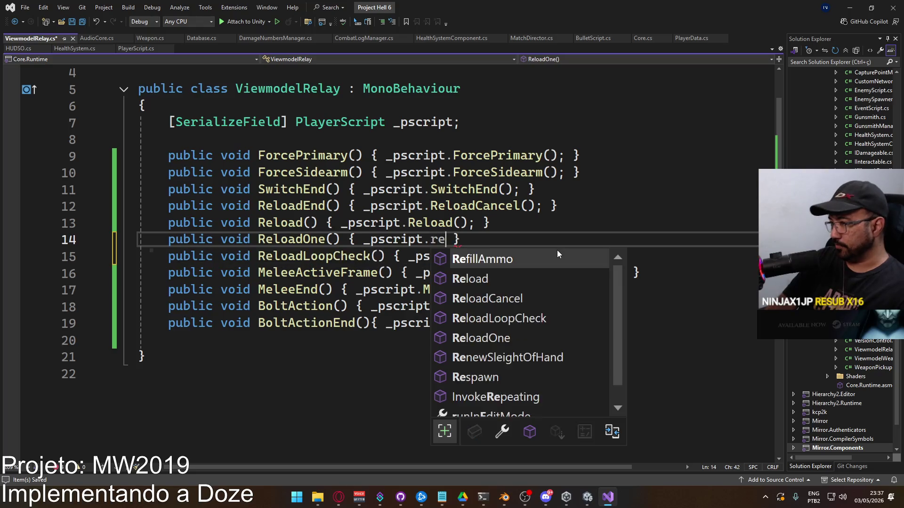
key(Down)
key(Down)
key(Down)
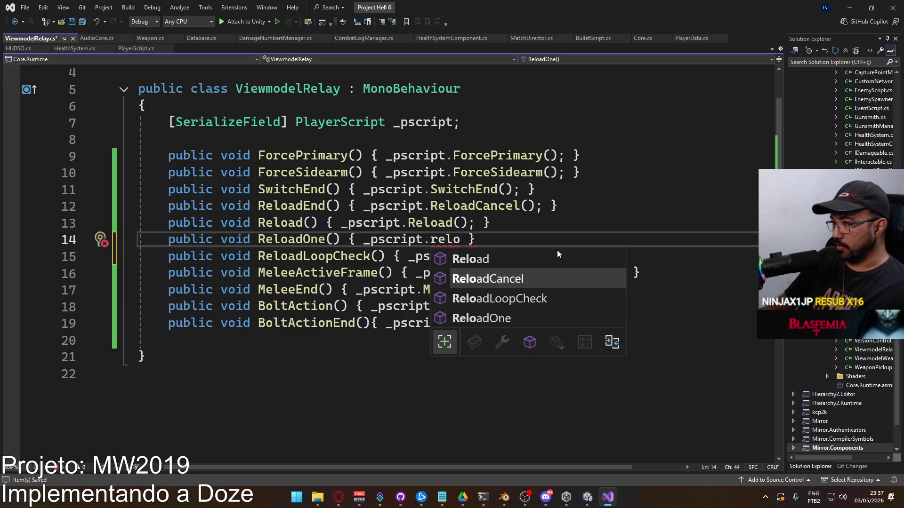
key(Tab)
text(();)
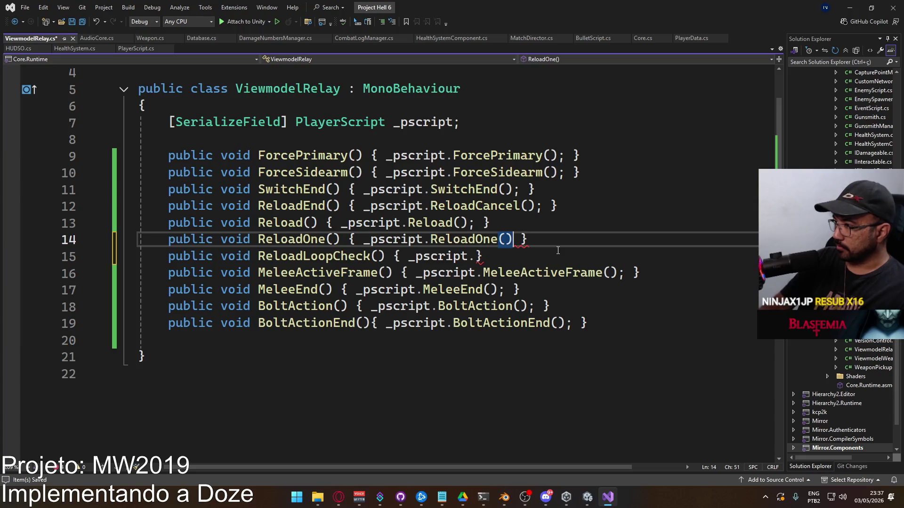
click(474, 256)
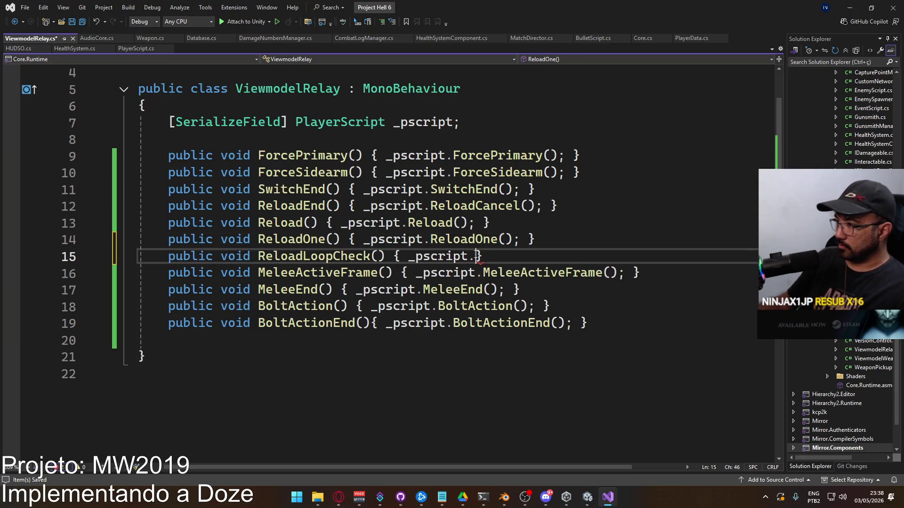
text(.re)
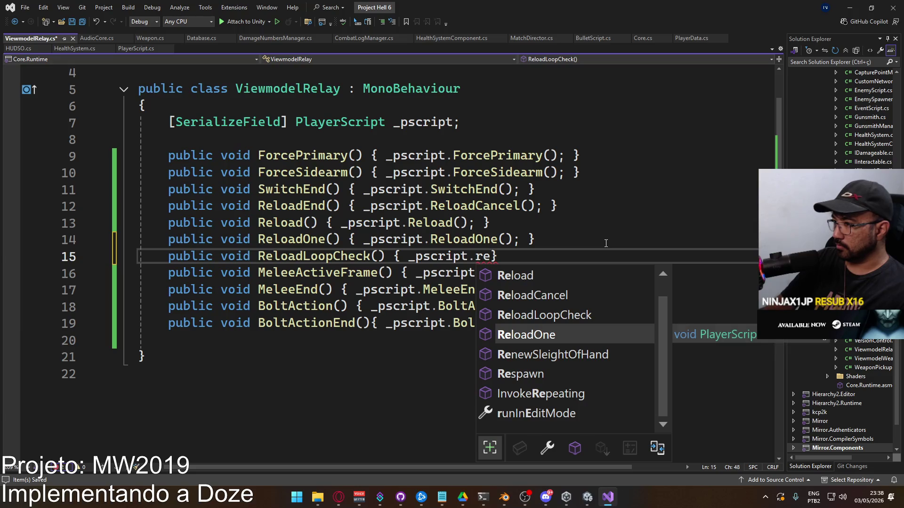
key(Up)
key(Tab)
text(())
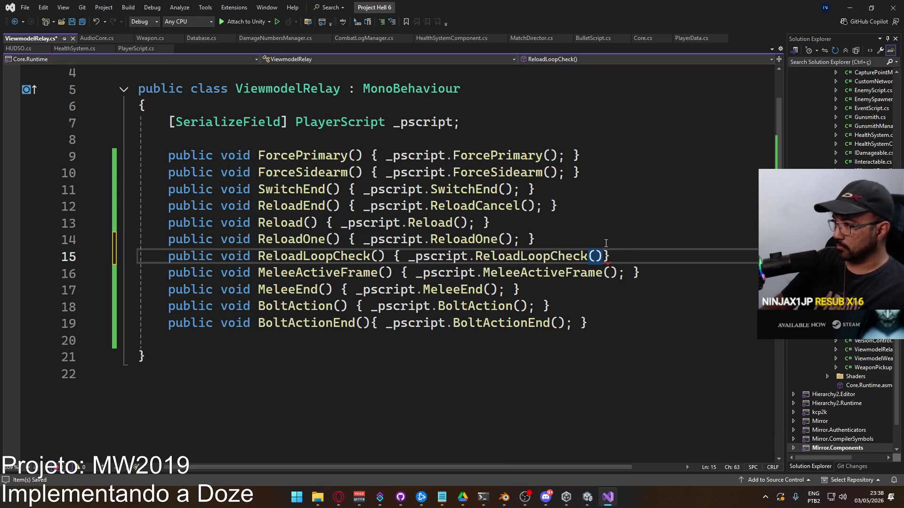
key(ctrl+s)
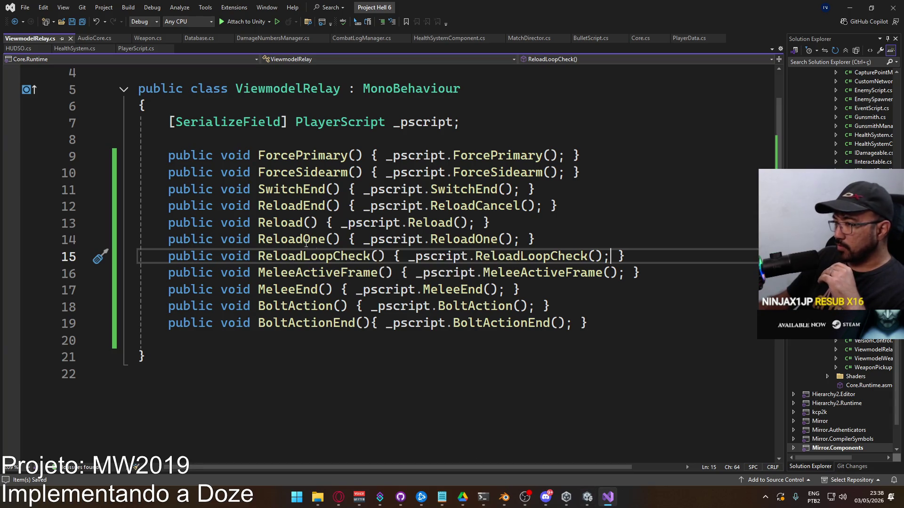
Select the ReloadOne relay name and switch back to the Unity editor.
click(274, 240)
double_click(285, 259)
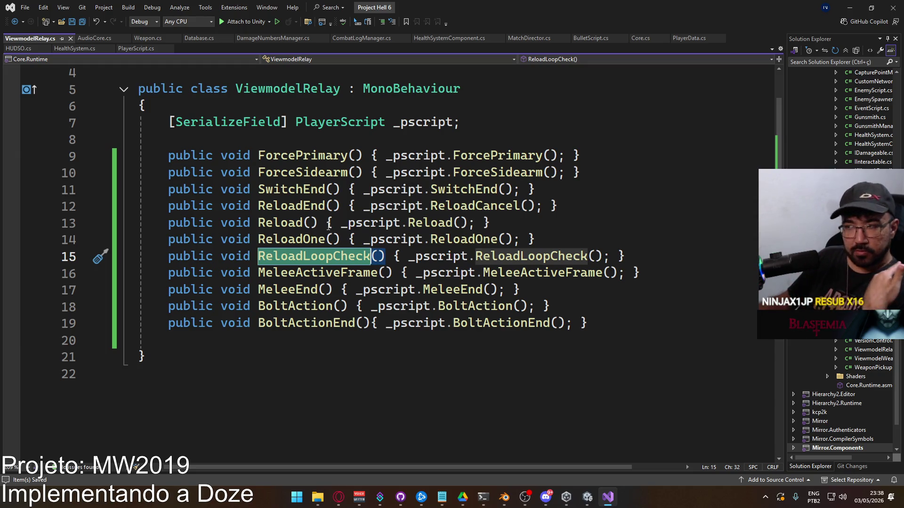
double_click(298, 241)
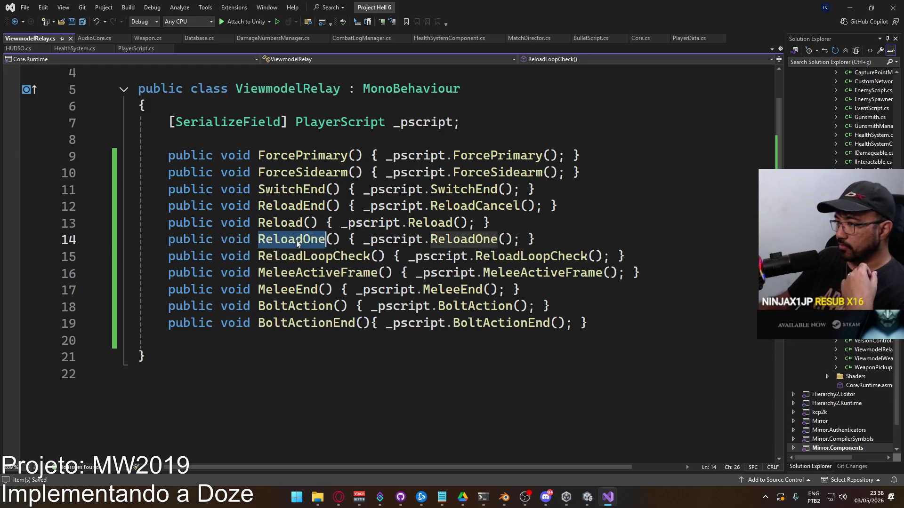
drag(536, 240, 259, 241)
double_click(287, 240)
key(alt+Tab)
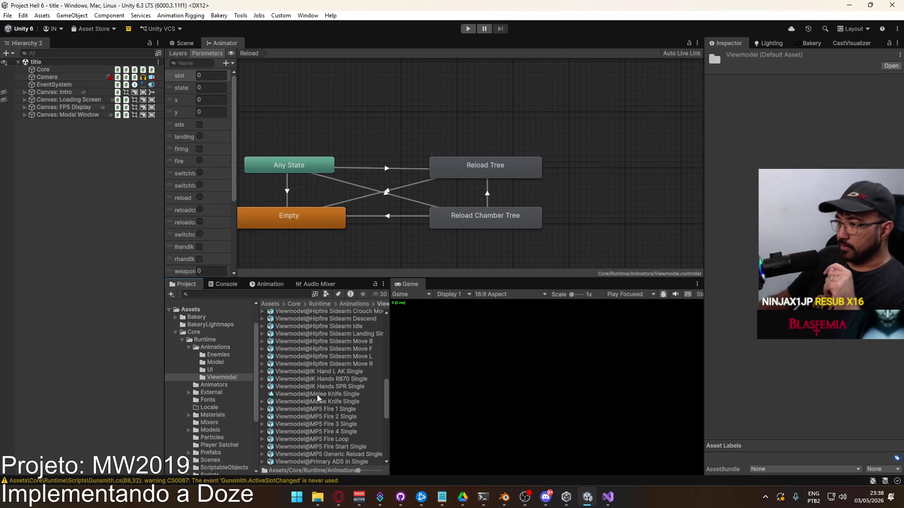
Preview the Viewmodel@R870 Reload Single clip from the side and scrub to frame 130.
scroll(330, 367, up, 8)
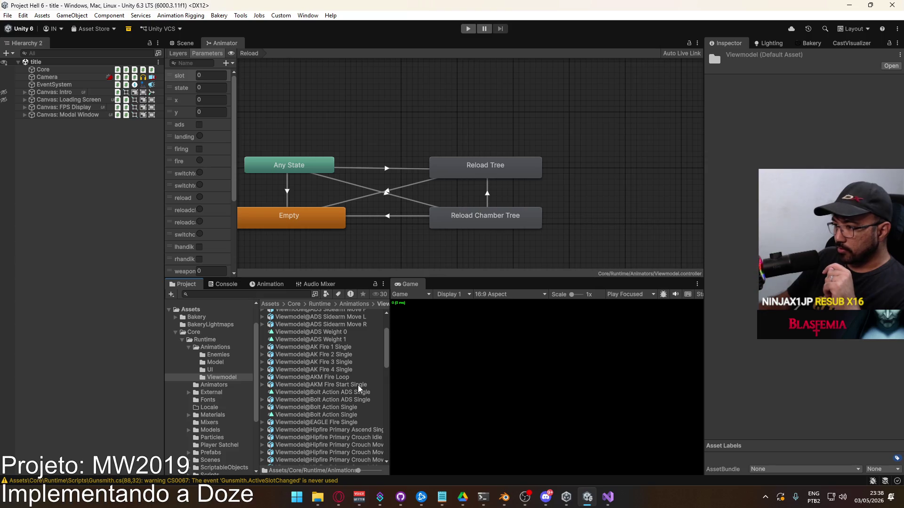
scroll(338, 380, down, 10)
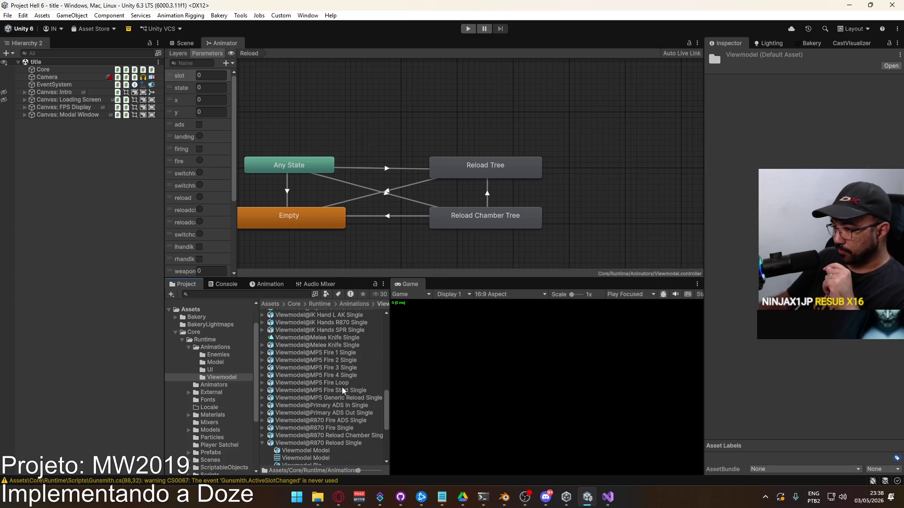
click(306, 443)
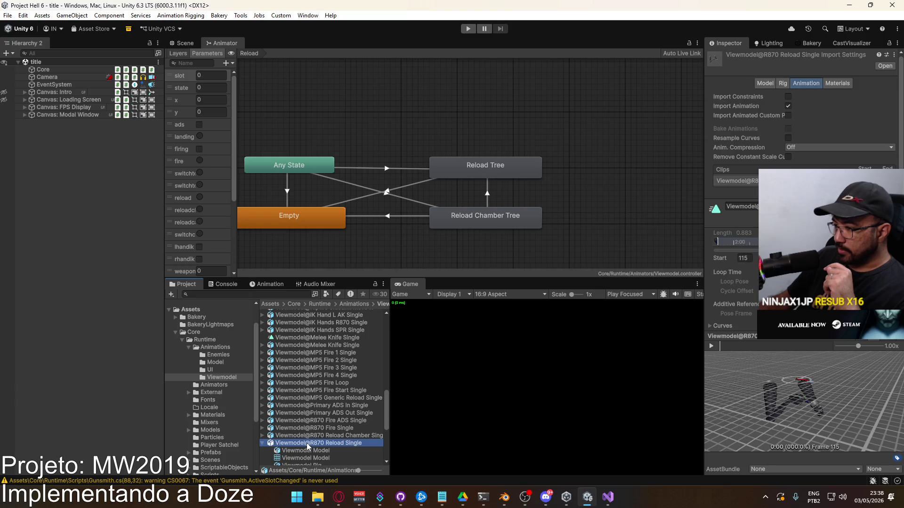
click(740, 358)
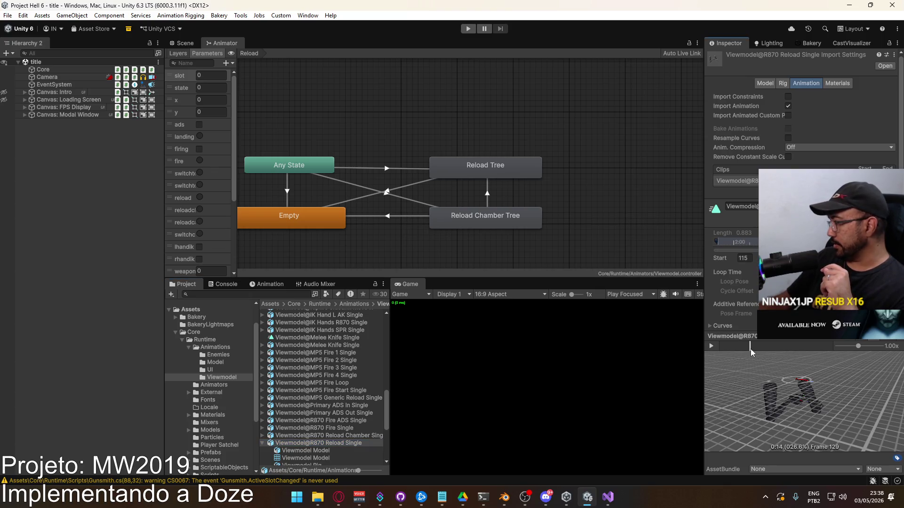
drag(770, 362, 852, 428)
mouse_move(765, 352)
mouse_down()
mouse_move(726, 351)
mouse_move(781, 355)
mouse_move(753, 361)
mouse_move(786, 354)
mouse_move(775, 352)
mouse_up()
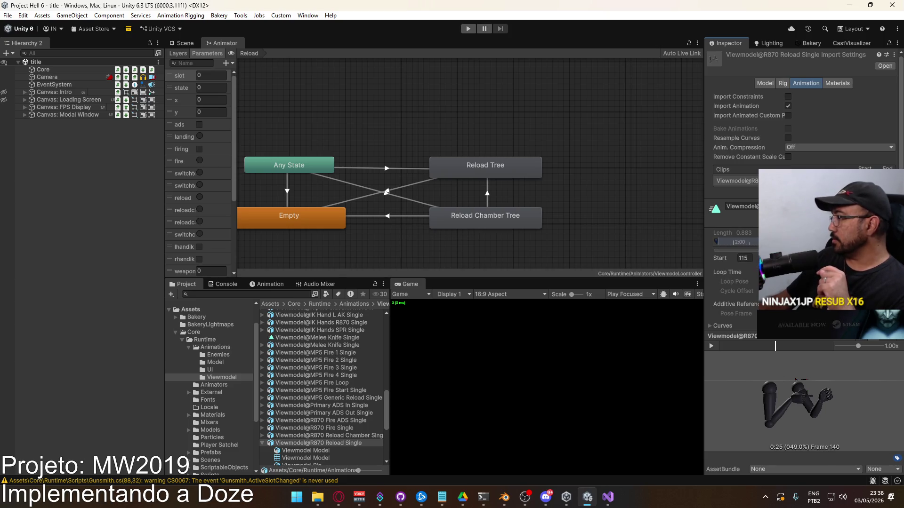
Add an animation event at frame 130, apply the import settings, then scrub to frame 147.
scroll(728, 270, down, 3)
click(710, 272)
click(719, 282)
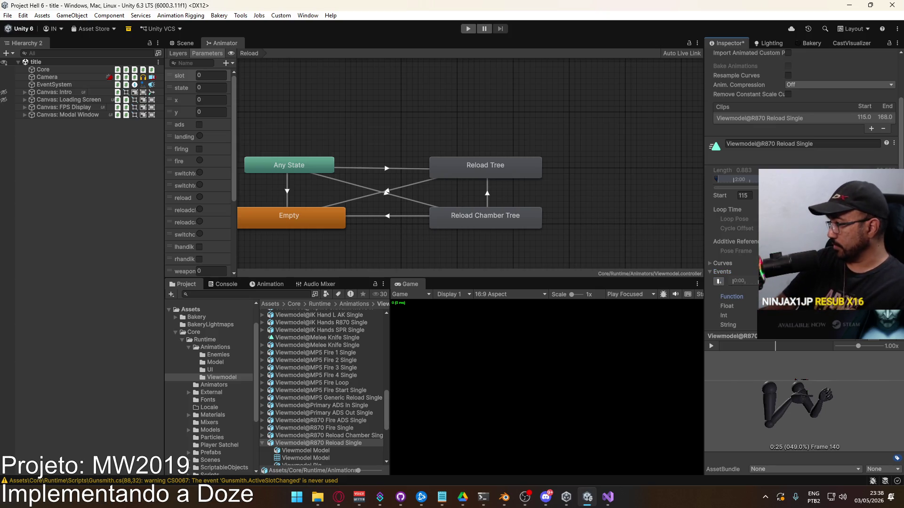
key(alt+Tab)
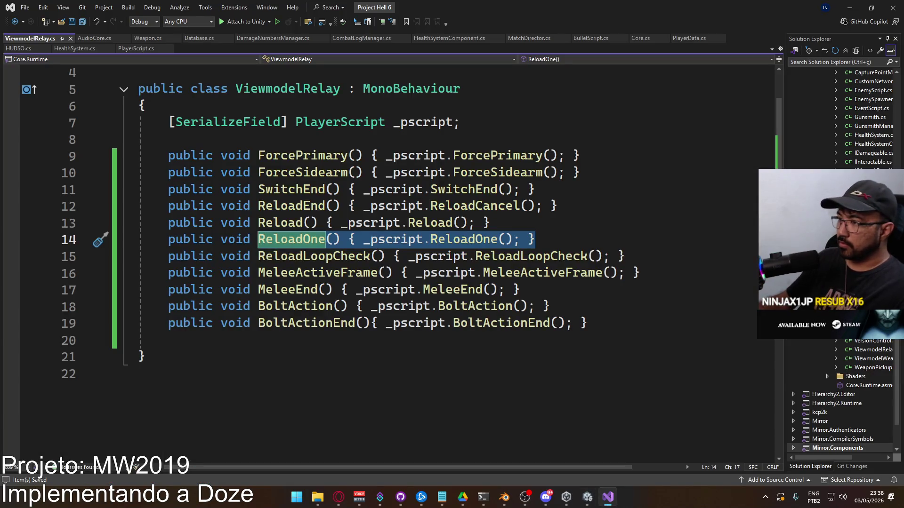
key(alt+Tab)
scroll(800, 189, down, 2)
scroll(800, 235, down, 1)
click(880, 329)
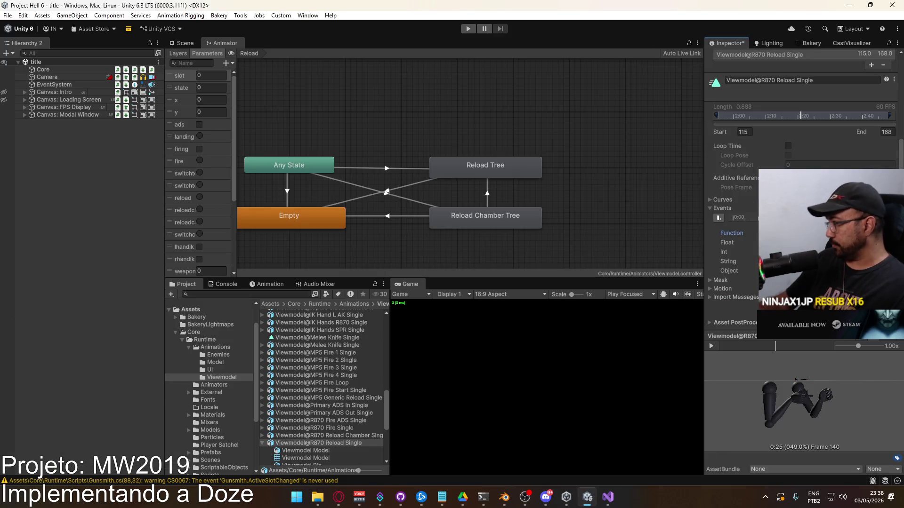
drag(727, 345, 804, 341)
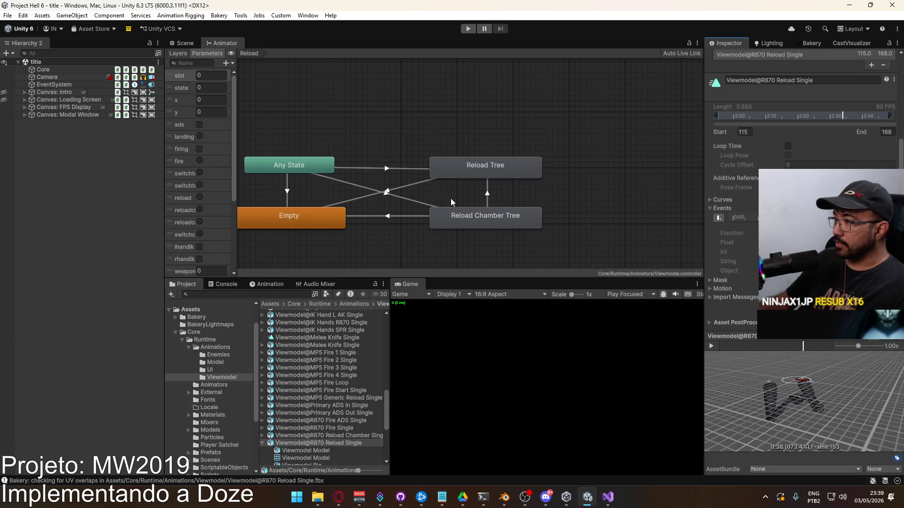
click(366, 215)
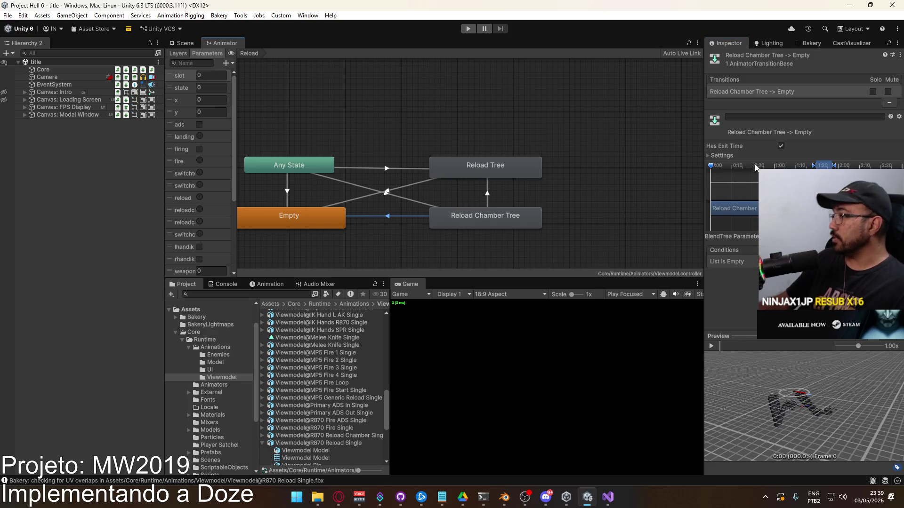
click(728, 157)
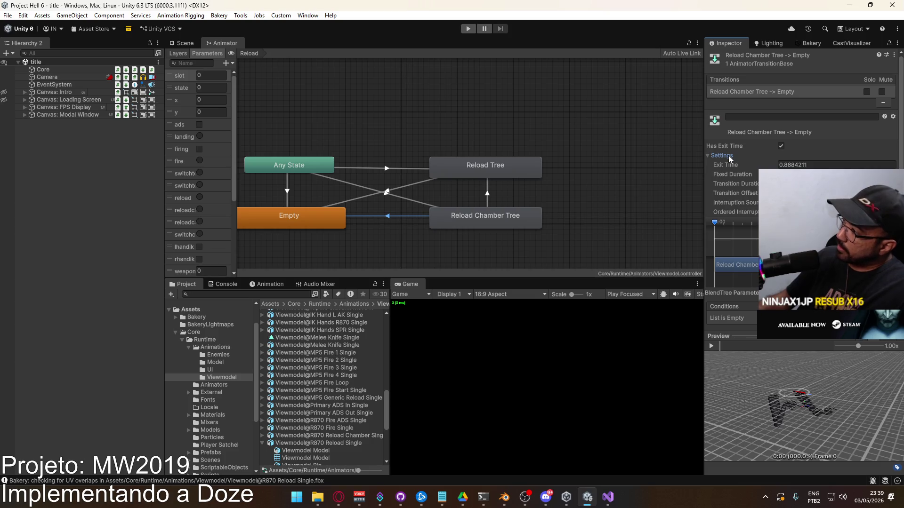
click(727, 156)
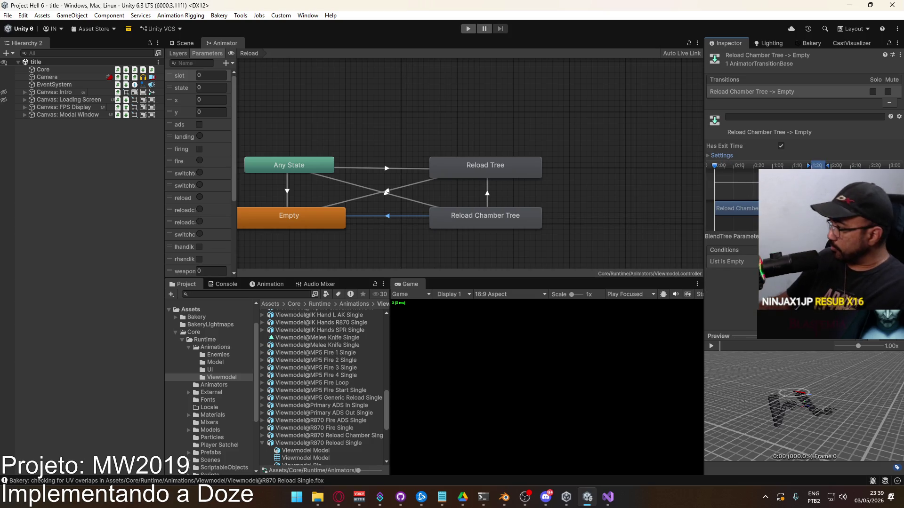
drag(720, 347, 816, 346)
scroll(815, 428, up, 2)
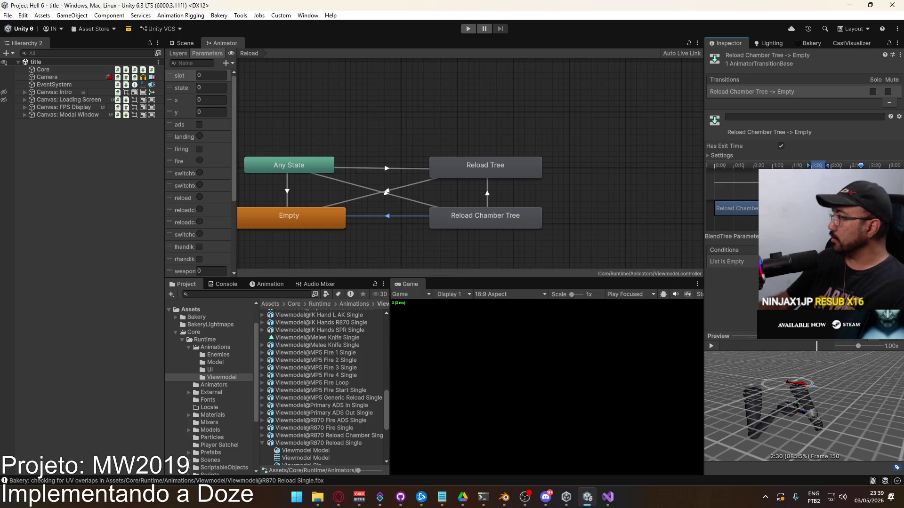
click(712, 155)
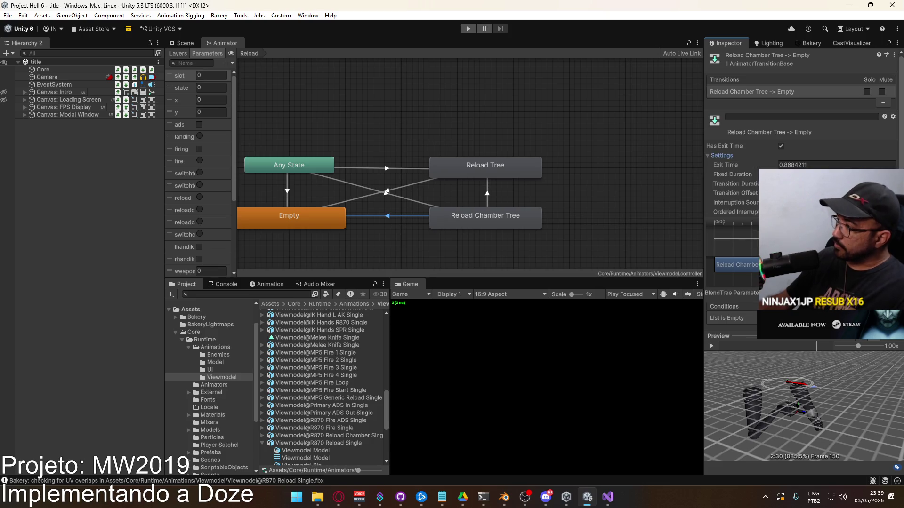
click(337, 443)
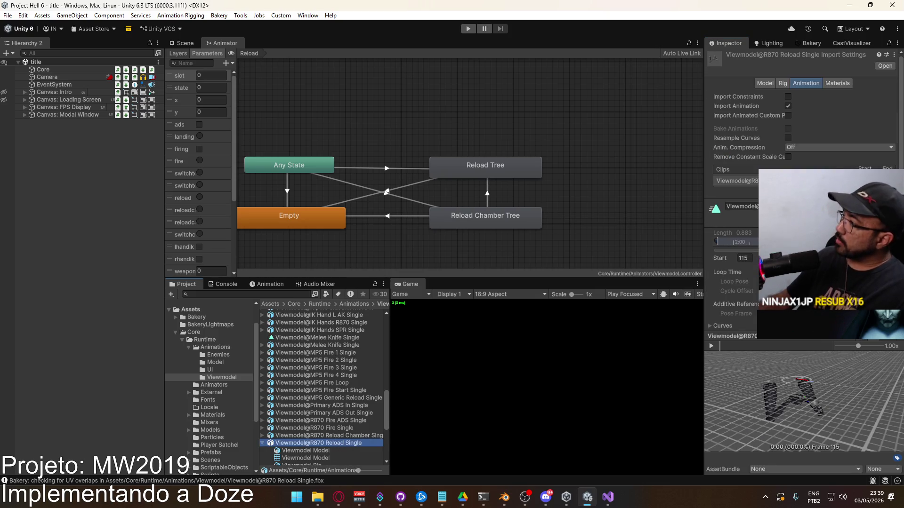
Scrub the Reload Single preview to frame 148 and add a second animation event there.
drag(798, 346, 816, 346)
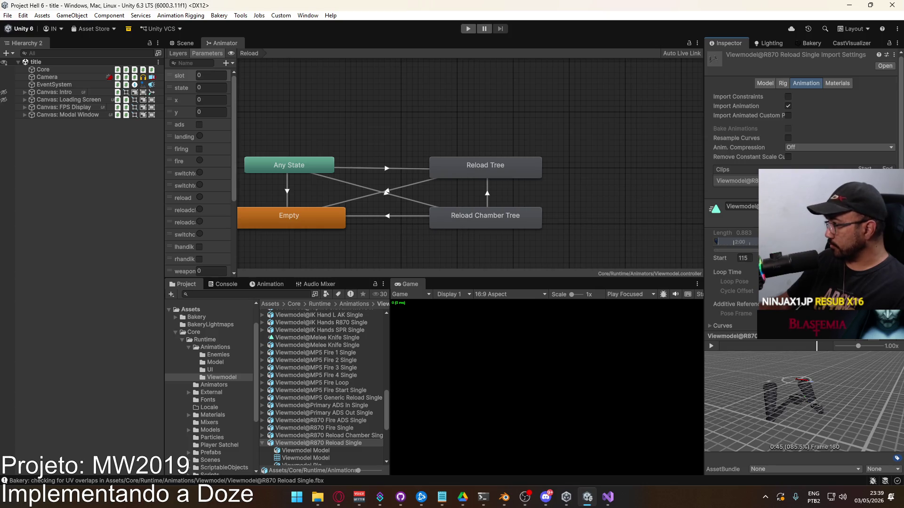
scroll(801, 188, down, 2)
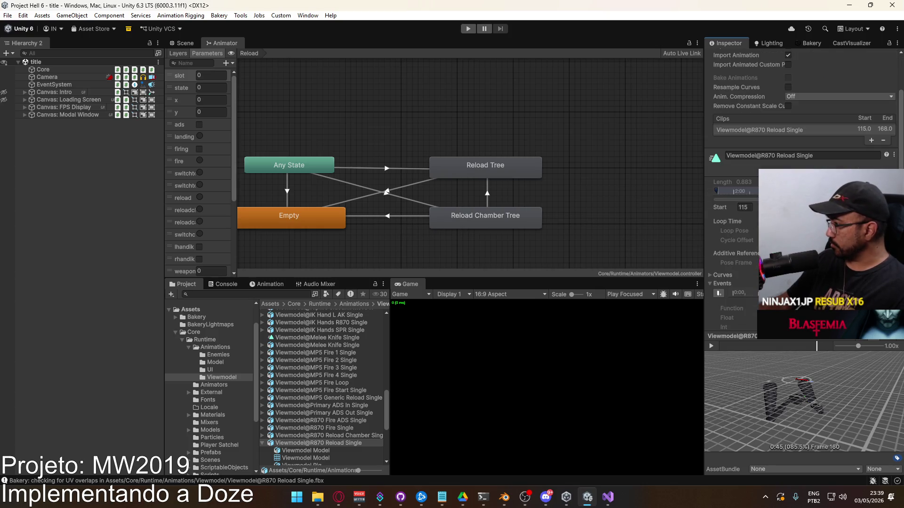
click(717, 294)
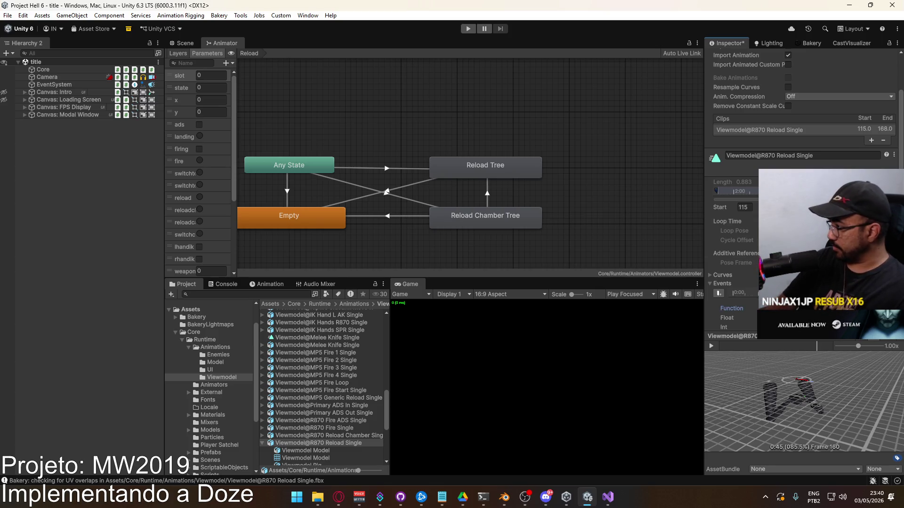
key(alt+Tab)
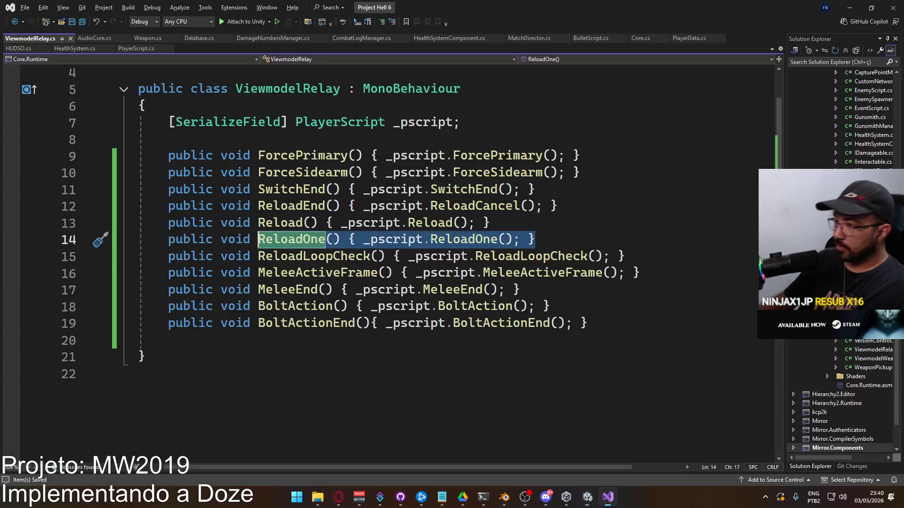
key(alt+Tab)
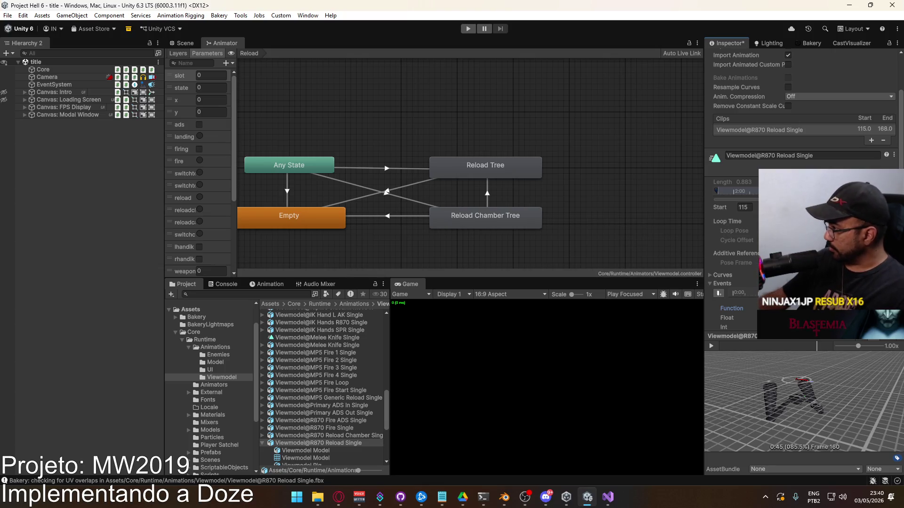
scroll(800, 141, down, 3)
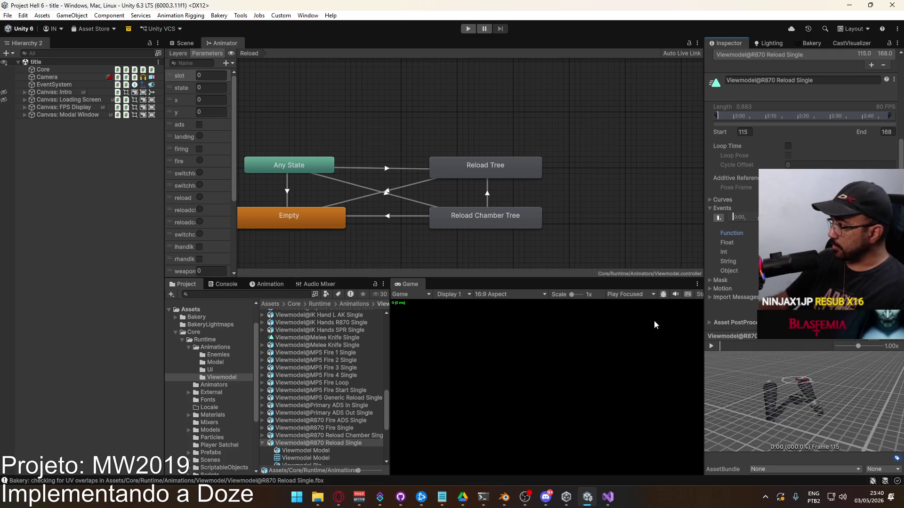
Add an animation event at frame 55 of Viewmodel@R870 Reload Chamber Single and confirm it.
click(368, 436)
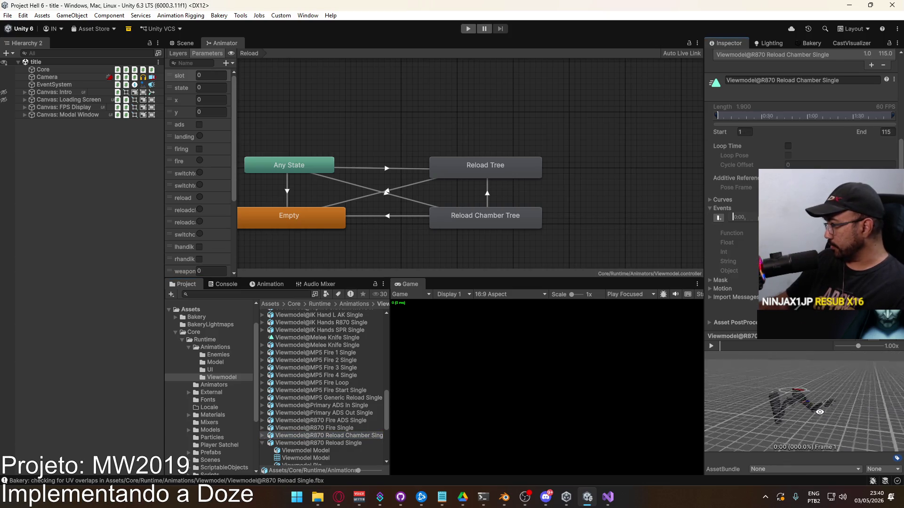
click(727, 347)
drag(728, 347, 757, 349)
drag(795, 415, 814, 384)
drag(757, 349, 774, 350)
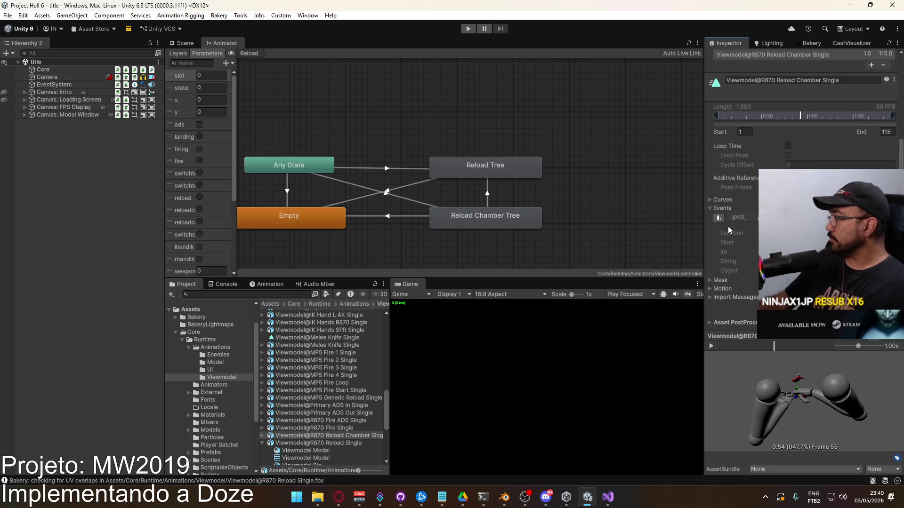
click(717, 219)
click(800, 233)
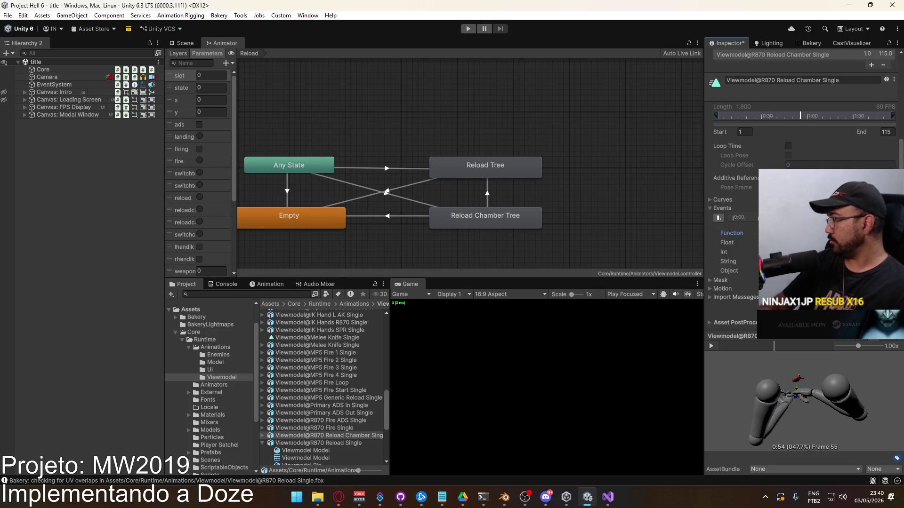
key(ctrl+s)
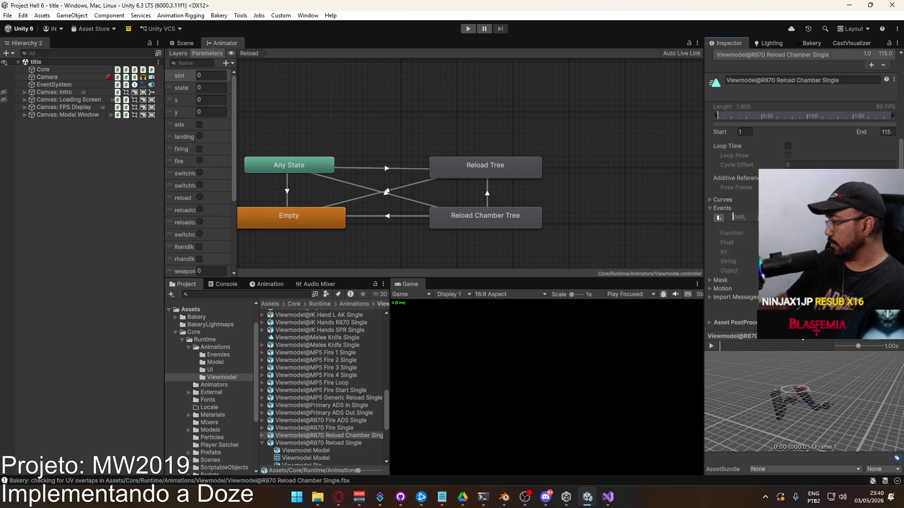
Add another animation event at frame 86 and apply the chamber clip's import settings.
mouse_move(741, 346)
mouse_down()
mouse_move(834, 346)
mouse_move(791, 351)
mouse_move(832, 340)
mouse_move(795, 347)
mouse_move(823, 342)
mouse_move(806, 345)
mouse_up()
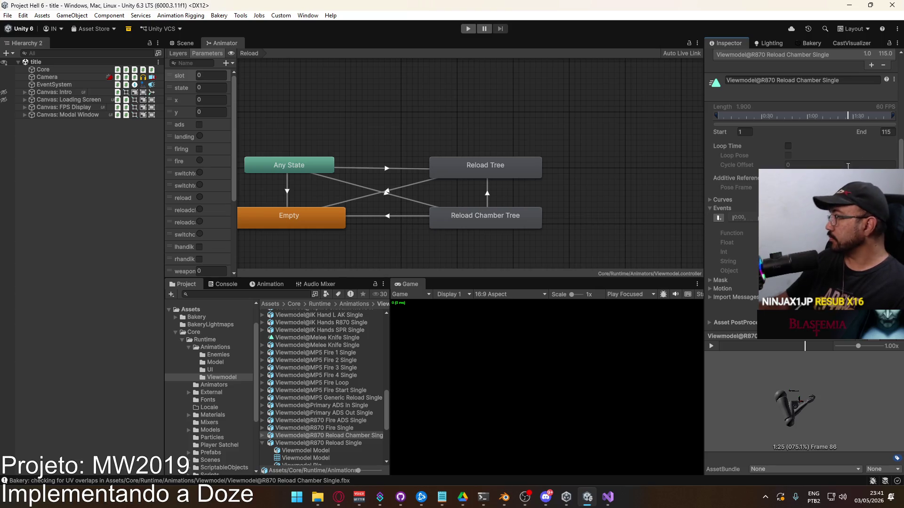
click(719, 217)
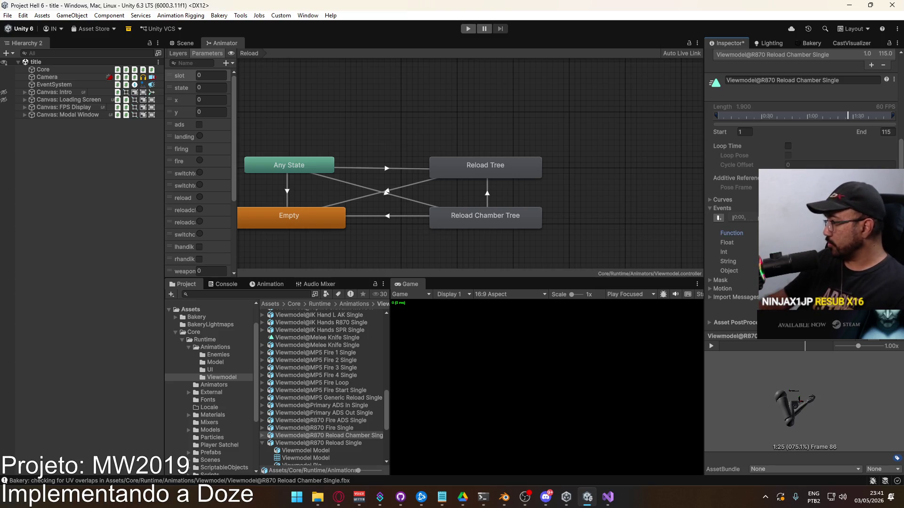
click(719, 346)
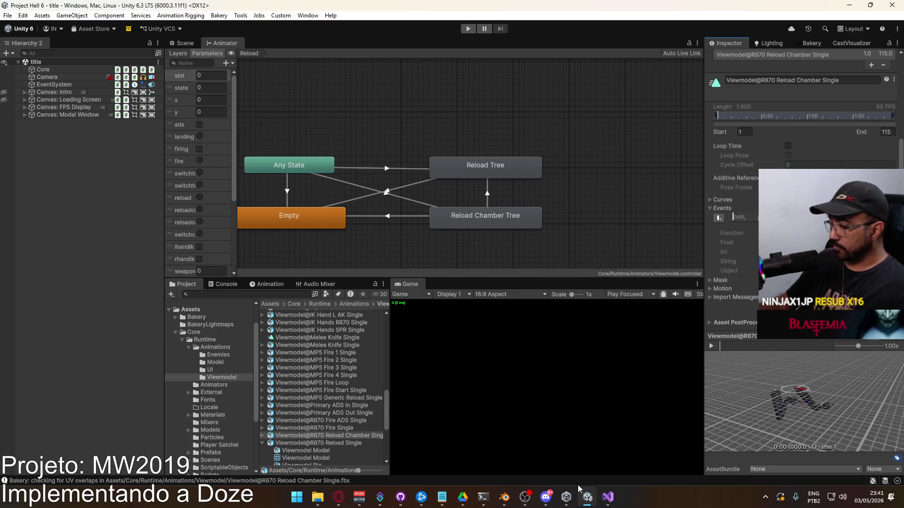